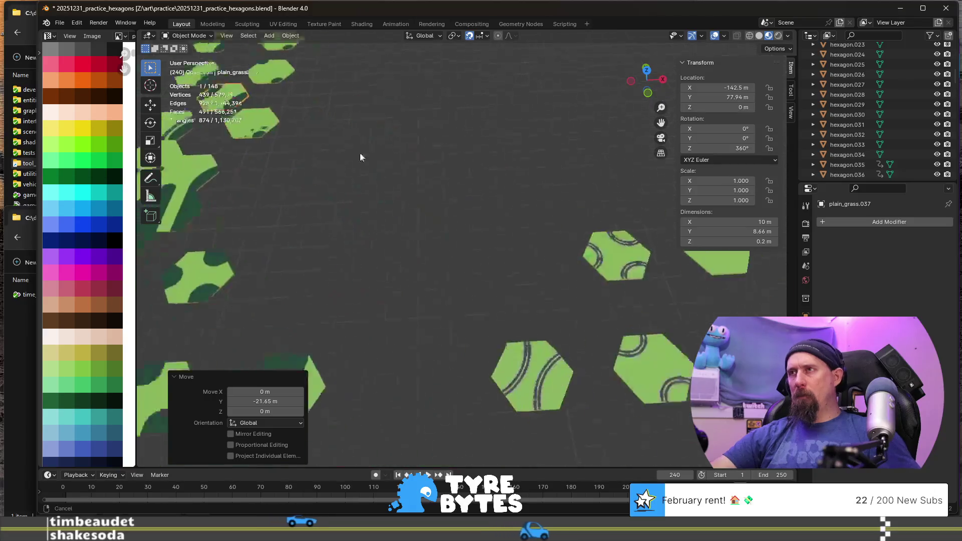
Delete the stray grass tile plain_grass.037.
scroll(353, 230, down, 3)
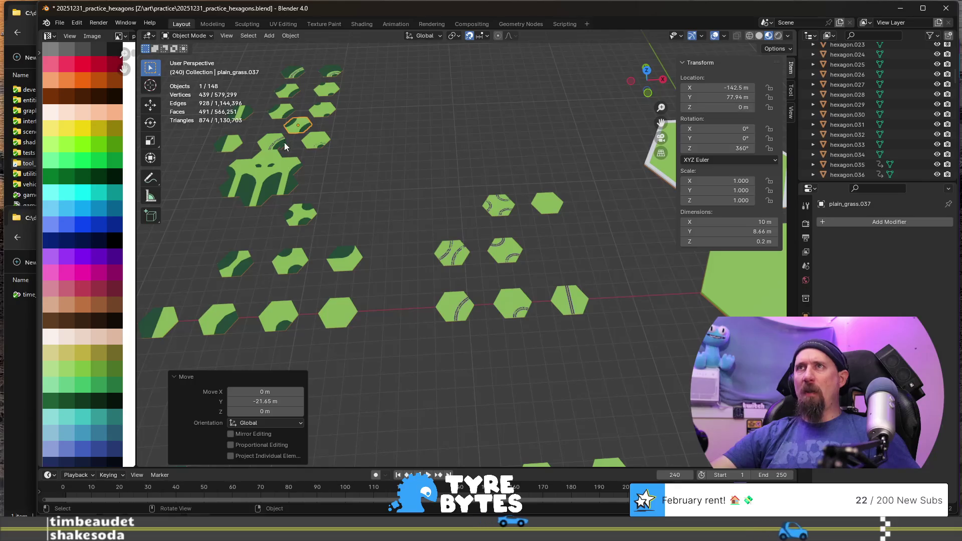
middle_drag(285, 142, 457, 257)
scroll(461, 216, up, 3)
key(Delete)
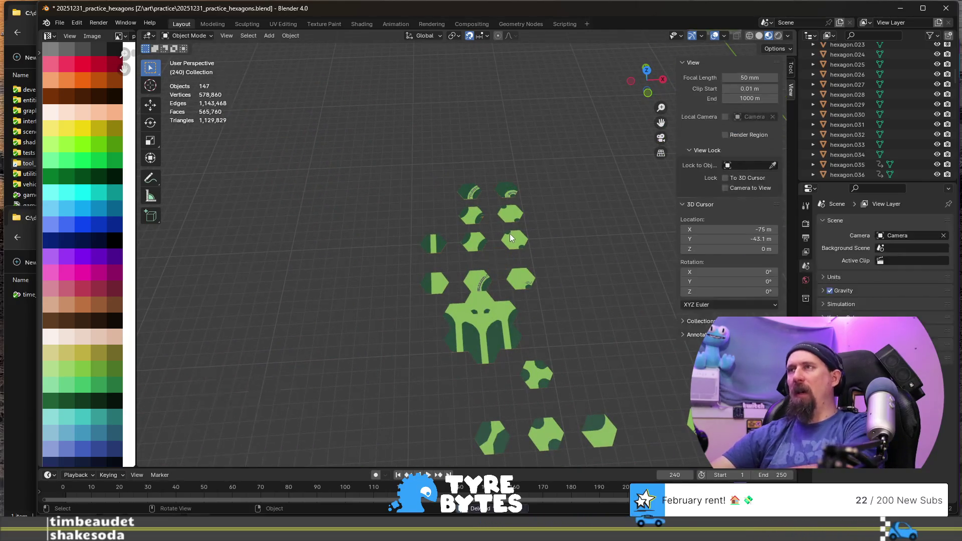
Select the top hexagon tiles and open plain_grass.036 in Edit Mode, framed in view.
scroll(511, 237, up, 5)
drag(326, 193, 604, 324)
key(Tab)
key(KP_Decimal)
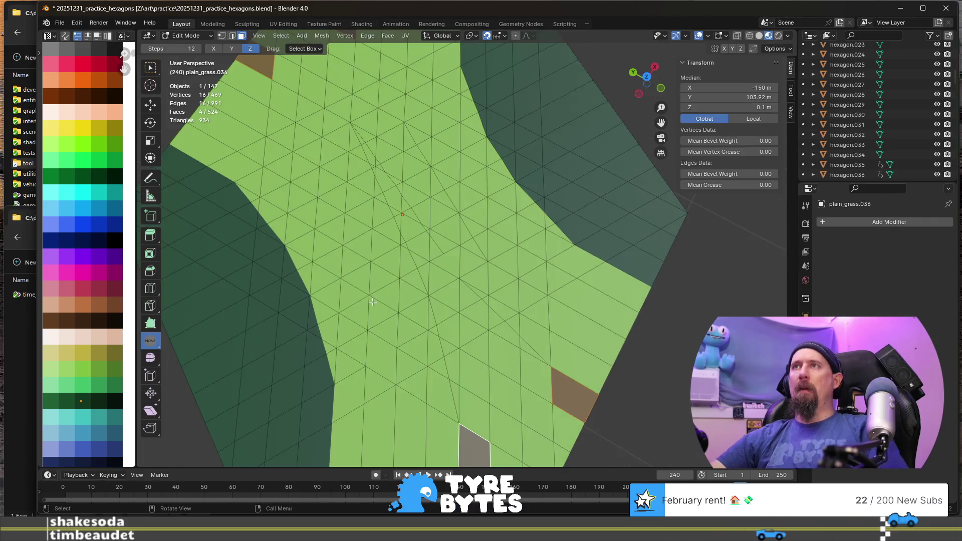
Knife-cut a first new edge across the tile from a brown edge marker.
scroll(372, 302, down, 4)
mouse_move(372, 302)
middle_down()
mouse_move(388, 310)
mouse_move(422, 265)
middle_up()
scroll(422, 265, up, 5)
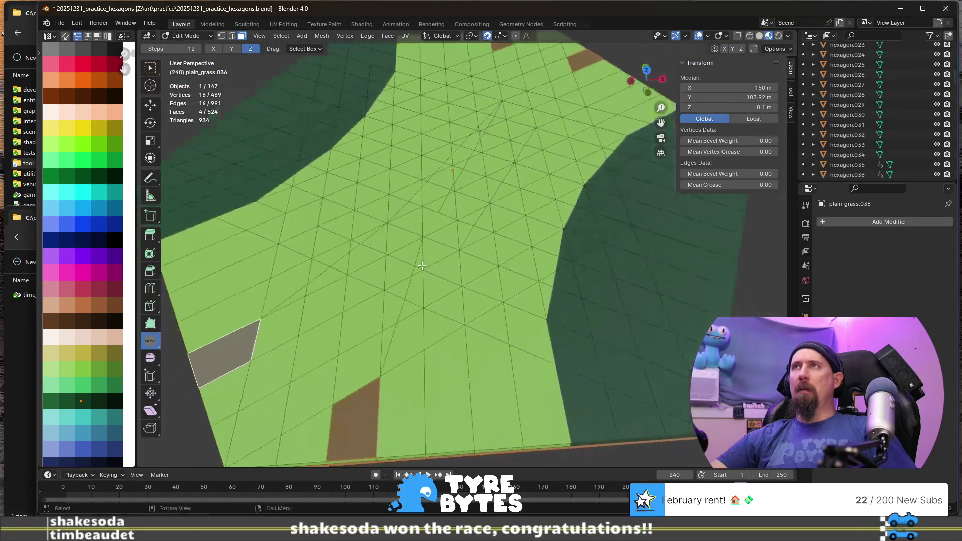
scroll(422, 266, down, 2)
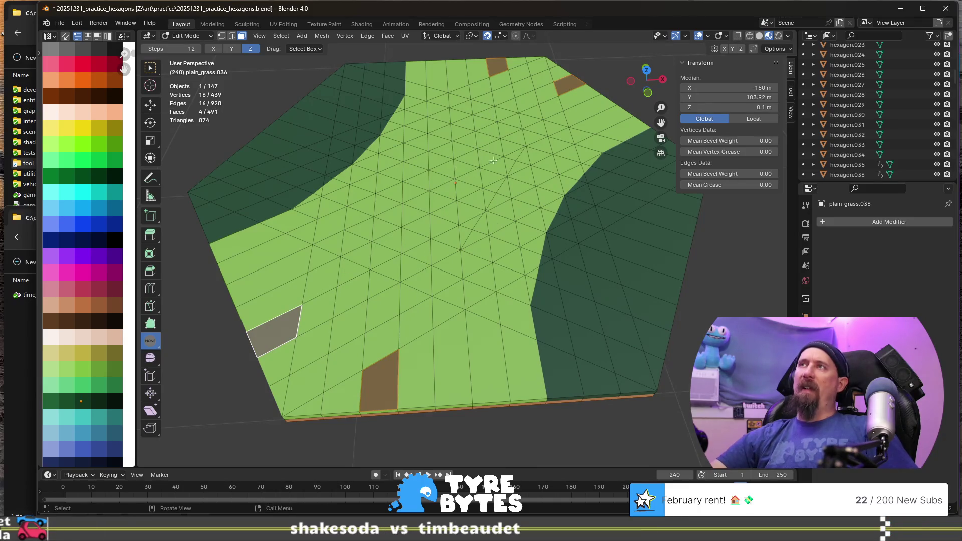
key(k)
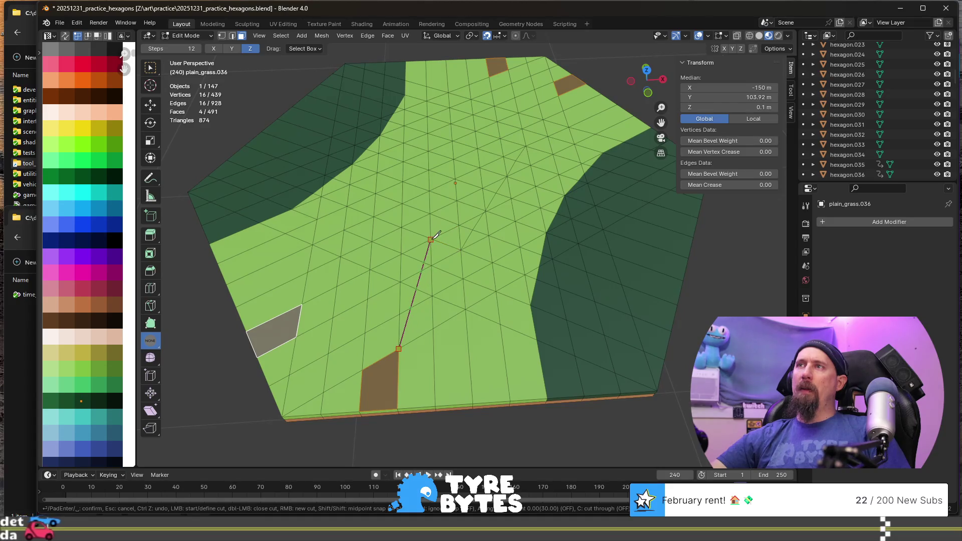
key(Return)
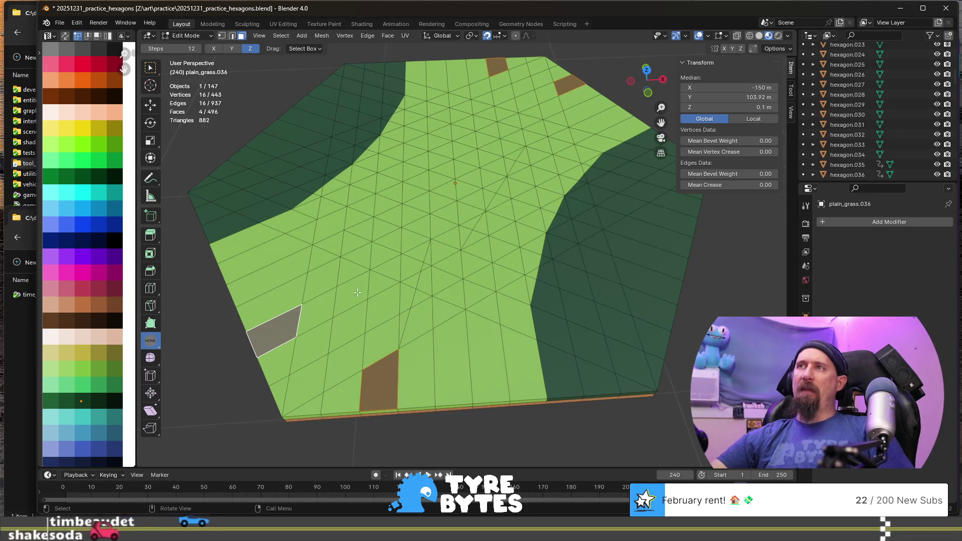
Knife-cut an edge from the brown edge patch to a vertex nearer the centre.
middle_drag(457, 229, 524, 199)
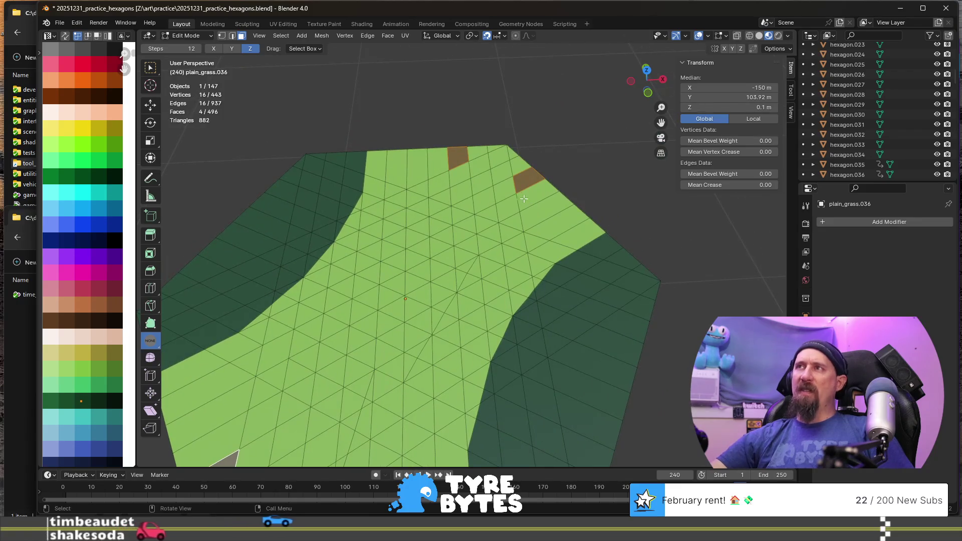
key(k)
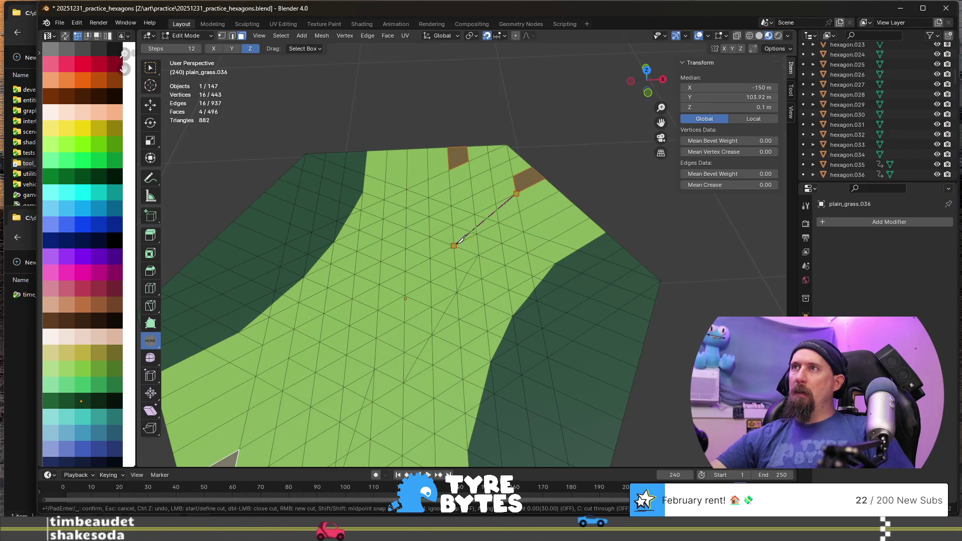
click(454, 245)
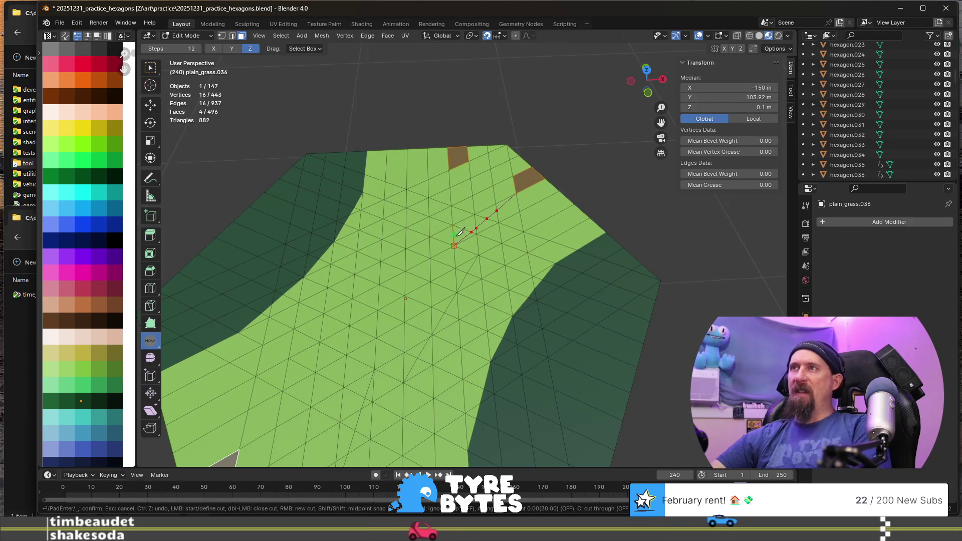
click(376, 369)
key(Return)
Start a knife cut from the lower-left patch, then cancel it unfinished.
shift+middle_drag(394, 402, 473, 284)
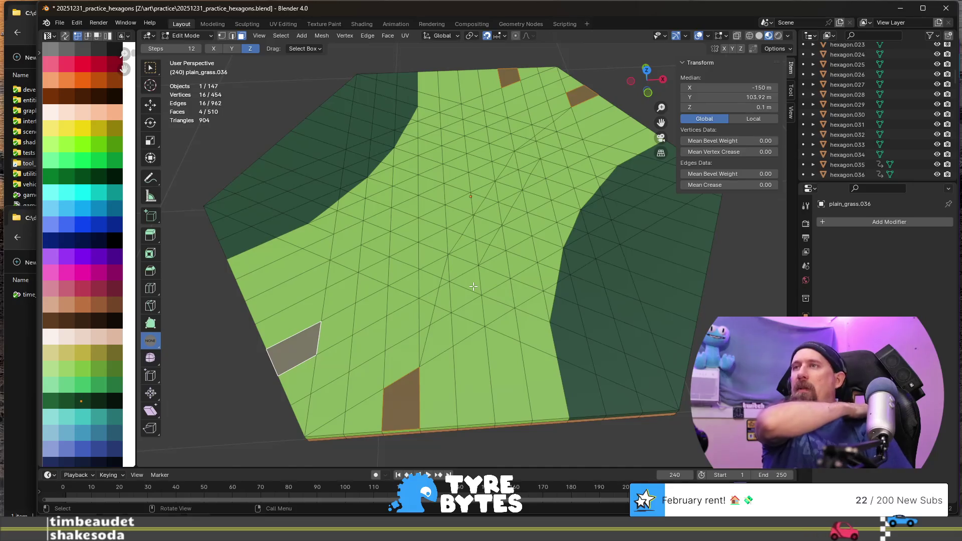
scroll(473, 286, up, 4)
scroll(422, 330, down, 2)
middle_drag(422, 330, 413, 340)
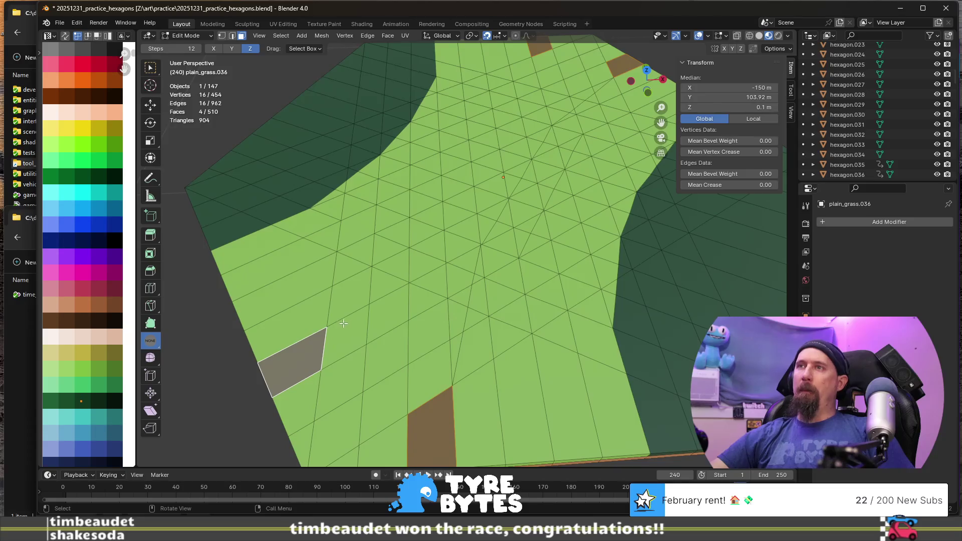
key(k)
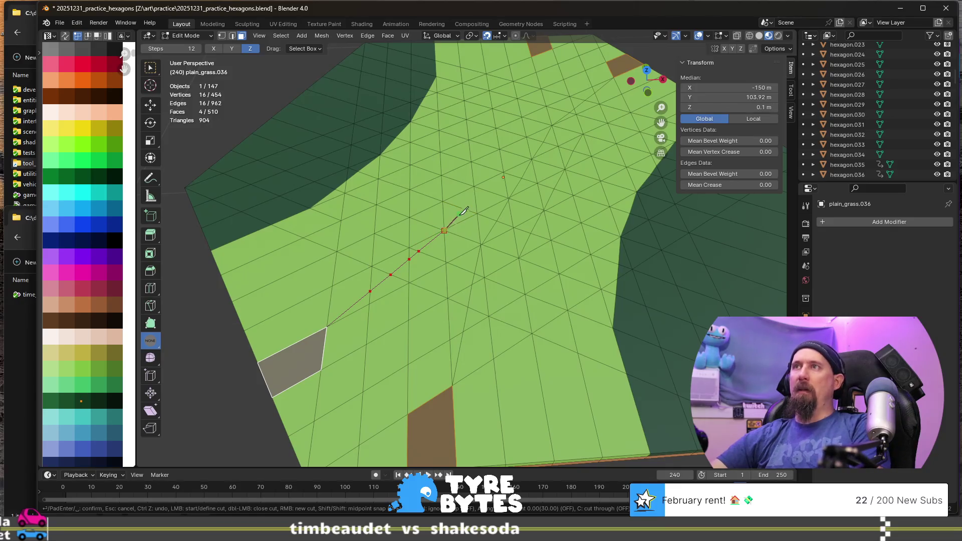
key(Escape)
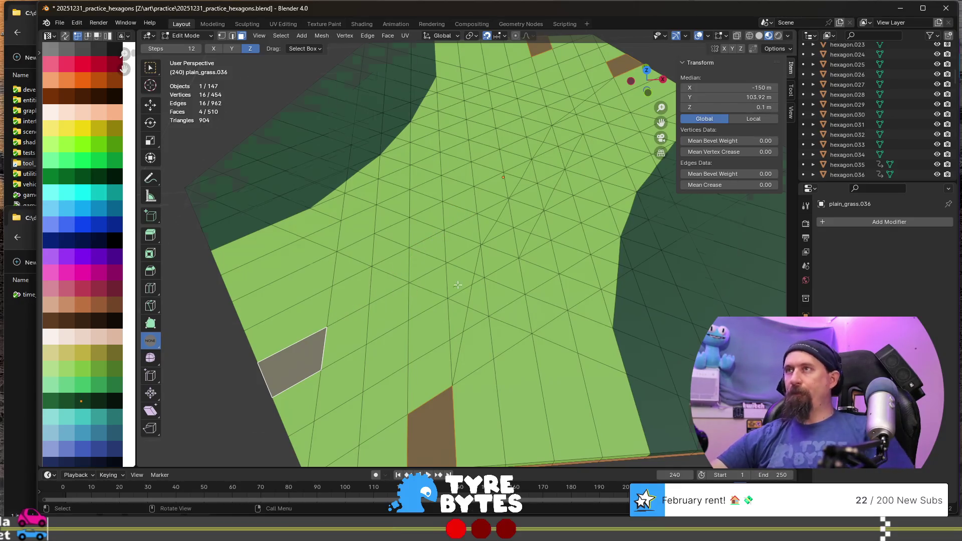
scroll(458, 284, down, 3)
Merge the whole mesh's overlapping vertices by distance.
key(a)
key(m)
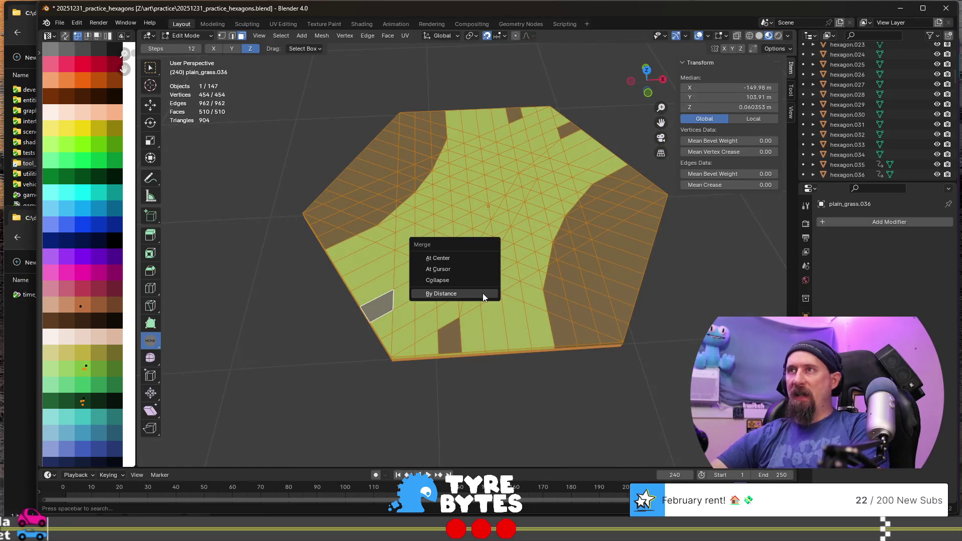
click(483, 293)
scroll(482, 293, up, 5)
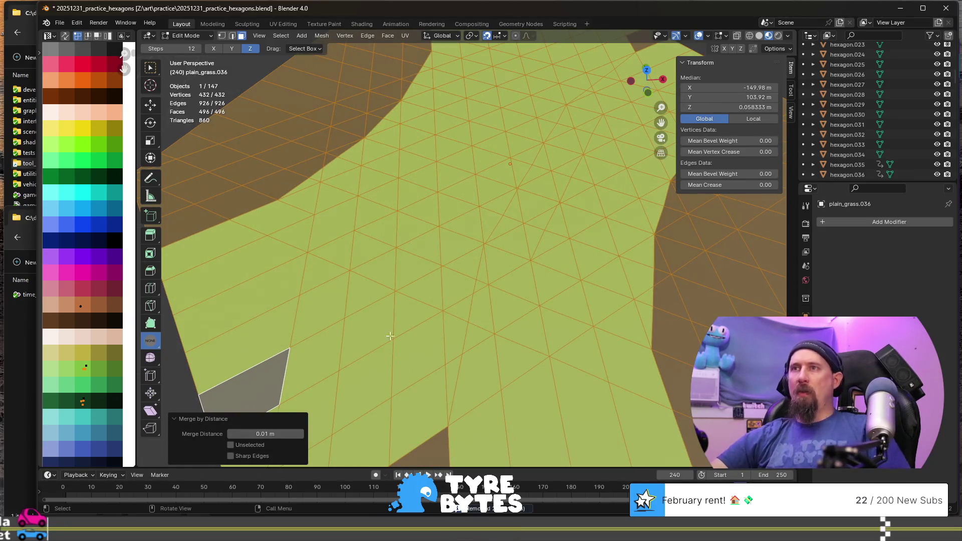
Knife-cut from the lower-left quad face's corner toward the tile's upper right.
click(304, 332)
key(k)
click(290, 347)
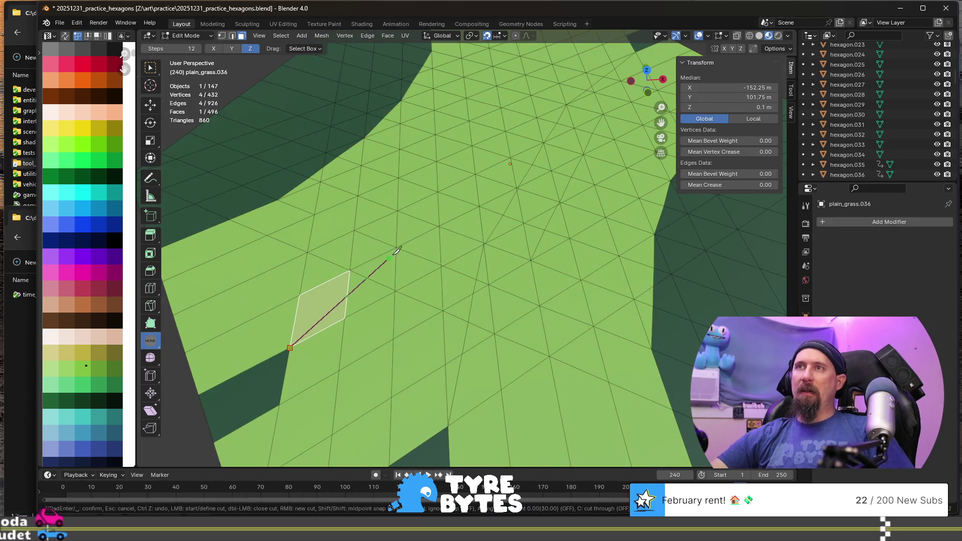
click(439, 226)
key(Return)
Knife-cut a long line from a vertex near the top edge to the lower-left patch.
middle_drag(444, 221, 462, 248)
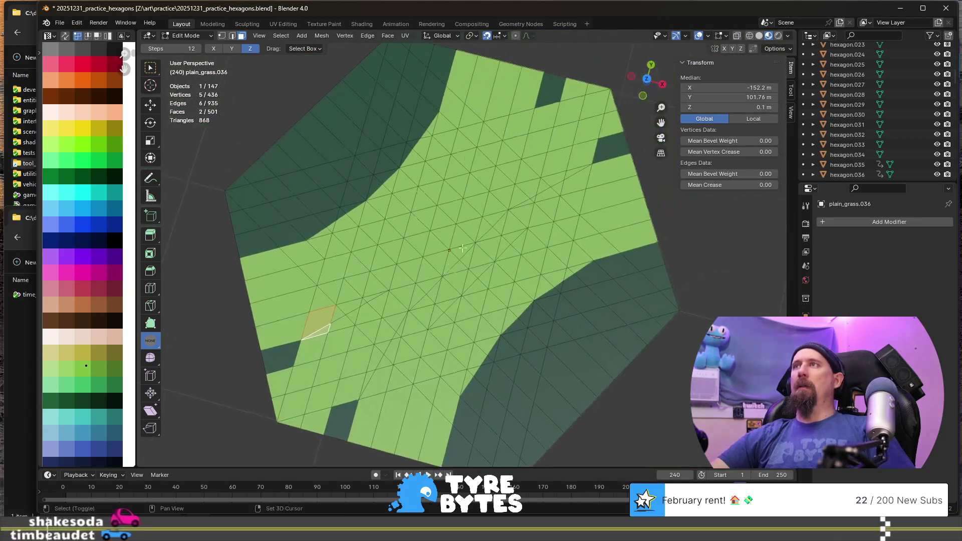
key(k)
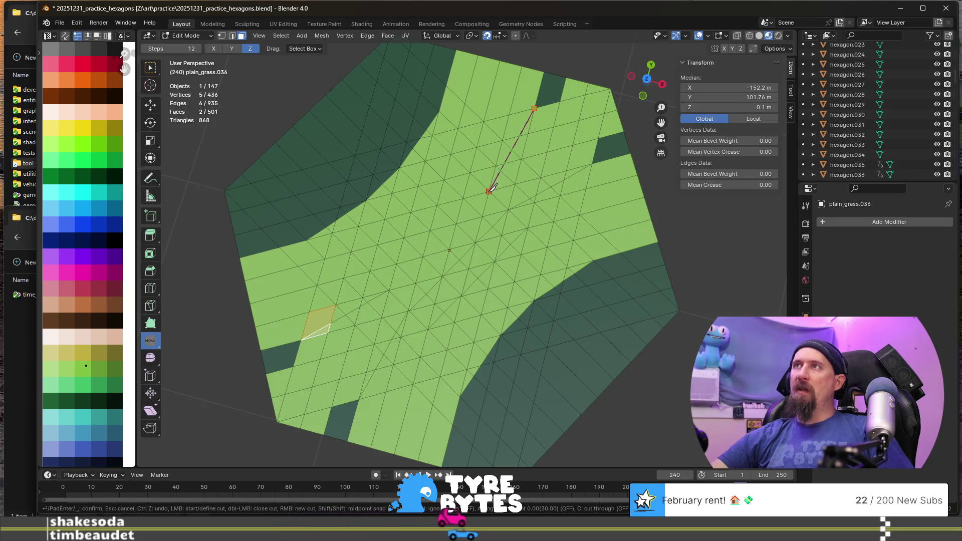
click(489, 191)
scroll(489, 190, up, 3)
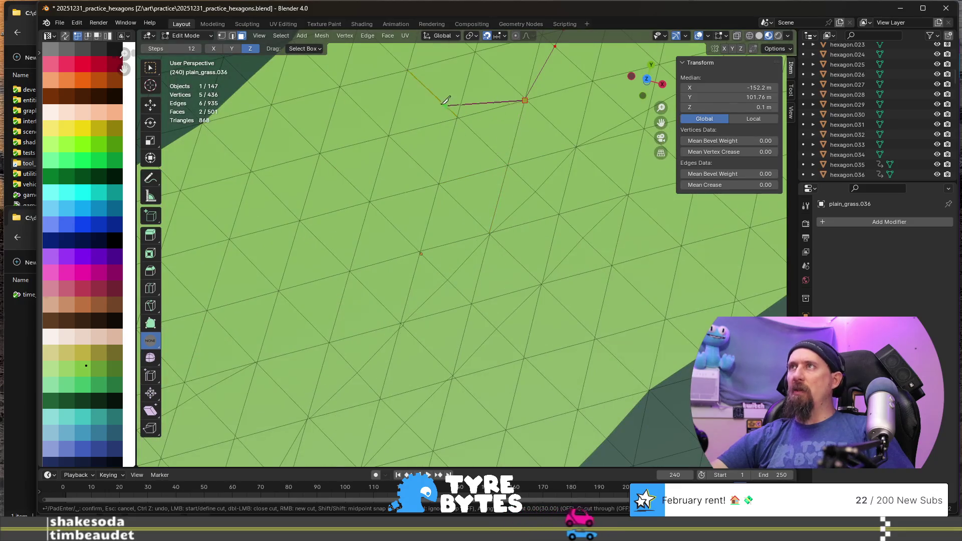
scroll(441, 96, down, 1)
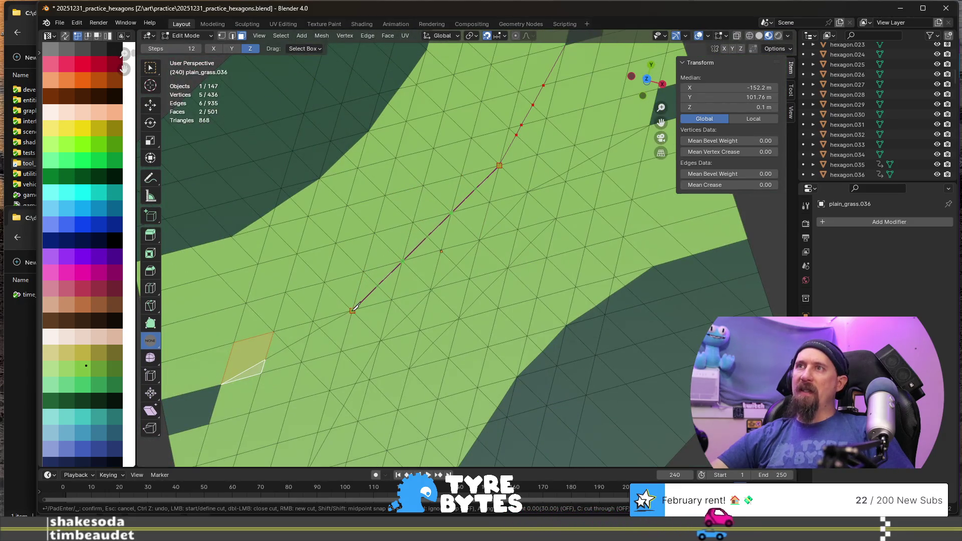
click(352, 309)
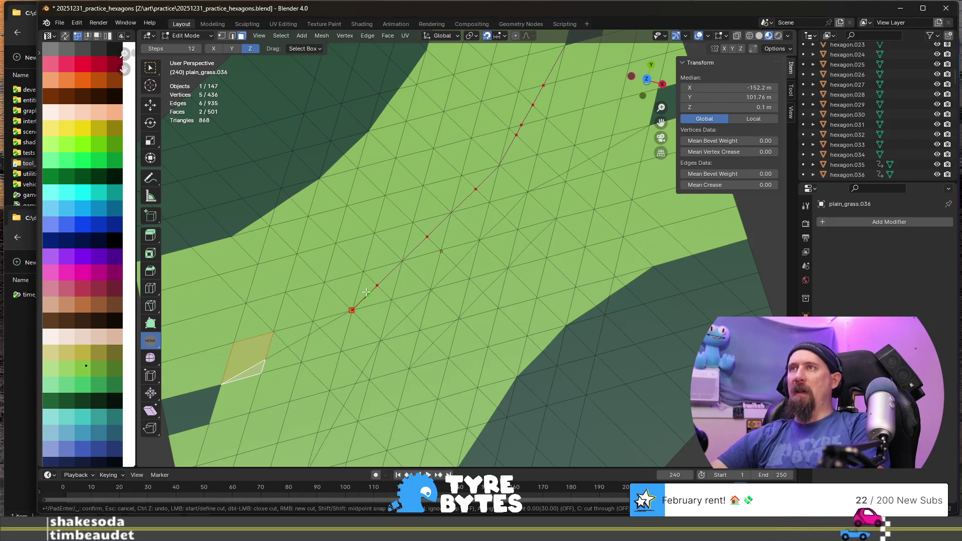
key(Return)
Orbit in close to inspect the new cuts on the tile surface.
scroll(372, 299, down, 5)
middle_drag(371, 300, 386, 324)
scroll(396, 336, up, 5)
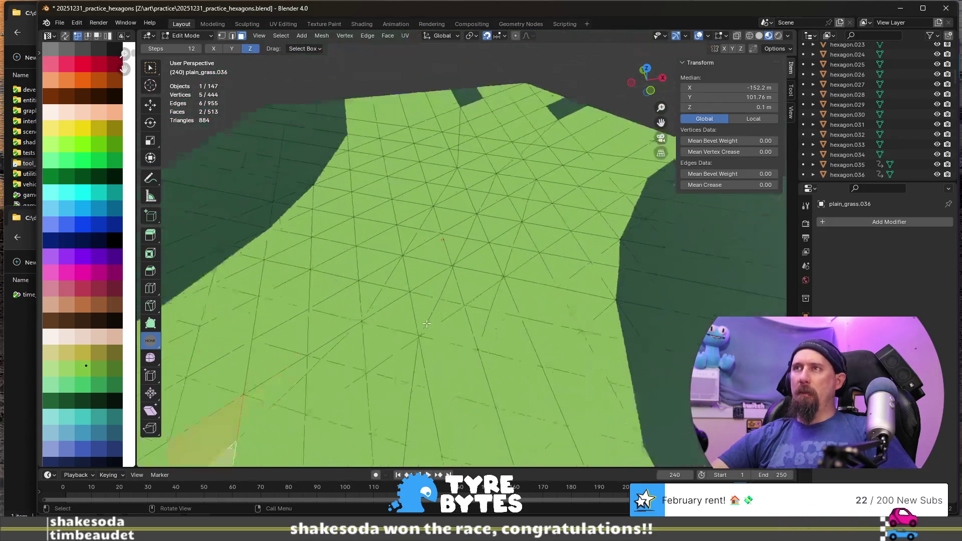
scroll(400, 340, up, 5)
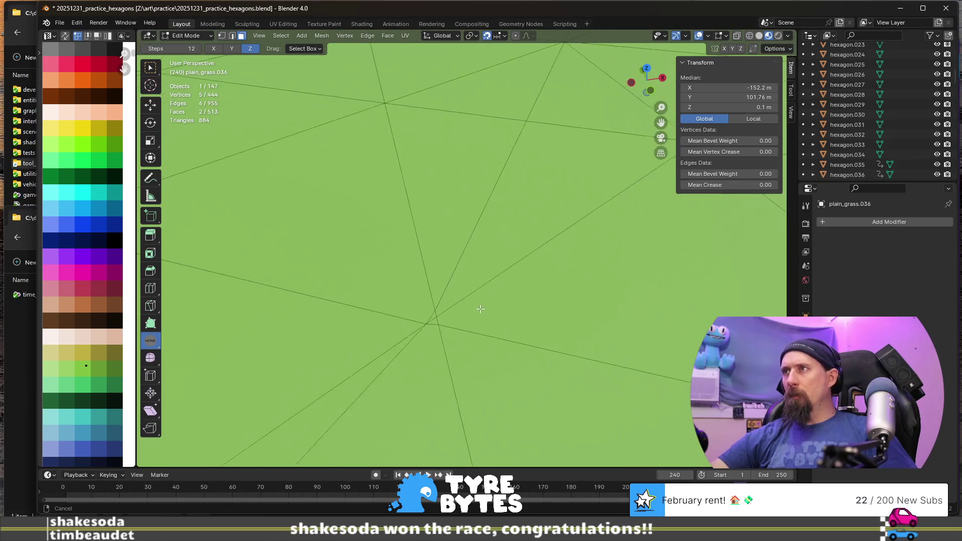
mouse_move(458, 324)
middle_down()
mouse_move(434, 344)
mouse_move(484, 305)
middle_up()
scroll(510, 195, down, 8)
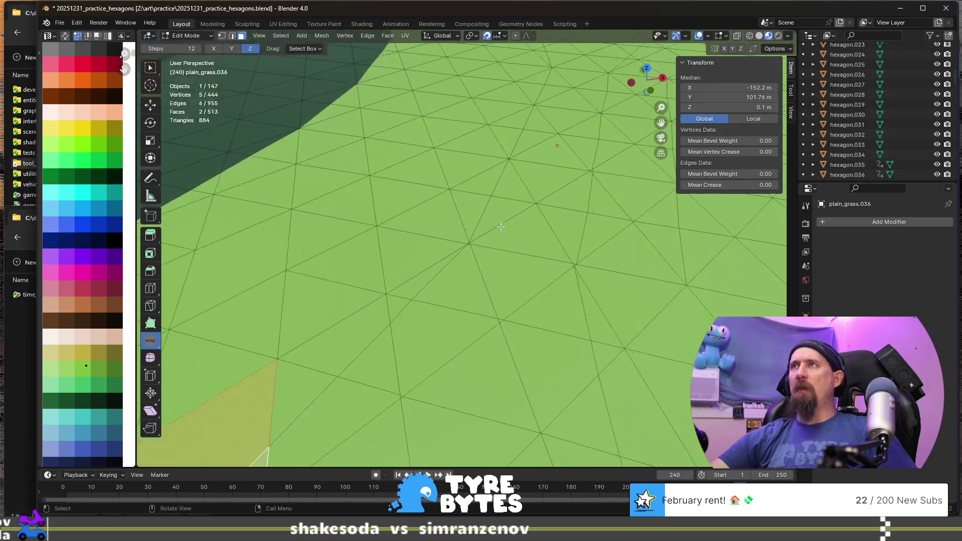
Merge all vertices by distance with a 0.015 m merge distance, leaving 429 vertices.
key(a)
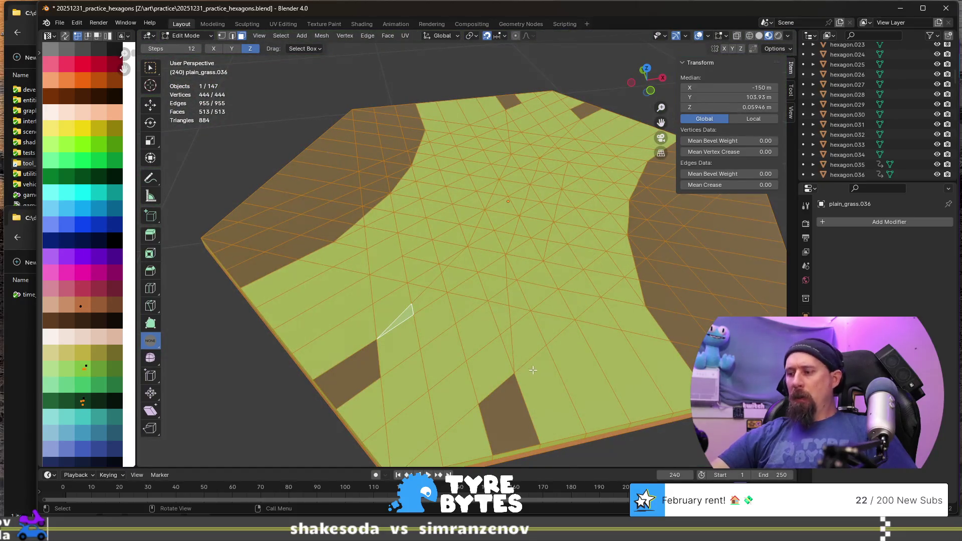
key(m)
click(525, 359)
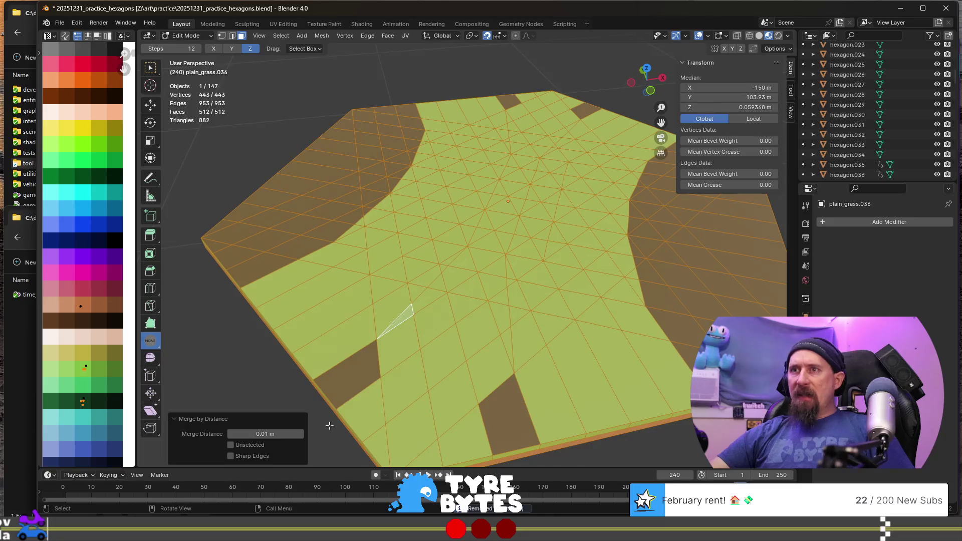
click(269, 433)
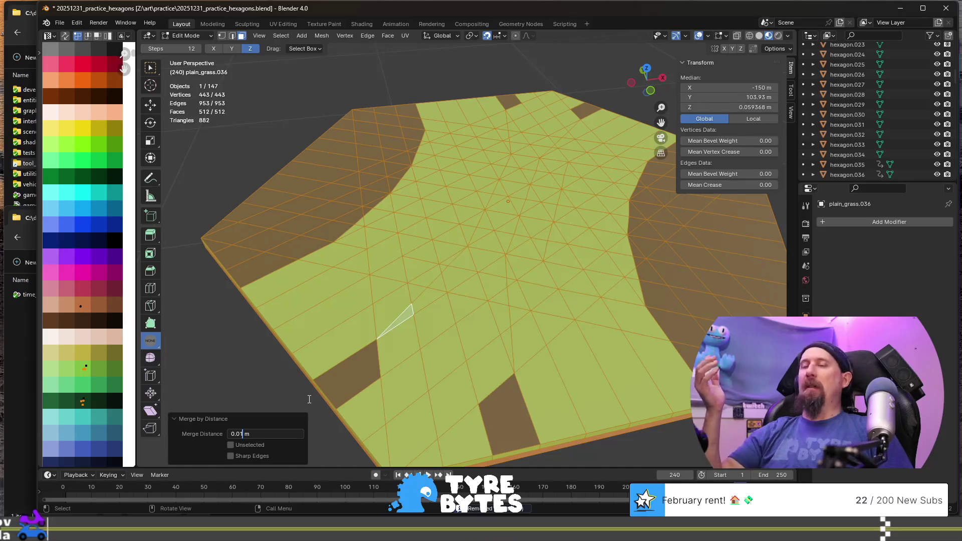
text(5)
key(Return)
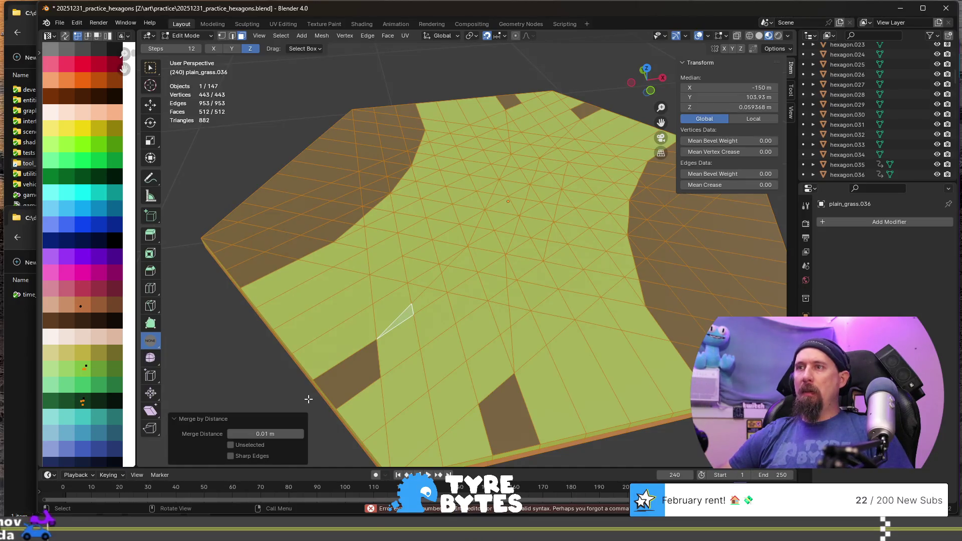
click(271, 434)
text(0.015)
key(Return)
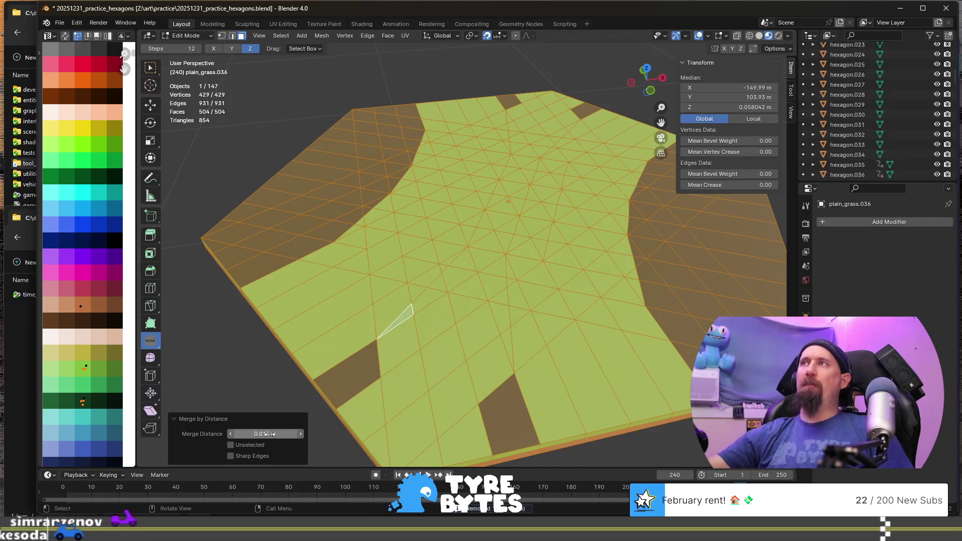
In vertex select mode, select the two overlapping vertices in the dense fan.
scroll(467, 211, up, 8)
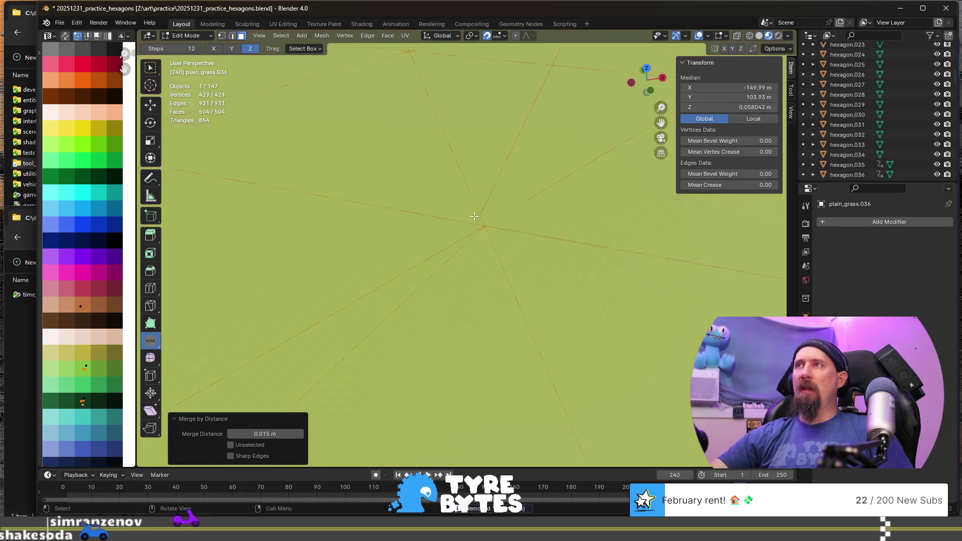
shift+middle_drag(467, 212, 512, 317)
key(1)
click(523, 354)
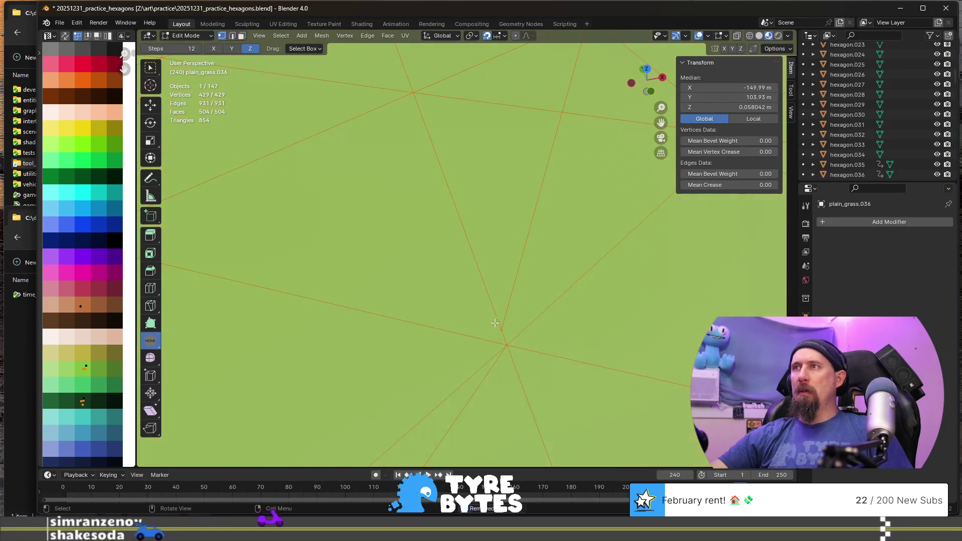
Merge the selected overlapping fan vertex pair at its centre.
scroll(517, 328, down, 3)
key(m)
click(516, 324)
key(m)
click(517, 285)
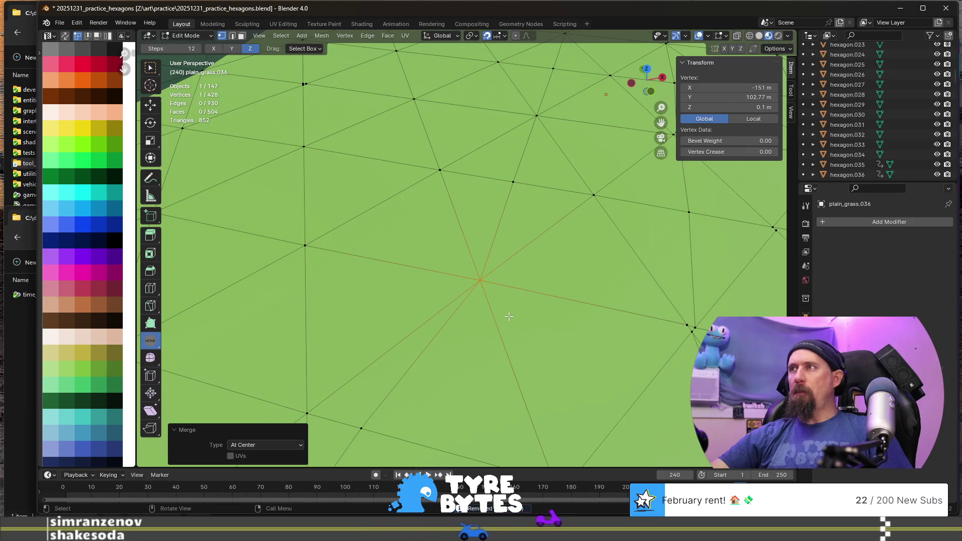
Merge the stray lower-right vertices at their centre, leaving 426 vertices.
drag(664, 312, 702, 341)
key(m)
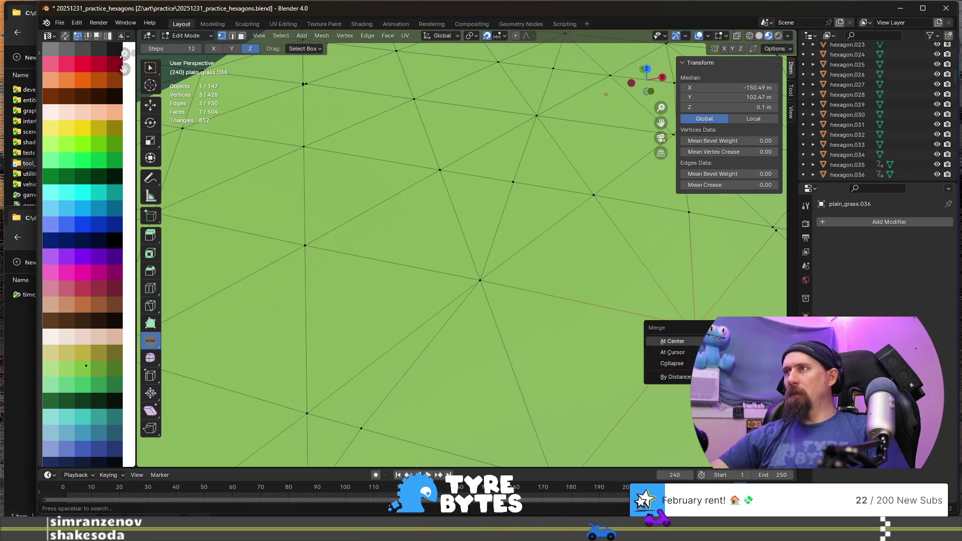
click(658, 343)
scroll(657, 344, down, 4)
scroll(523, 347, down, 3)
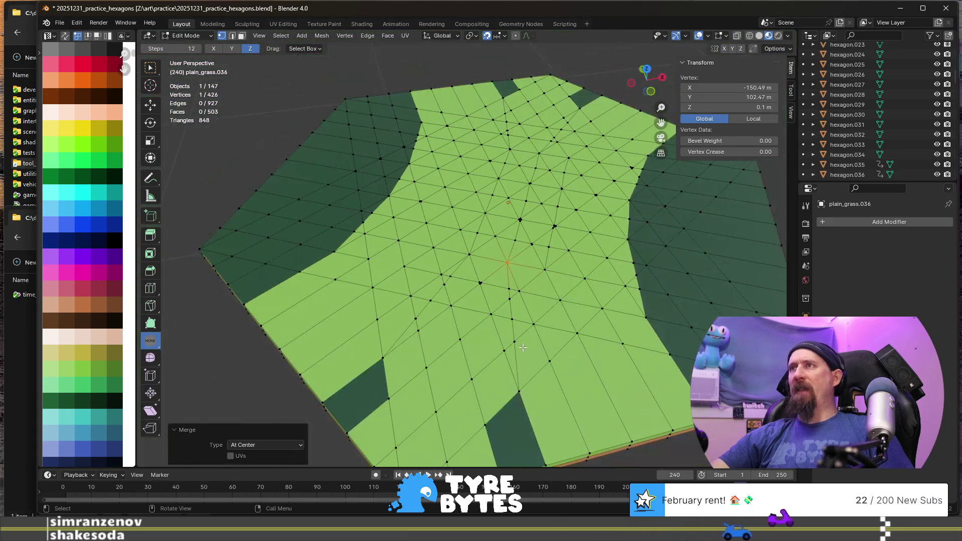
middle_drag(518, 348, 473, 351)
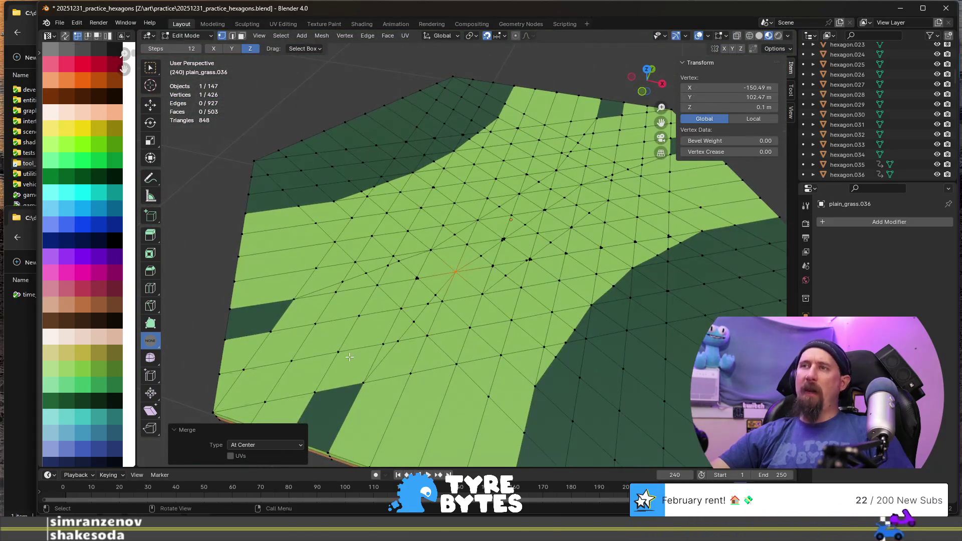
Circle-select a diagonal strip of faces from the tile's lower-left edge to its far upper-right edge.
key(c)
mouse_move(314, 393)
mouse_down()
mouse_move(245, 382)
mouse_move(306, 401)
mouse_move(245, 371)
mouse_move(303, 336)
mouse_up()
key(3)
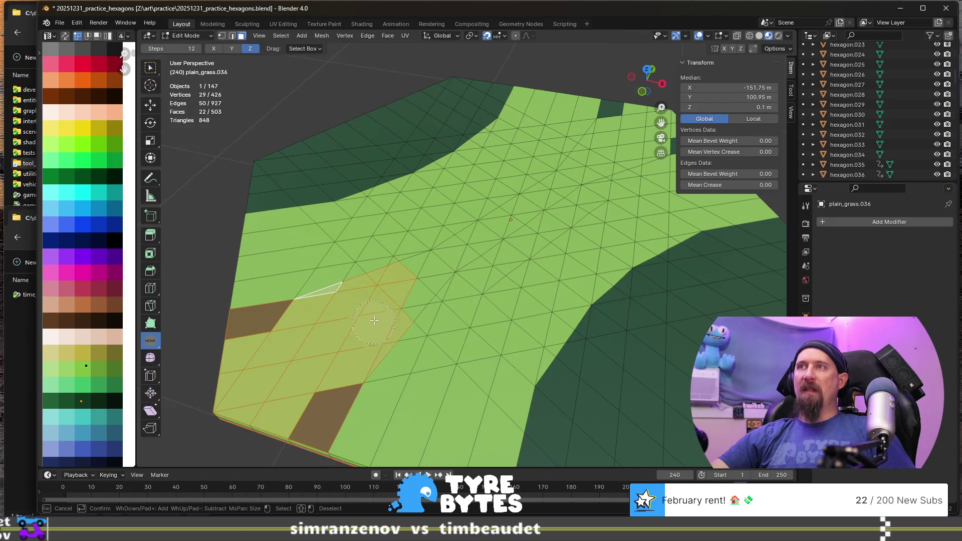
drag(374, 321, 393, 296)
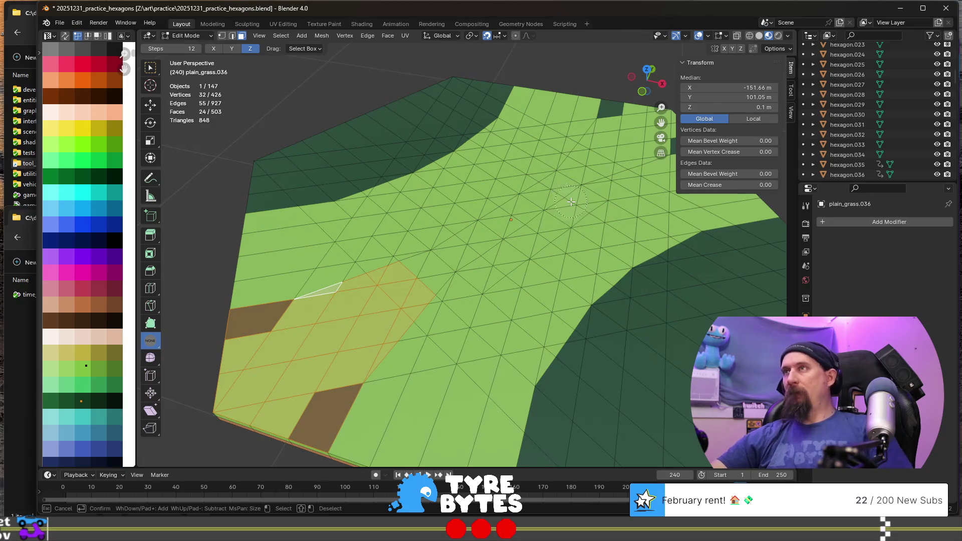
drag(417, 276, 439, 262)
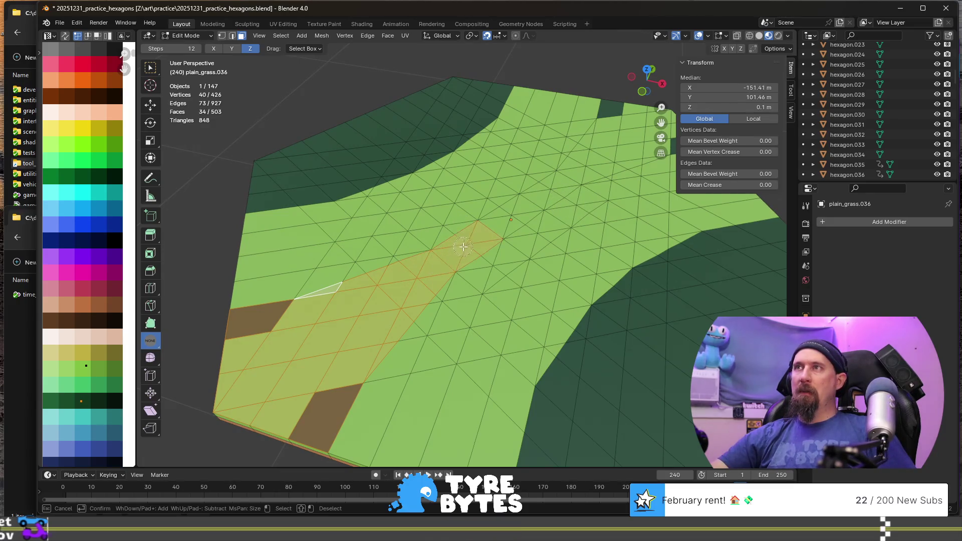
mouse_move(554, 190)
mouse_down()
mouse_move(603, 134)
mouse_move(644, 153)
mouse_move(639, 118)
mouse_up()
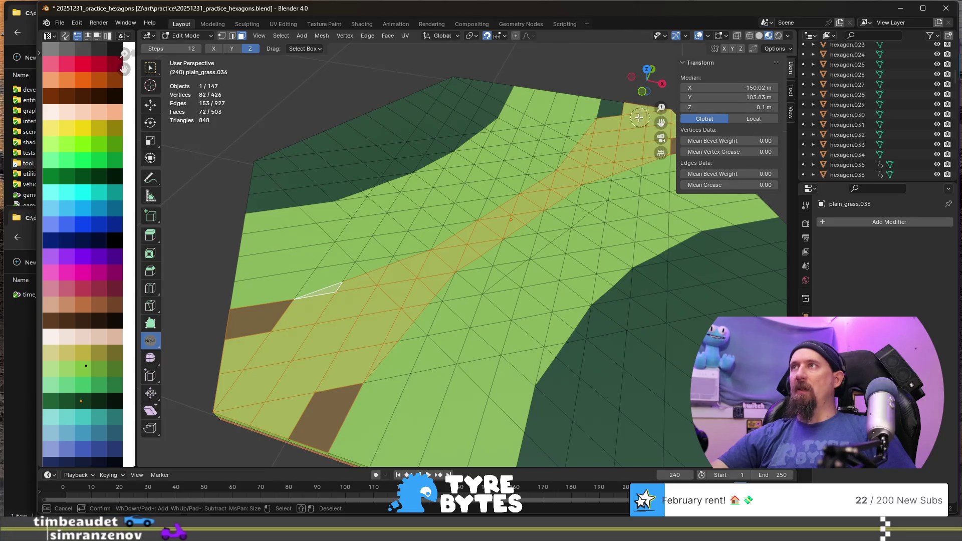
mouse_move(491, 351)
middle_down()
mouse_move(510, 300)
mouse_move(375, 284)
middle_up()
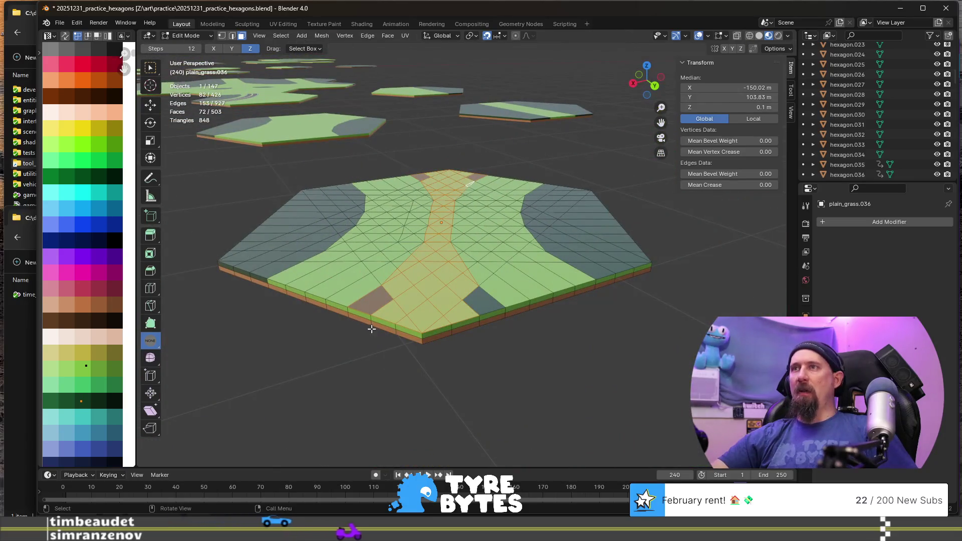
Add the strip's side faces and move their UVs onto a dark green palette cell.
shift+click(363, 314)
ctrl+shift+click(482, 318)
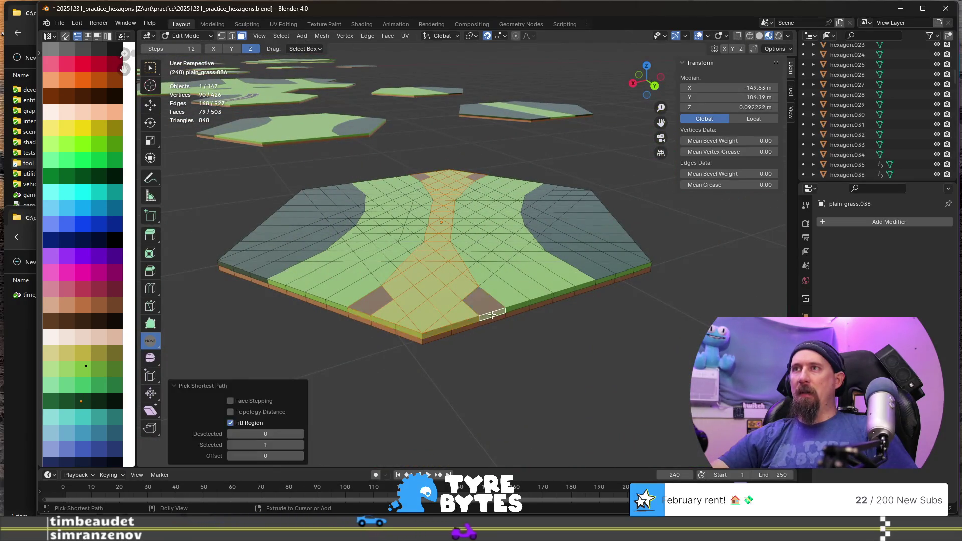
mouse_move(421, 344)
middle_down()
mouse_move(365, 290)
mouse_move(485, 262)
mouse_move(441, 289)
middle_up()
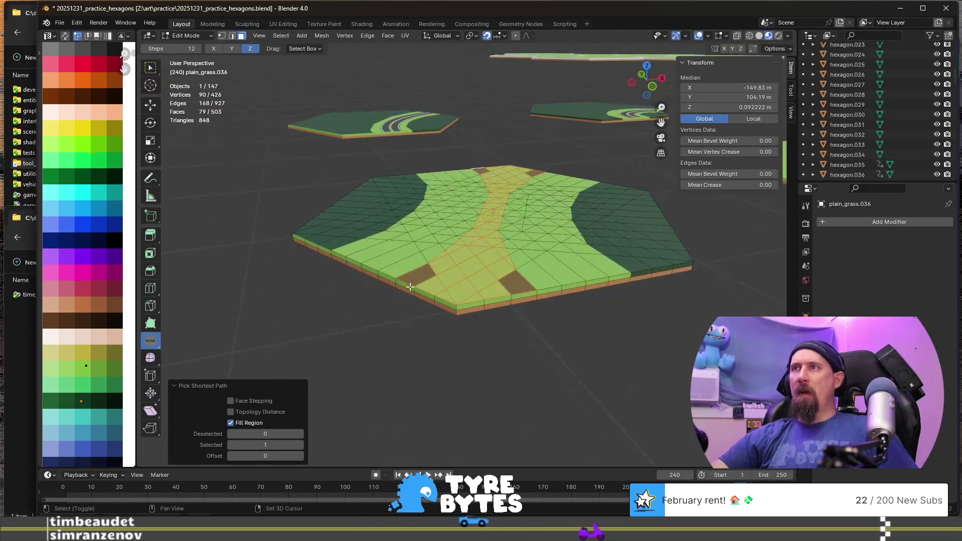
shift+click(405, 285)
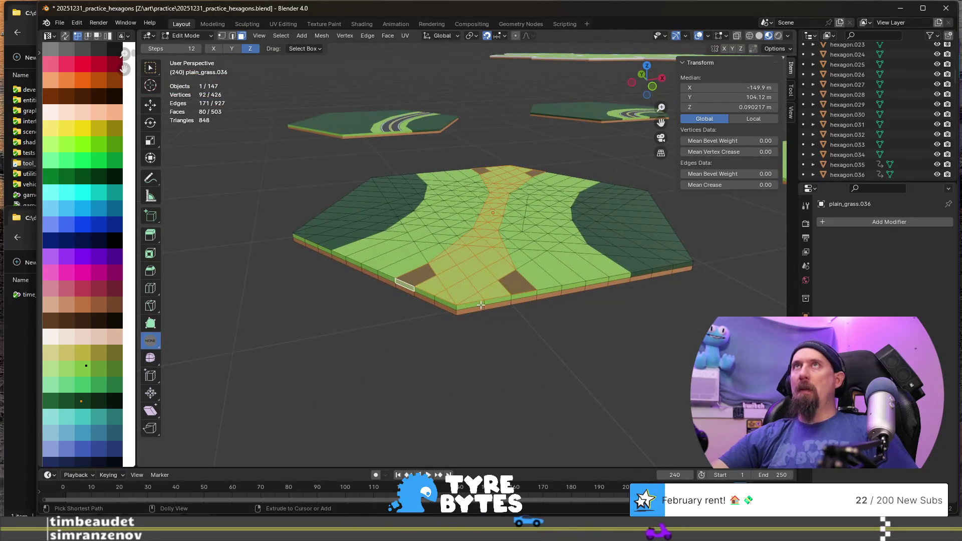
ctrl+shift+click(525, 296)
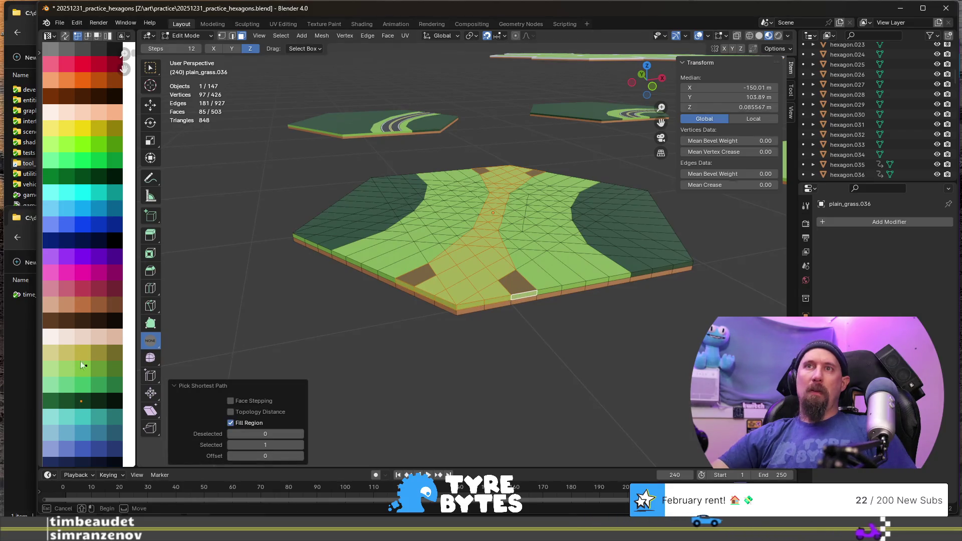
key(g)
click(99, 411)
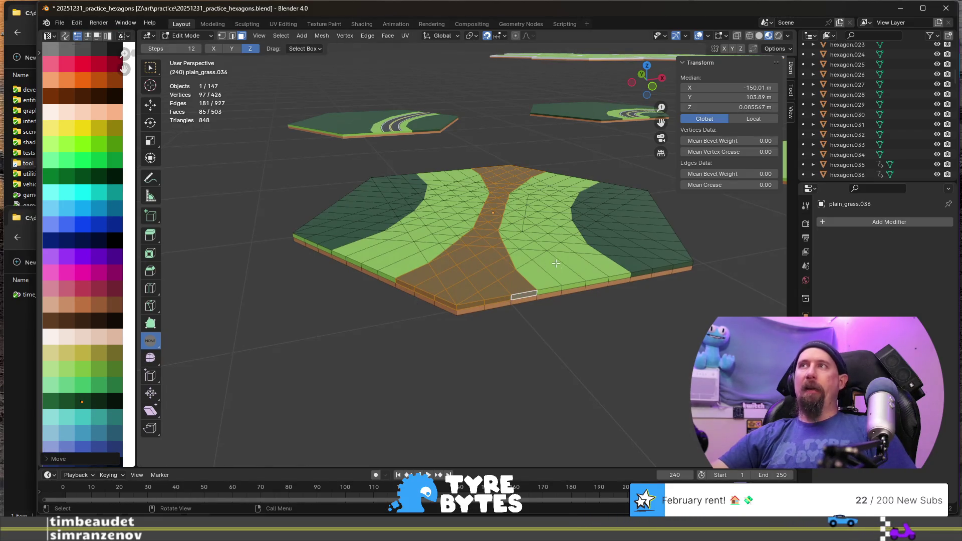
key(ctrl+z)
Check the tile from above, then in face mode select a face beside the path's lower border.
key(Tab)
mouse_move(575, 329)
middle_down()
mouse_move(538, 302)
mouse_move(413, 332)
middle_up()
key(Tab)
scroll(413, 331, up, 5)
scroll(424, 322, up, 3)
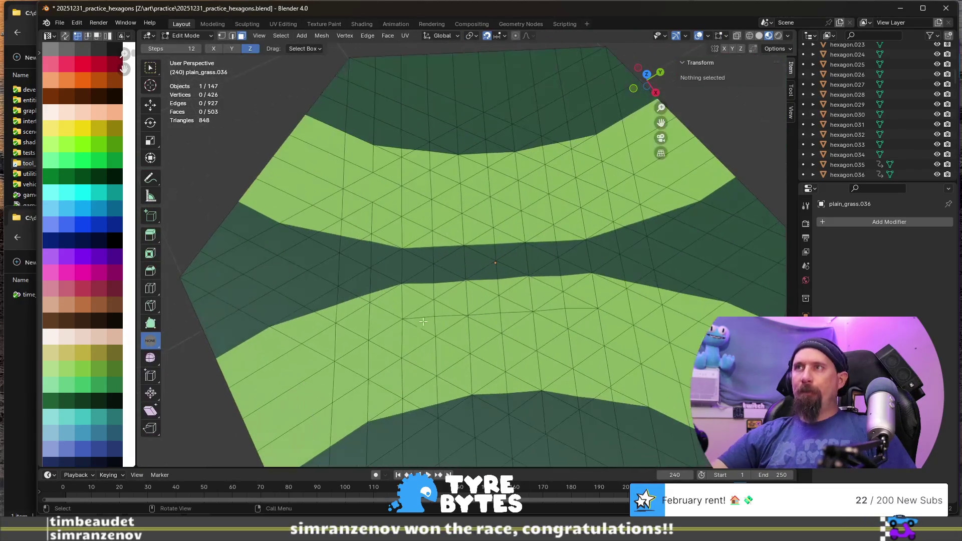
key(3)
click(417, 319)
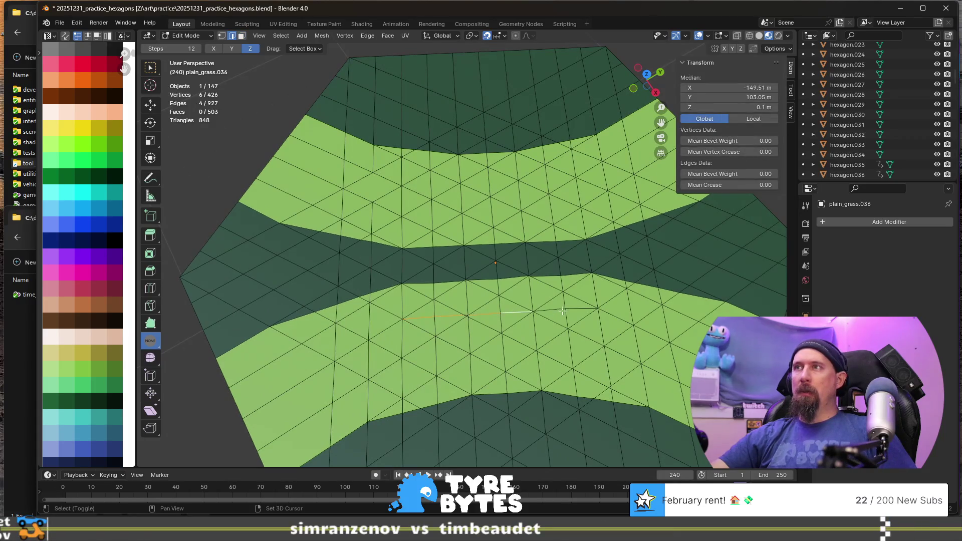
Dissolve the stray edges along the dark path's lower and upper borders.
key(x)
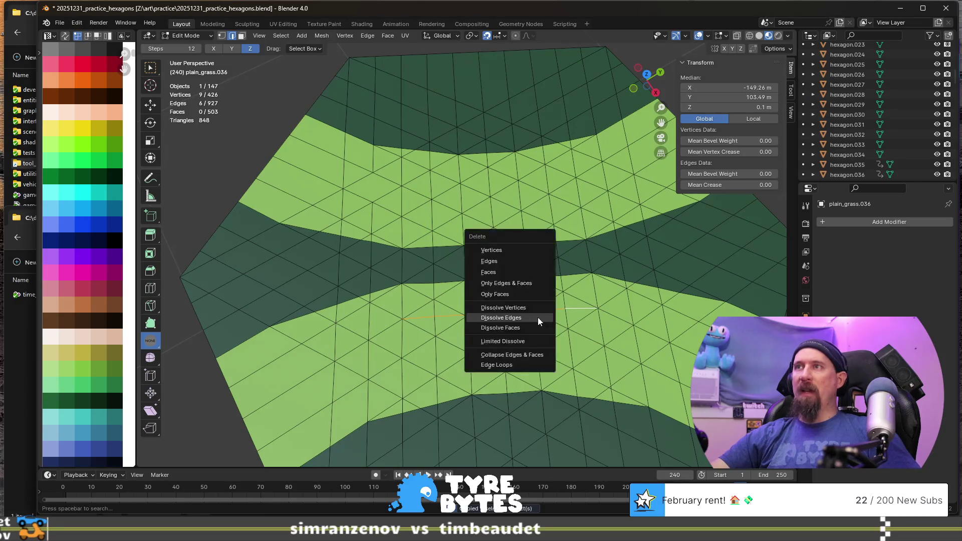
click(537, 318)
scroll(443, 337, up, 6)
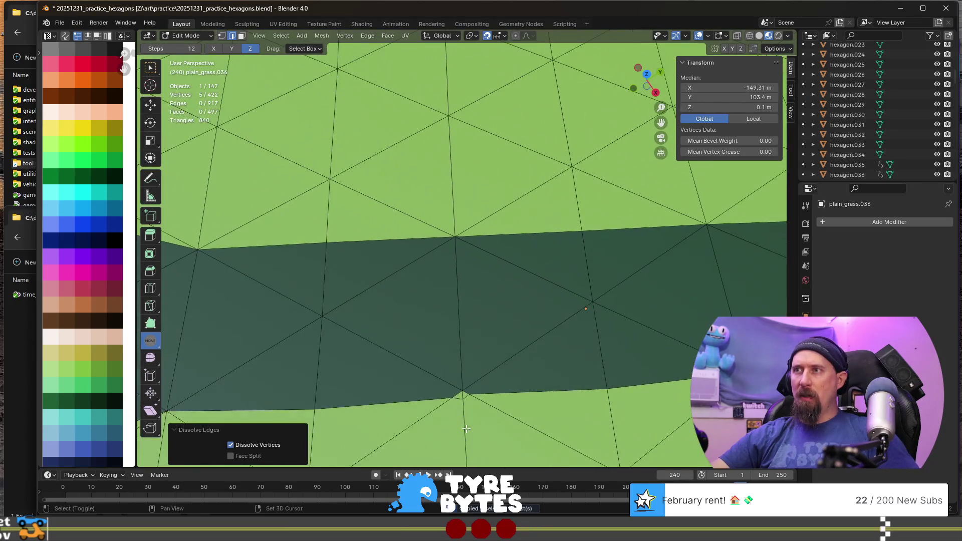
shift+middle_drag(466, 428, 474, 293)
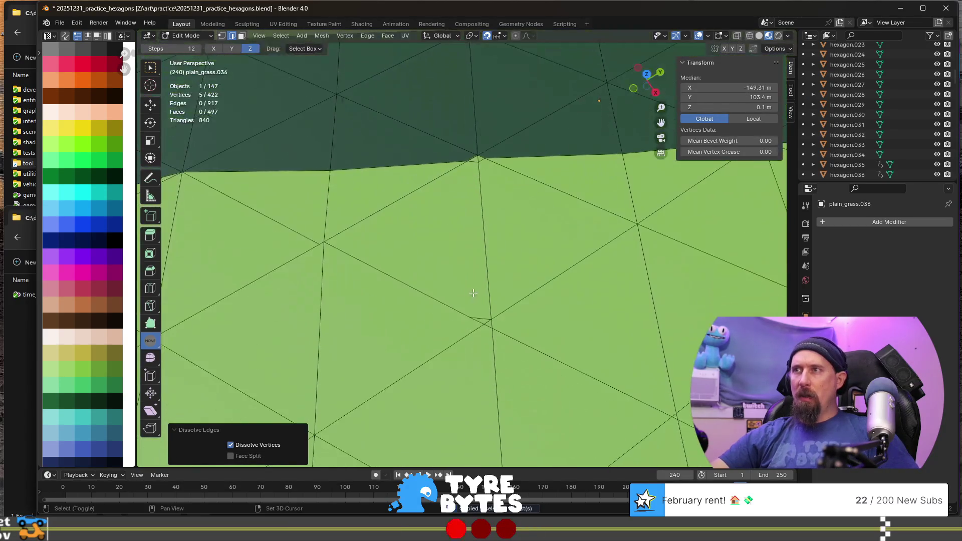
key(x)
click(482, 317)
scroll(479, 321, down, 3)
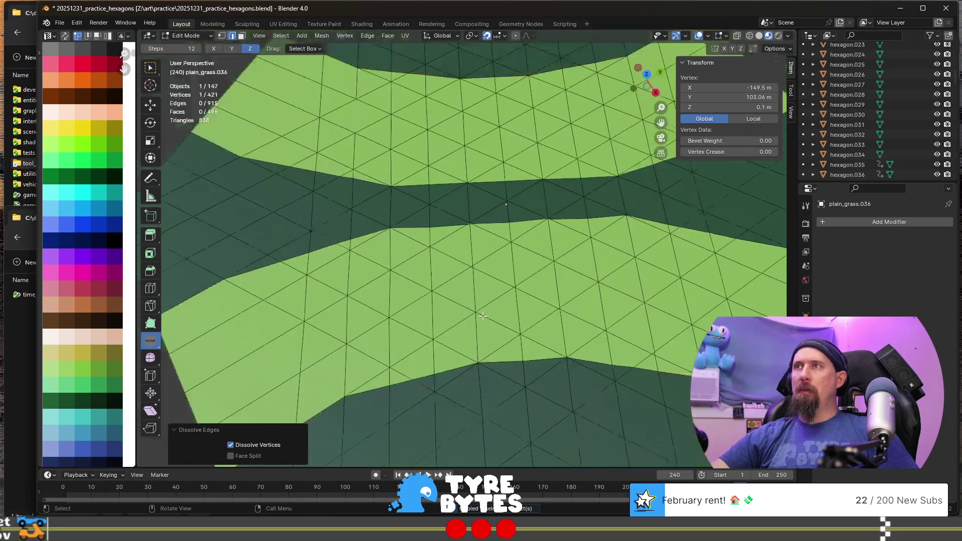
scroll(475, 326, up, 3)
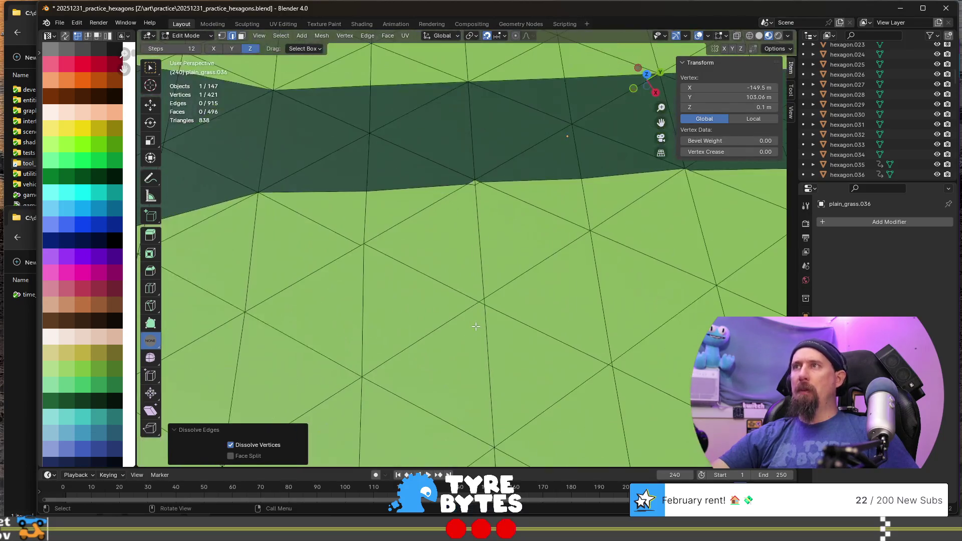
scroll(476, 326, down, 8)
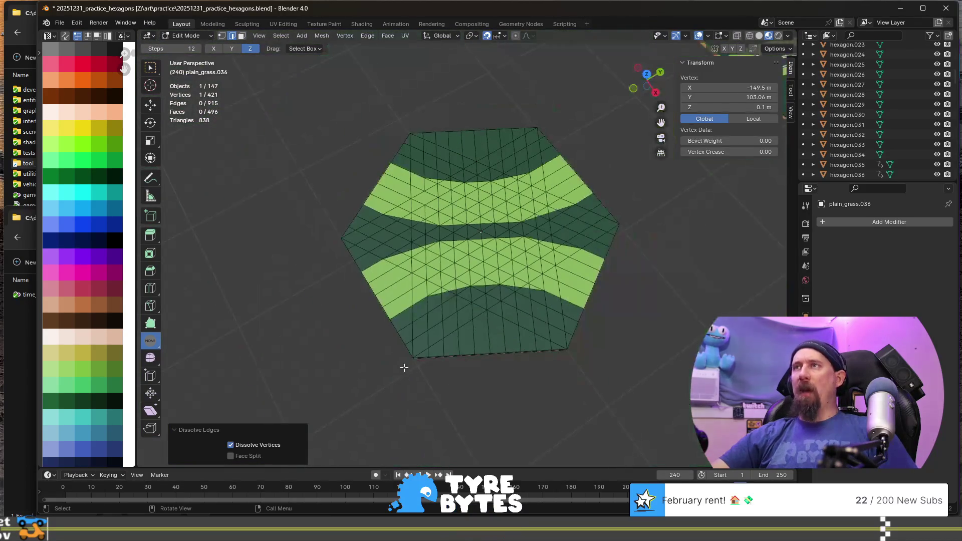
Return to Object Mode, deselect the tile and view the neighbouring hexagon tiles.
key(Tab)
click(309, 352)
mouse_move(279, 362)
middle_down()
mouse_move(386, 317)
mouse_move(453, 318)
mouse_move(546, 354)
mouse_move(507, 354)
middle_up()
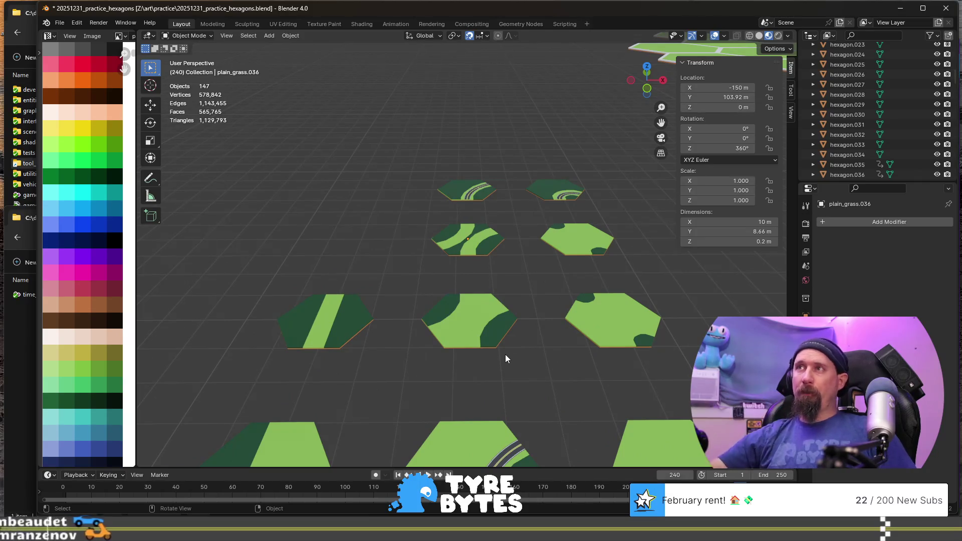
scroll(505, 355, up, 2)
mouse_move(494, 384)
middle_down()
mouse_move(450, 299)
mouse_move(409, 99)
mouse_move(393, 157)
mouse_move(384, 150)
mouse_move(419, 221)
middle_up()
scroll(417, 225, up, 3)
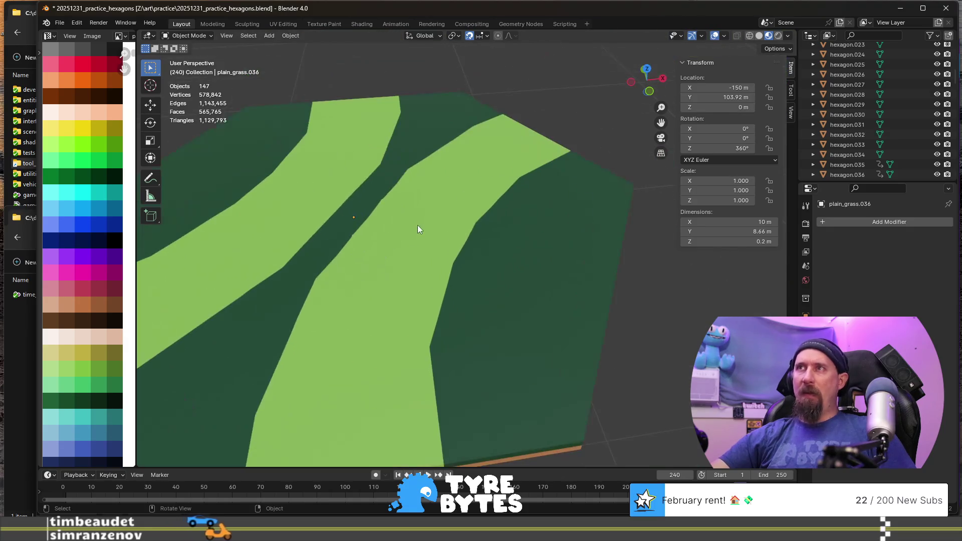
scroll(349, 246, down, 8)
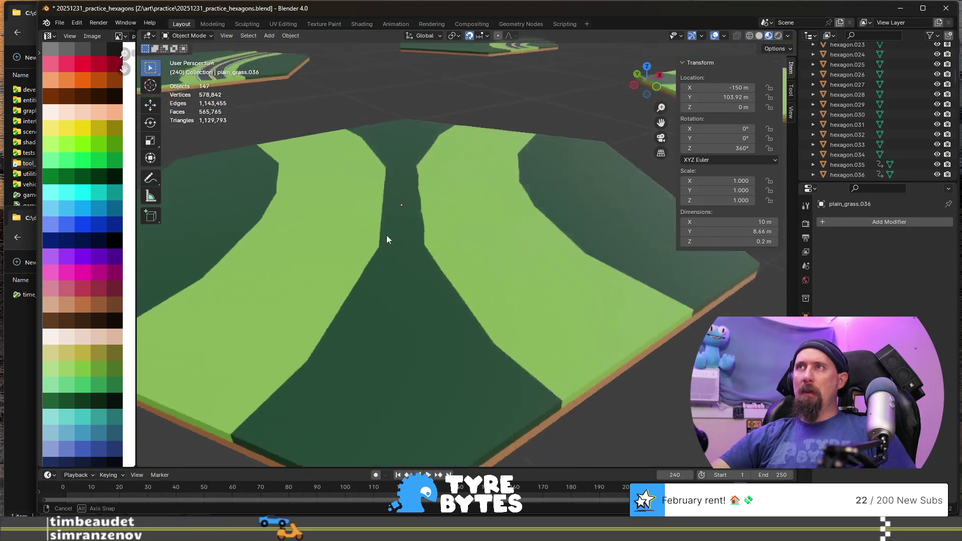
scroll(386, 240, down, 3)
middle_drag(501, 317, 471, 314)
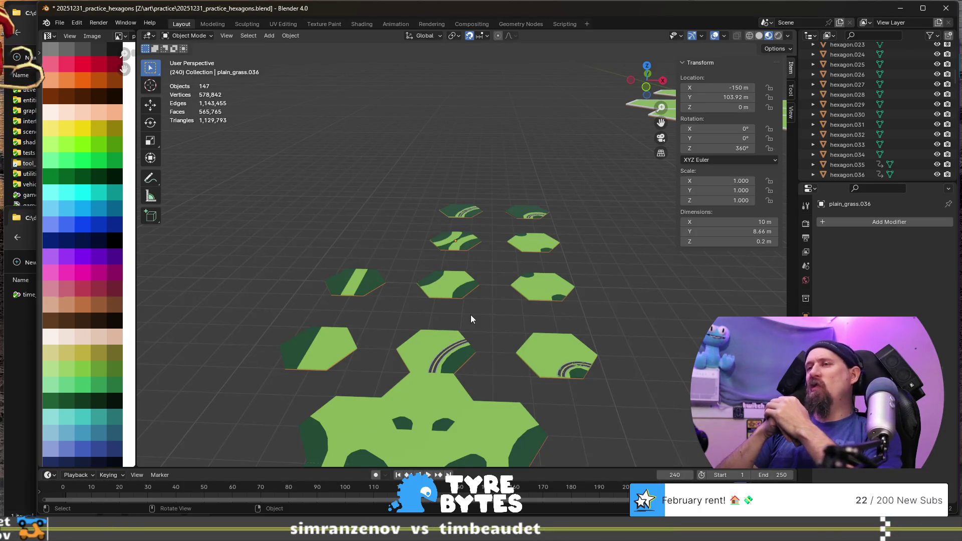
scroll(483, 288, down, 2)
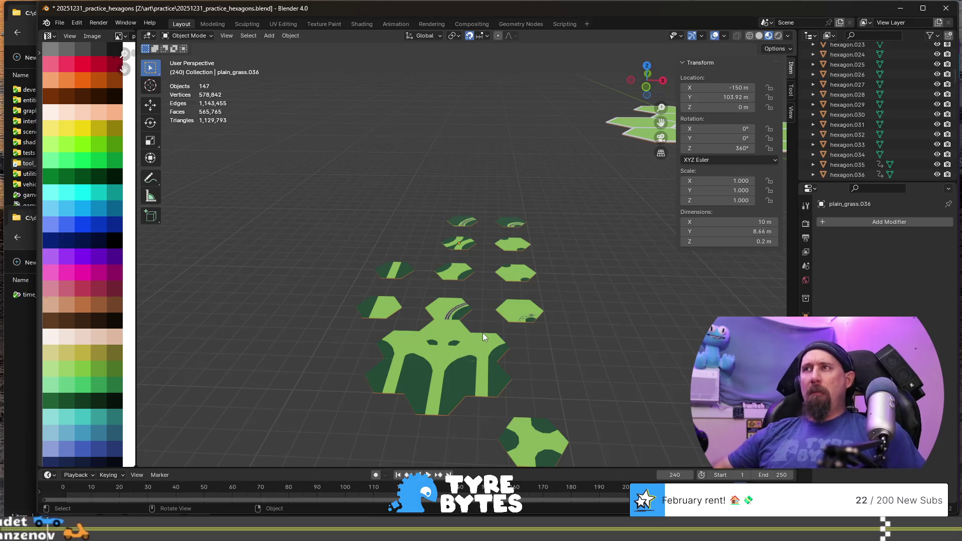
Close project_build_list.txt in VS Code and switch to the tests bot core folder window.
mouse_move(480, 328)
middle_down()
mouse_move(497, 286)
mouse_move(398, 251)
mouse_move(422, 265)
middle_up()
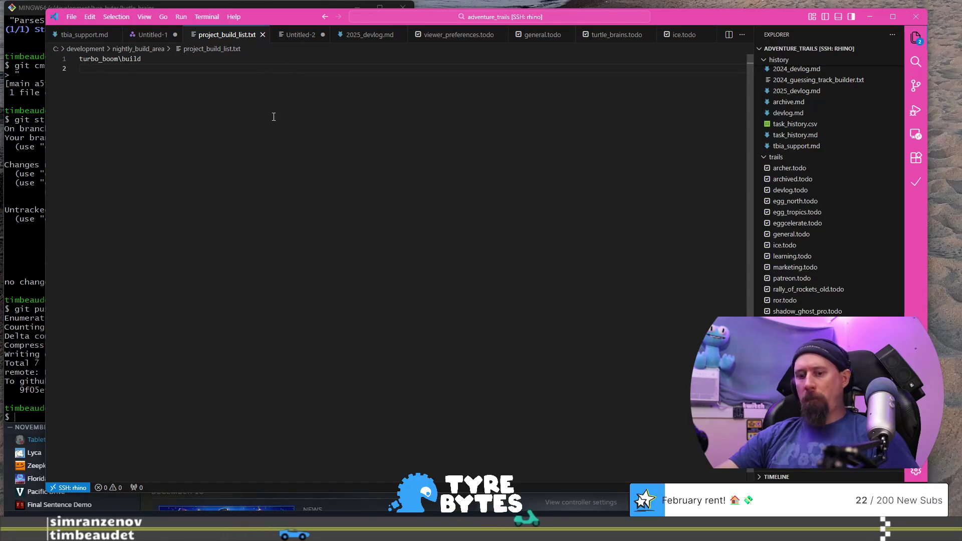
click(262, 36)
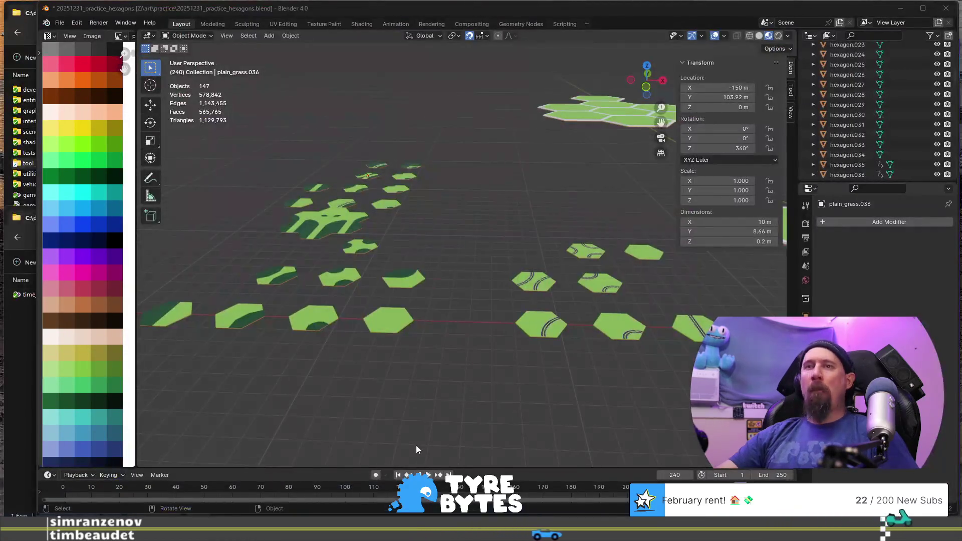
key(alt+Tab)
key(alt+Tab)
click(314, 239)
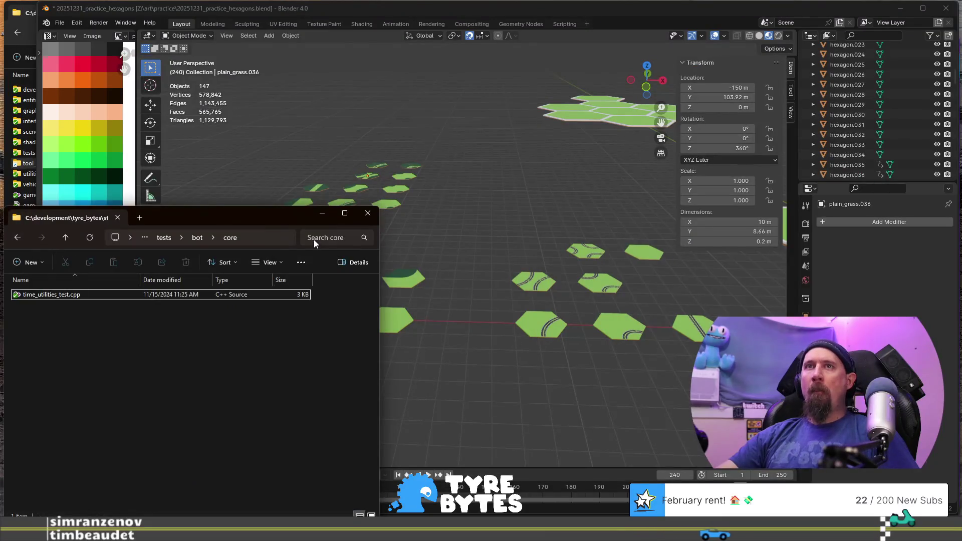
Bring the rushcremental, turbo_boom build and tests bot core folder windows forward in turn.
key(alt+Tab)
click(433, 239)
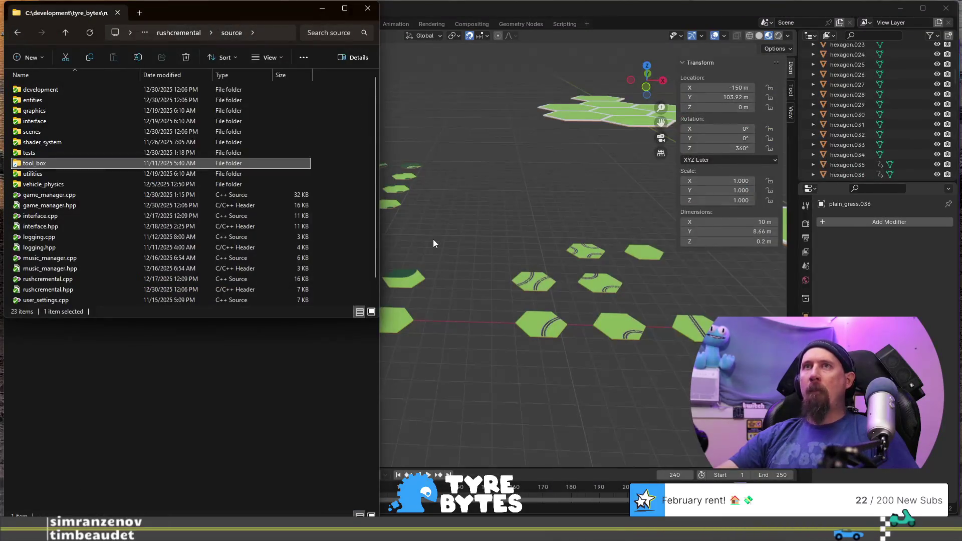
key(alt+Tab)
click(384, 324)
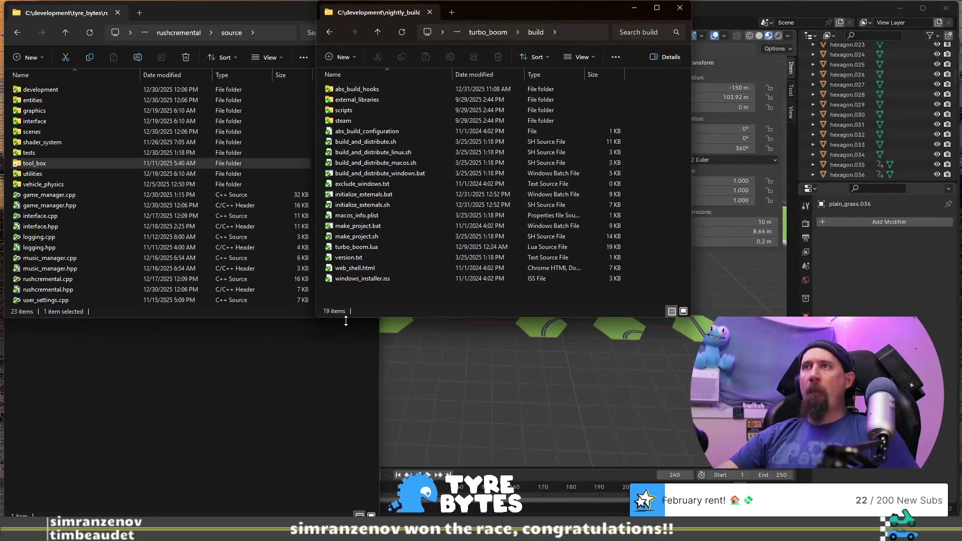
key(alt+Tab)
click(388, 438)
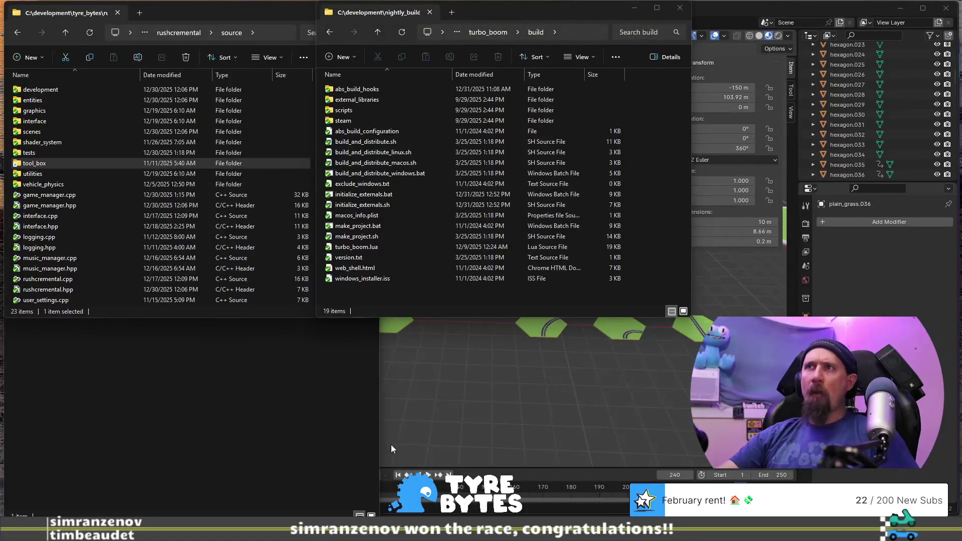
click(269, 415)
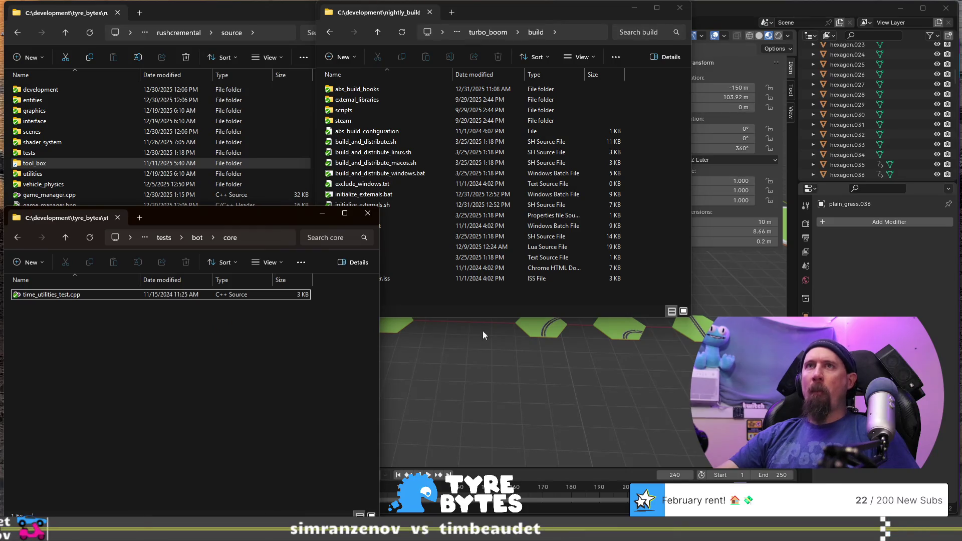
Bring the build_automation folder forward, then finish with the turbo_boom build folder in front.
key(alt+Tab)
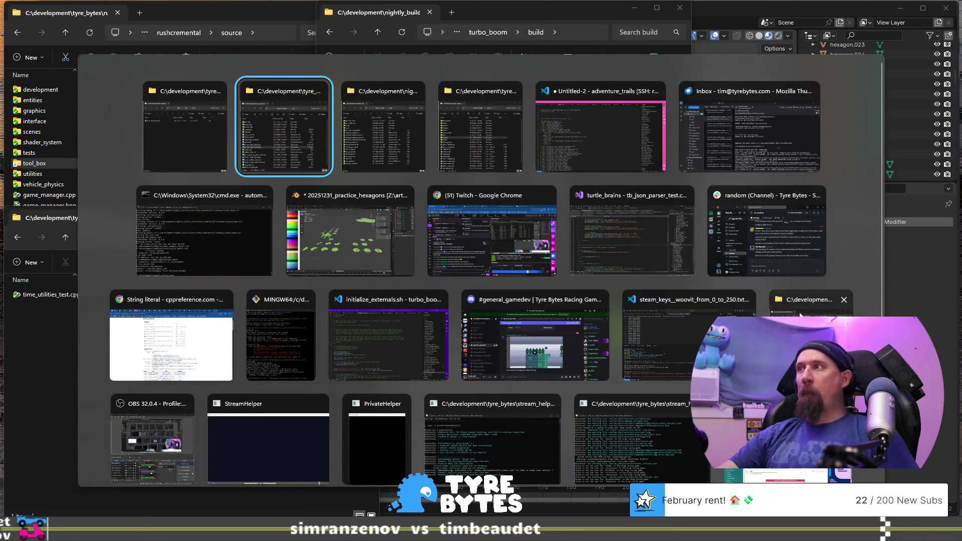
click(810, 301)
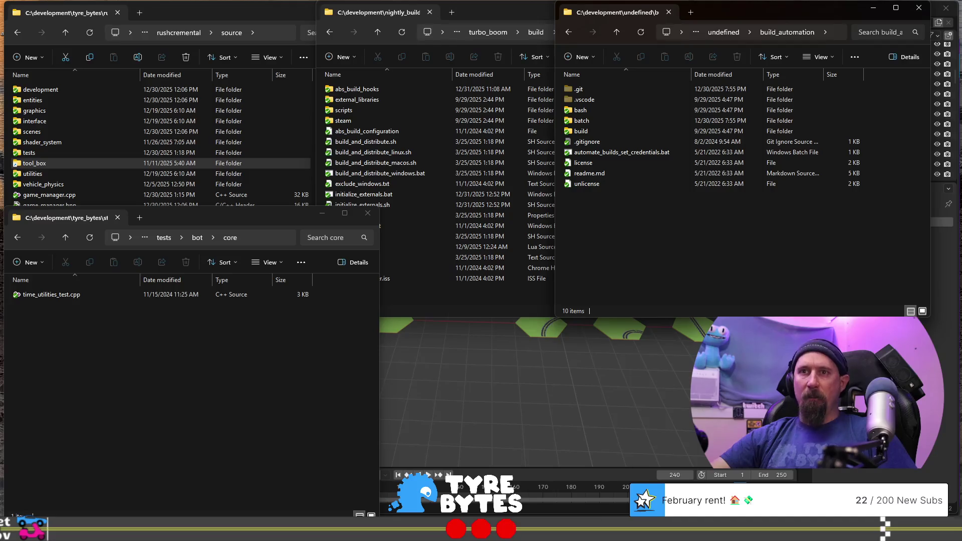
mouse_move(263, 529)
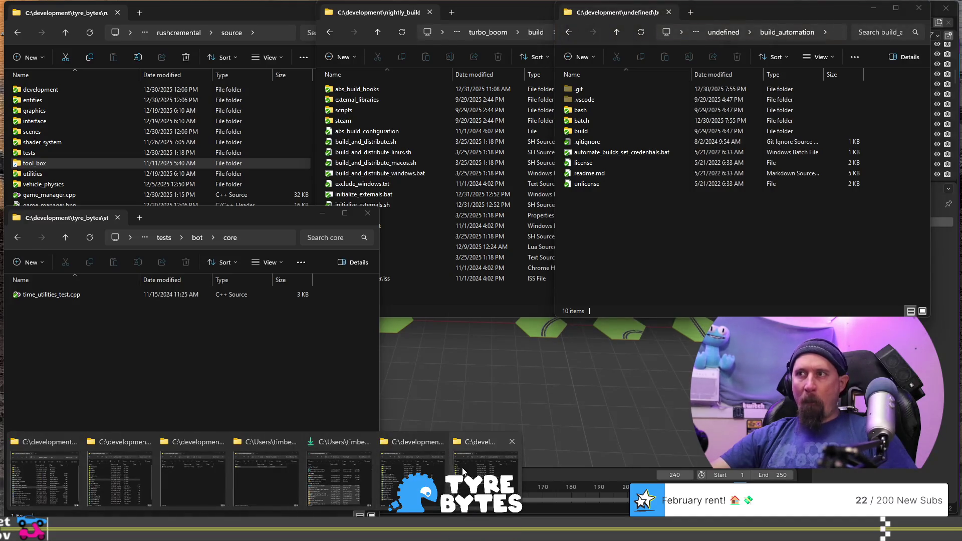
mouse_move(447, 473)
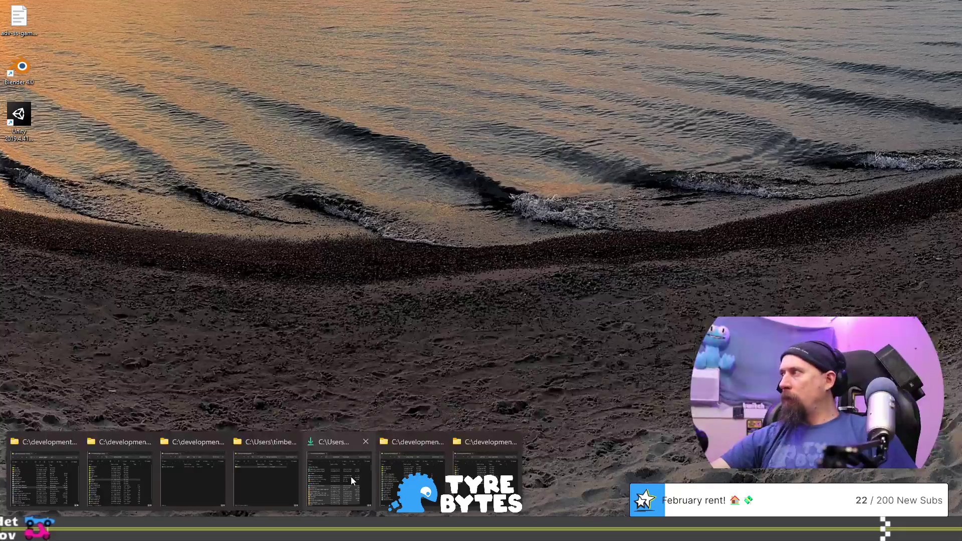
mouse_move(197, 492)
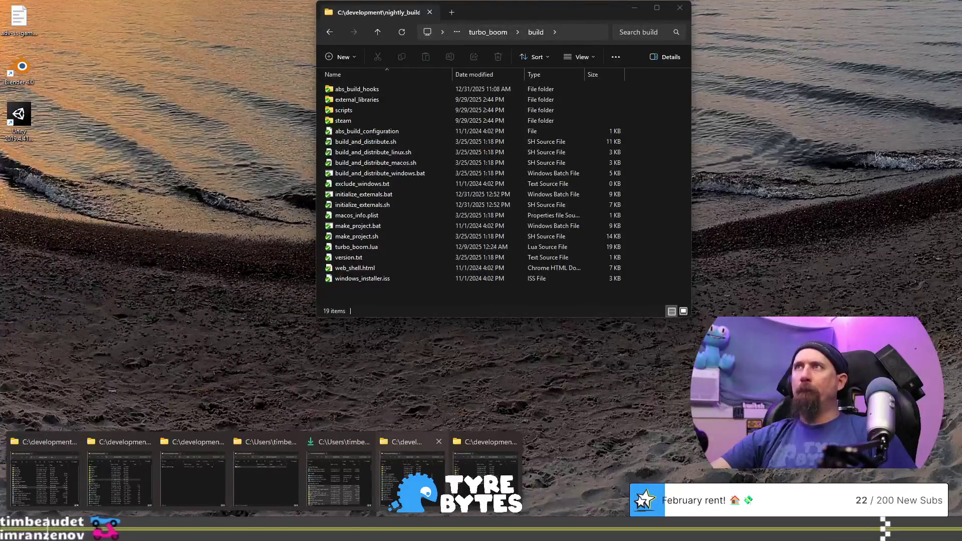
click(412, 479)
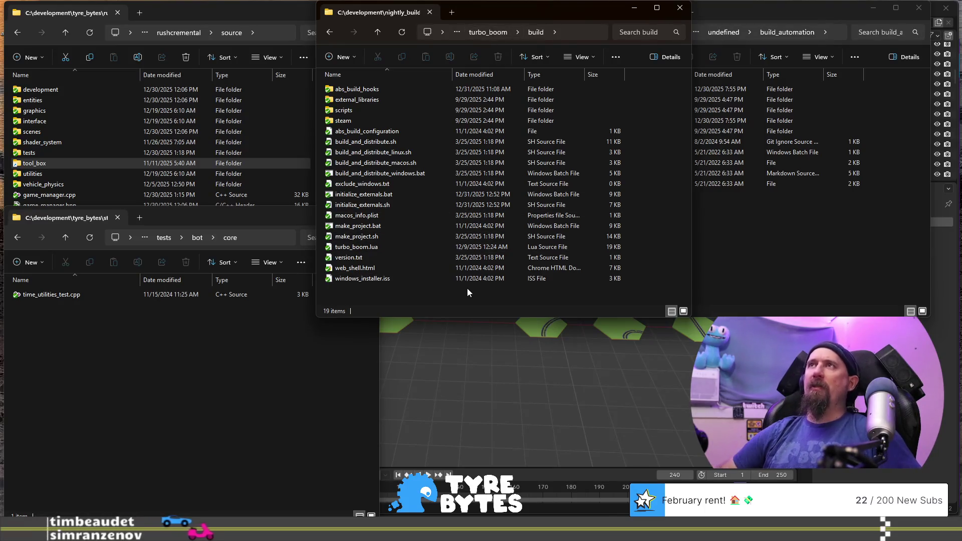
Delete the old project_build_list.txt in nightly_build_area and rename its ' - Copy' duplicate to project_build_list.txt.
key(alt+Up)
key(alt+Up)
key(Down)
key(Down)
key(Down)
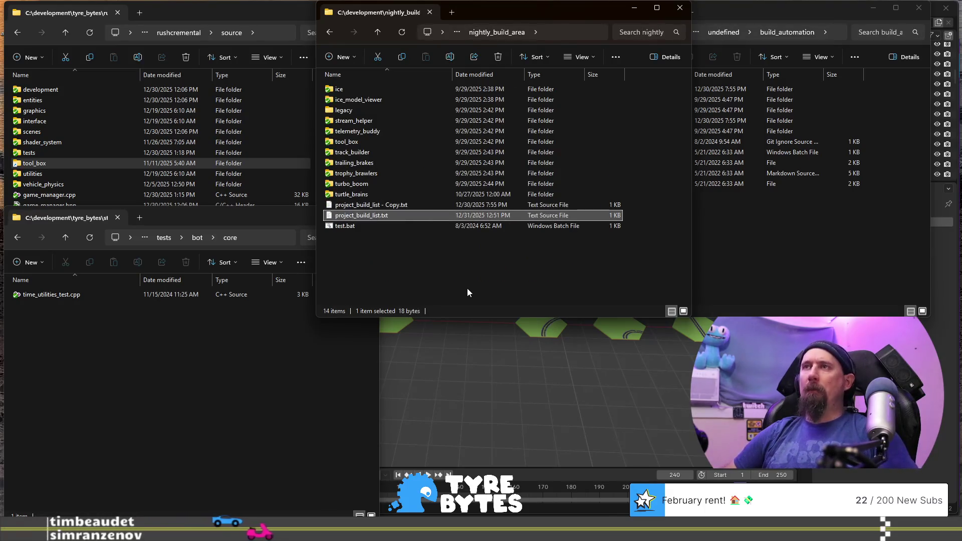
key(Delete)
key(F2)
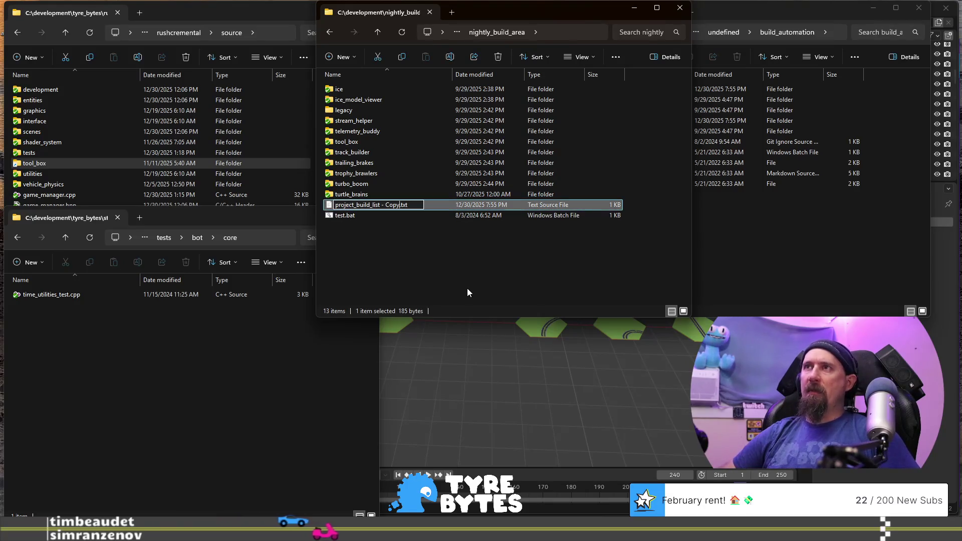
key(Right)
key(BackSpace)
key(BackSpace)
key(BackSpace)
key(BackSpace)
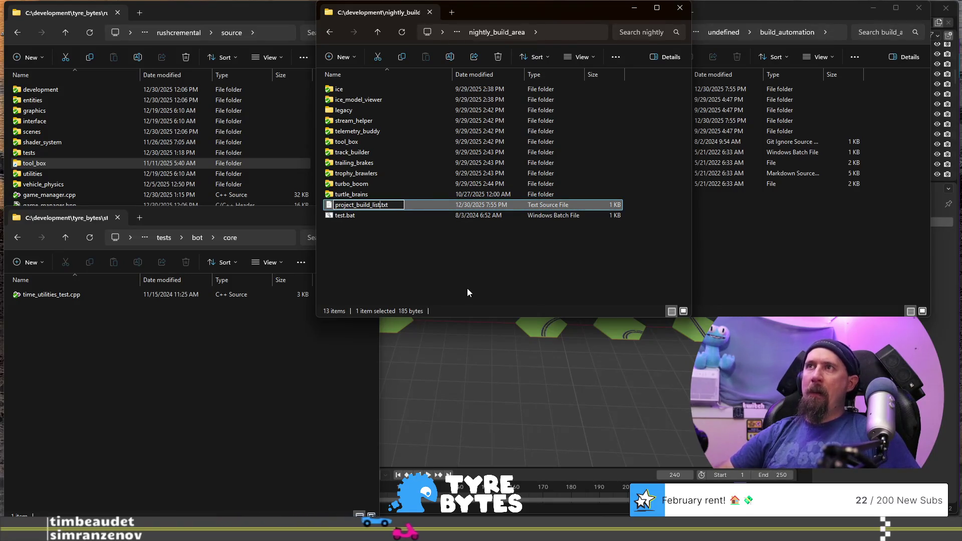
key(Return)
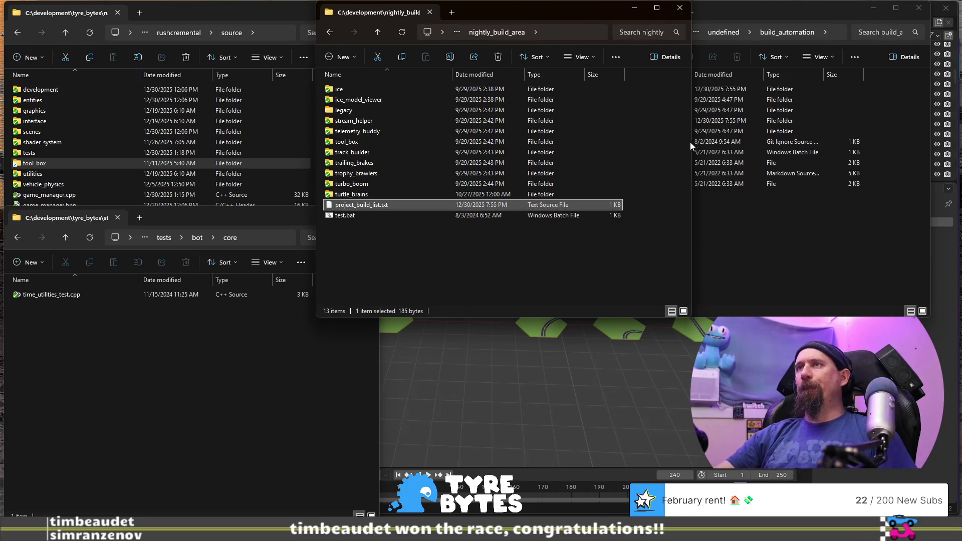
Switch back to the Blender hexagon scene, tilt to a steeper top-down view, and save.
click(713, 234)
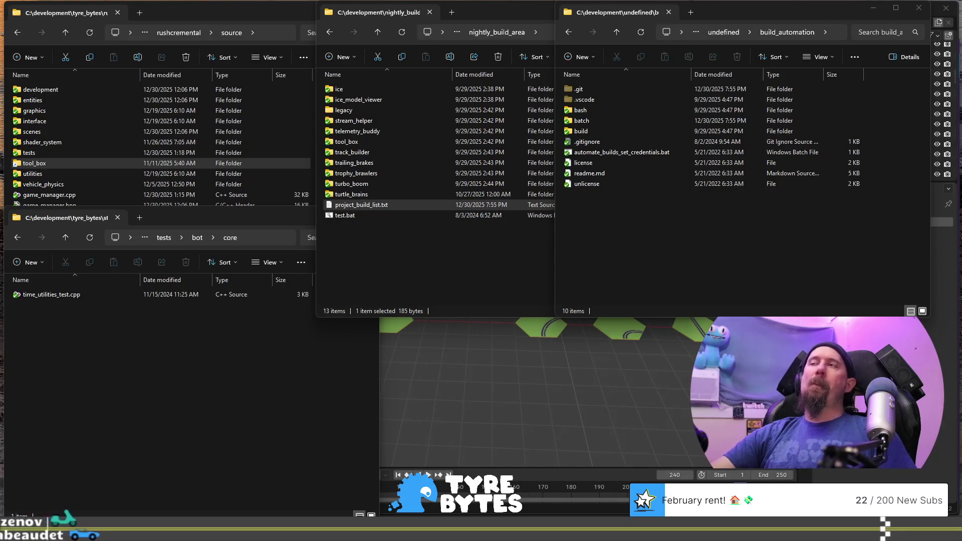
key(alt+Tab)
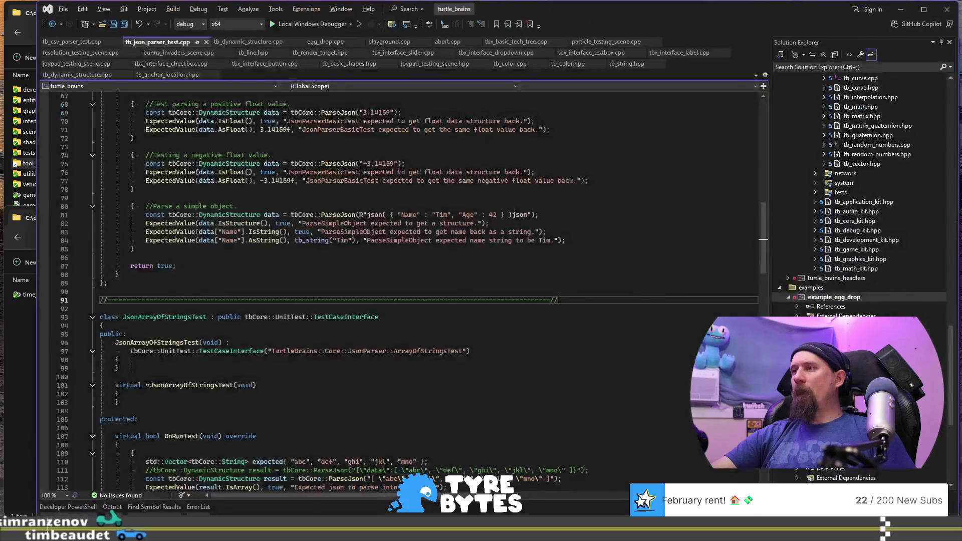
key(alt+Tab)
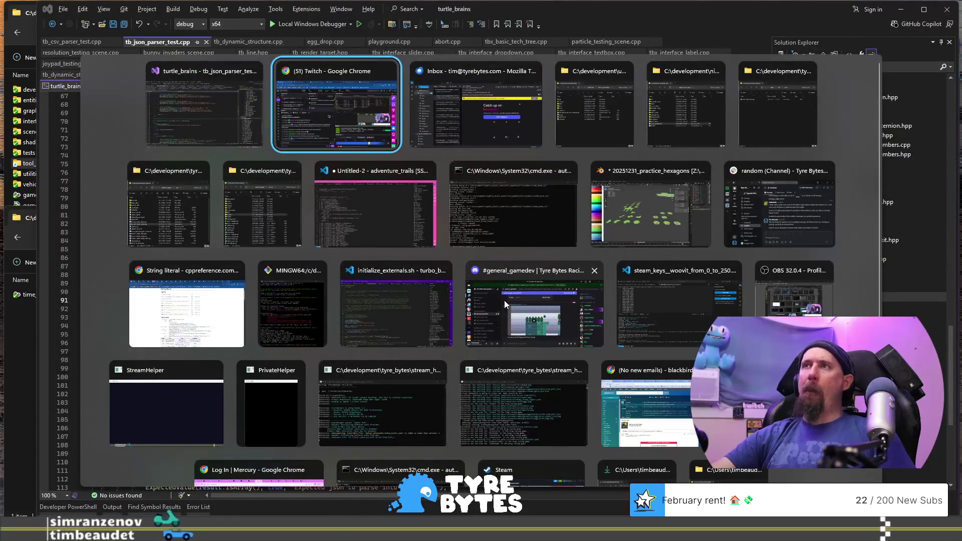
click(641, 200)
mouse_move(335, 279)
middle_down()
mouse_move(328, 314)
mouse_move(356, 302)
middle_up()
key(ctrl+s)
Box-select the nine dark-patched grass tiles in the front rows and frame the view on them.
scroll(359, 299, down, 3)
scroll(363, 341, up, 4)
shift+middle_drag(363, 341, 431, 242)
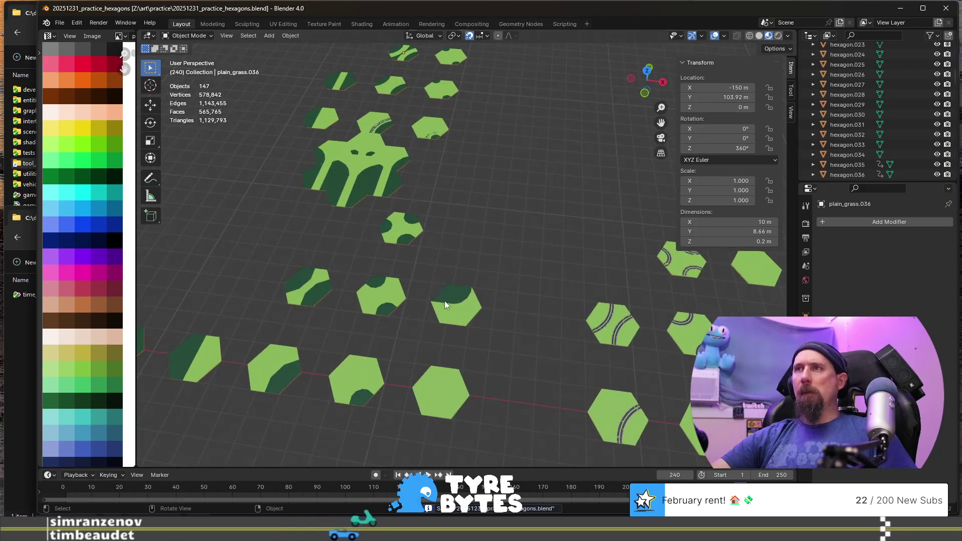
scroll(450, 304, down, 2)
drag(489, 417, 250, 257)
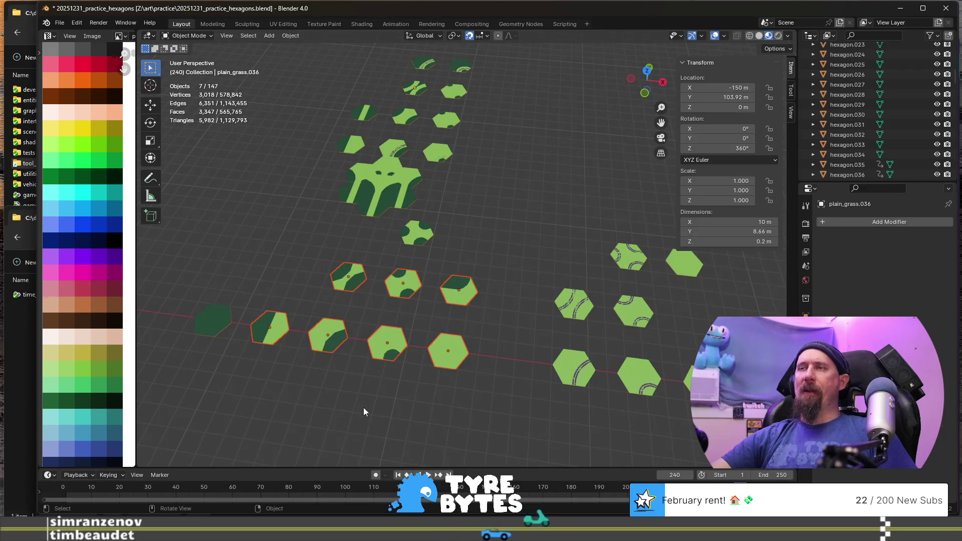
key(KP_Decimal)
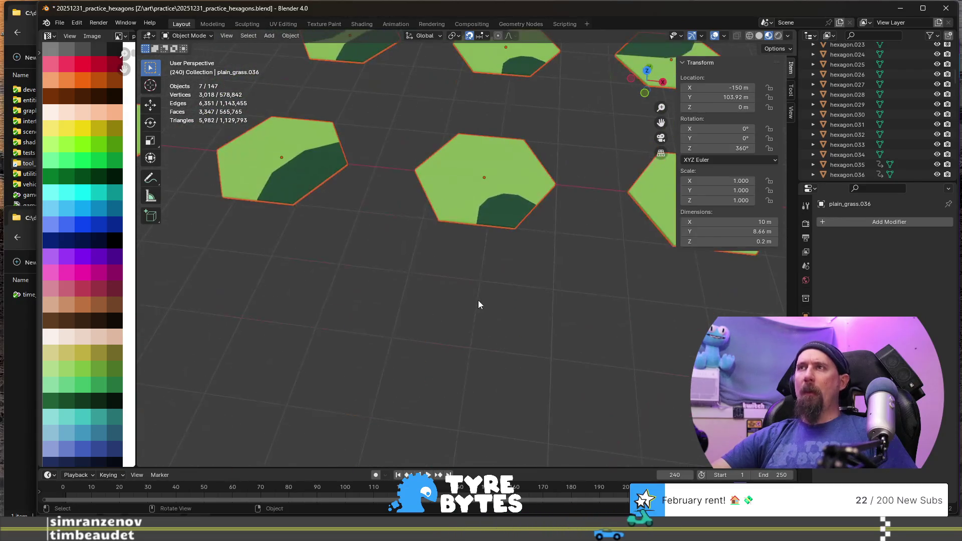
scroll(479, 307, down, 2)
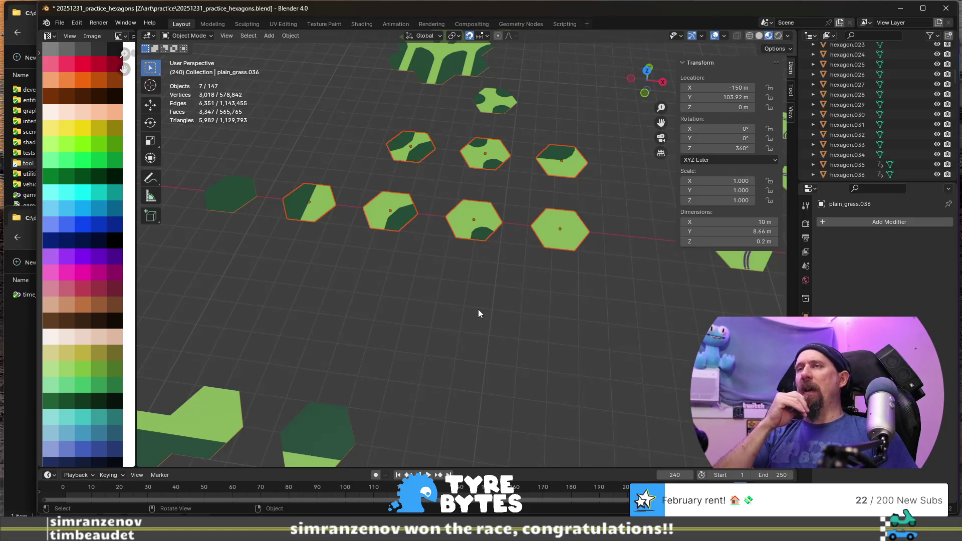
scroll(479, 310, down, 6)
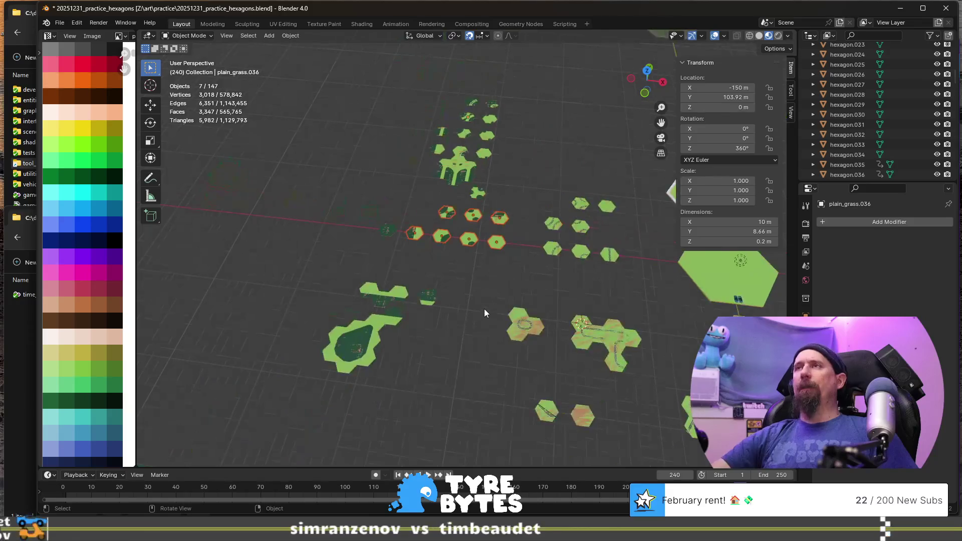
mouse_move(505, 266)
mouse_down()
mouse_move(396, 191)
mouse_move(368, 191)
mouse_up()
scroll(509, 260, up, 4)
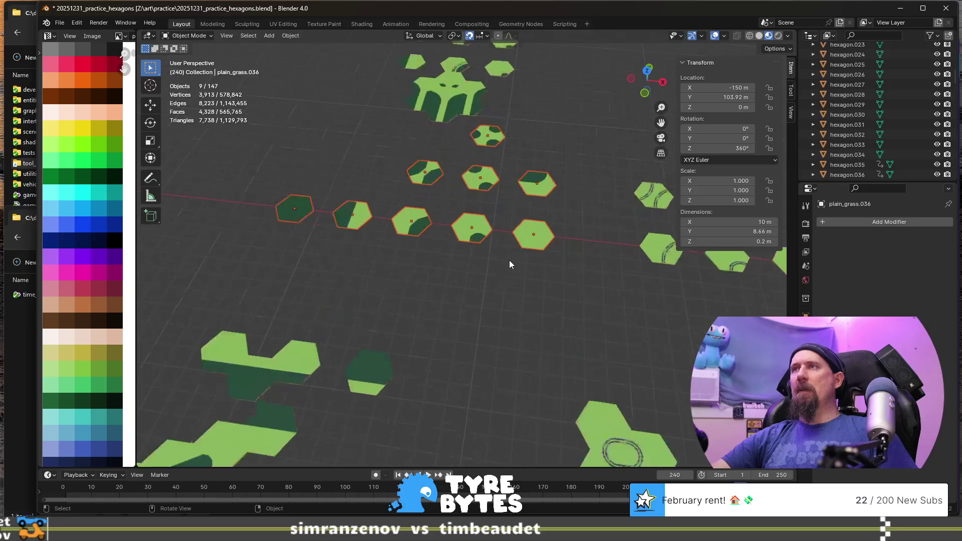
scroll(503, 272, down, 2)
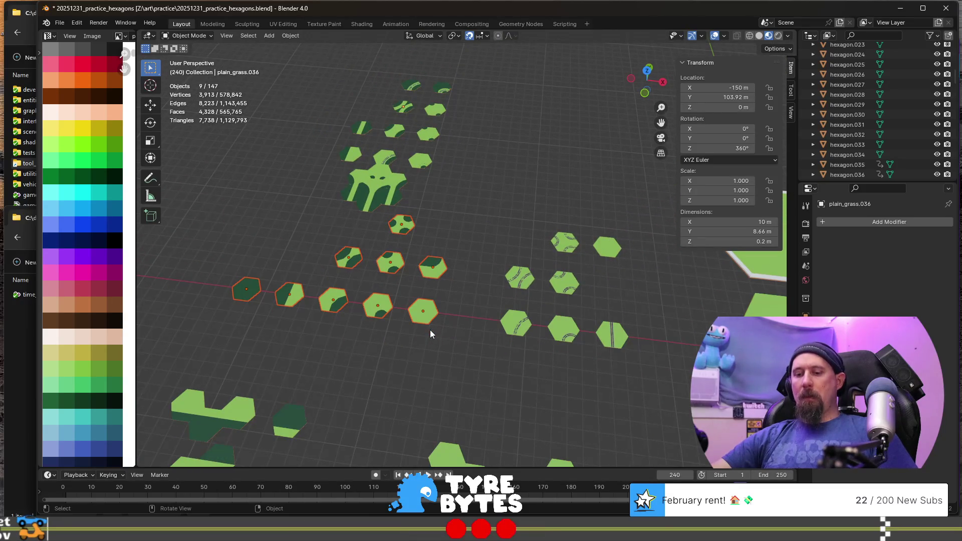
Move the nine patched tiles along Y, then slide the path-tile cluster 69.28 m back along Y.
key(g)
key(y)
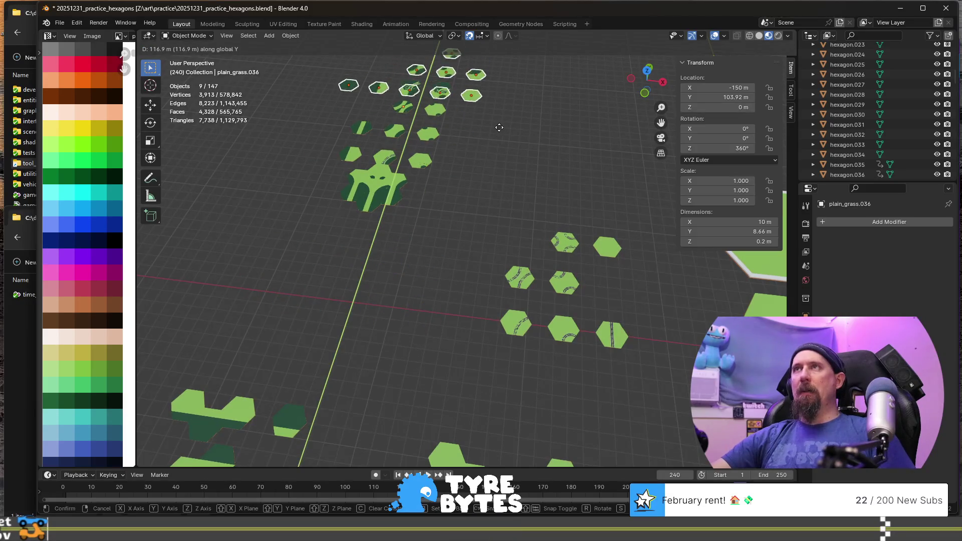
click(504, 112)
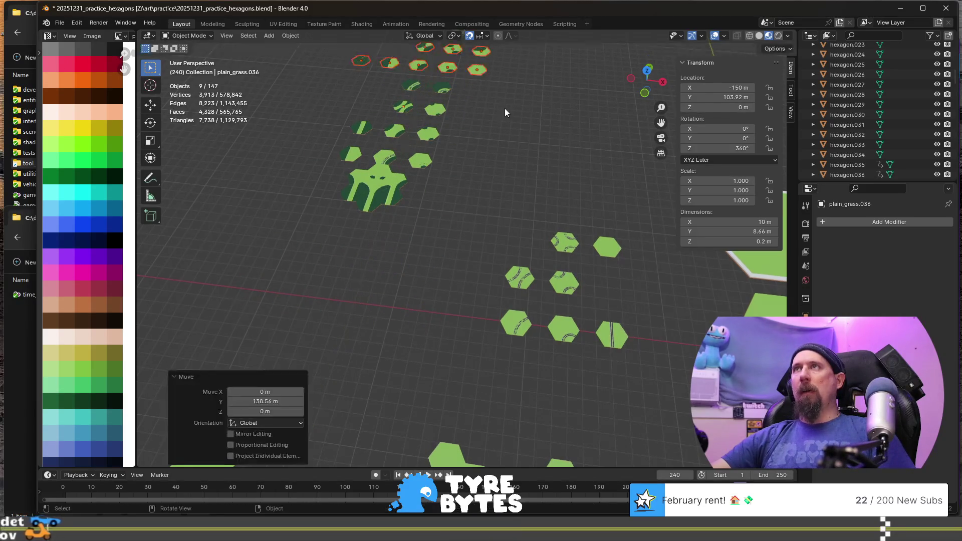
middle_drag(504, 109, 477, 162)
drag(448, 264, 390, 127)
key(g)
key(y)
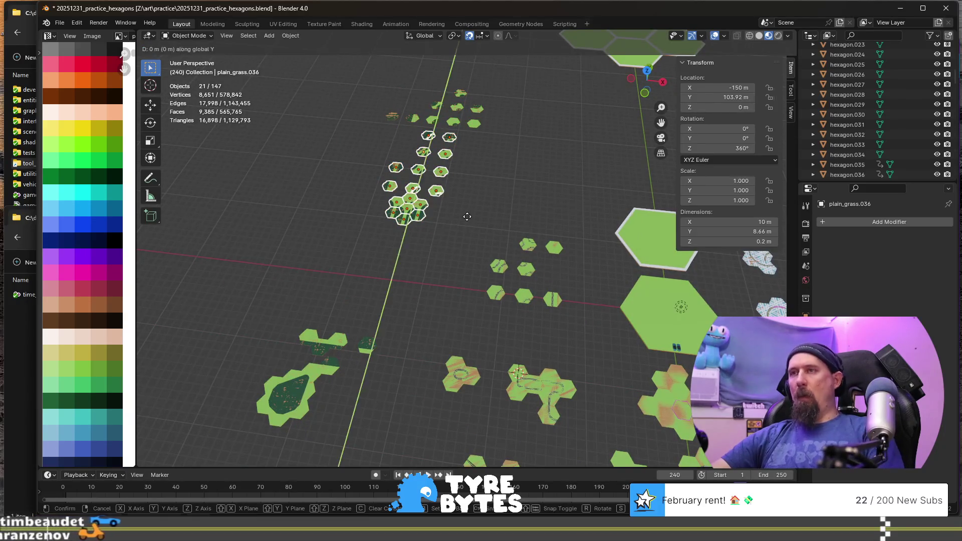
click(438, 306)
Move plain_grass.028 up along Y, then 15 m toward negative X.
scroll(429, 326, up, 3)
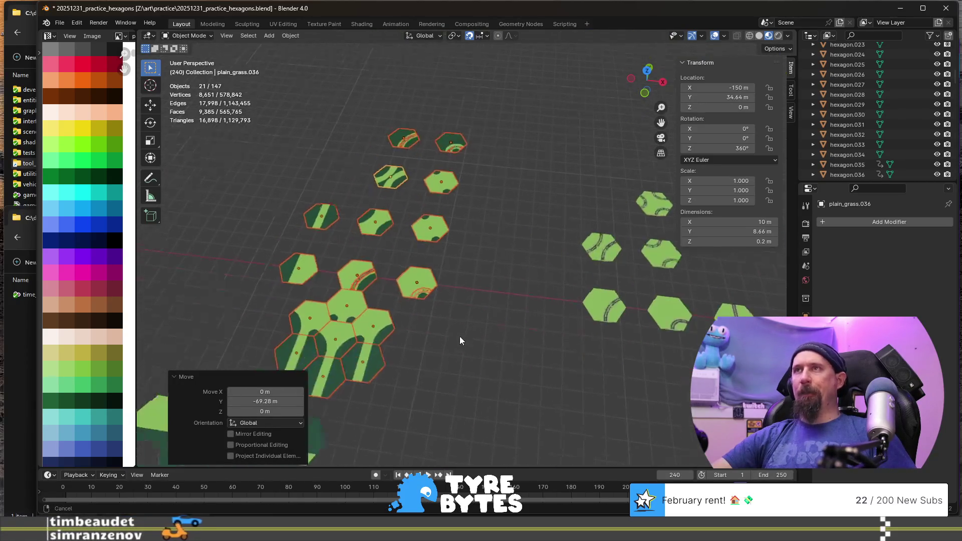
middle_drag(460, 341, 503, 349)
click(503, 349)
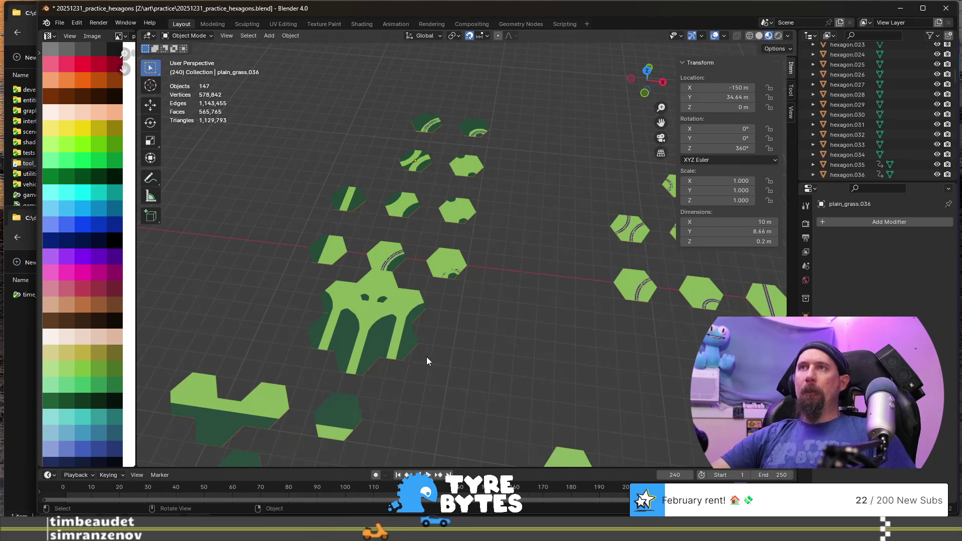
click(365, 321)
scroll(400, 358, up, 4)
mouse_move(400, 358)
shift+middle_down()
mouse_move(532, 354)
mouse_move(480, 387)
mouse_move(506, 375)
shift+middle_up()
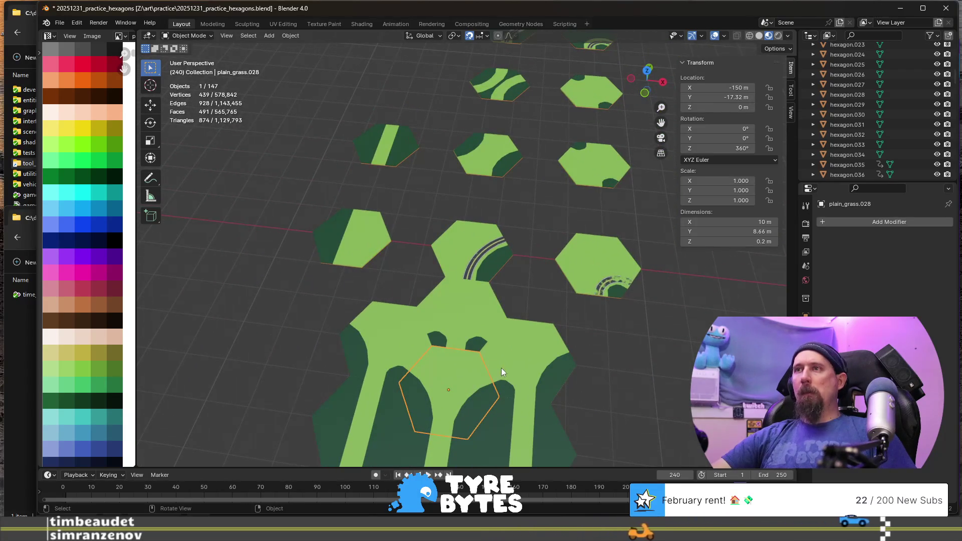
scroll(502, 371, down, 3)
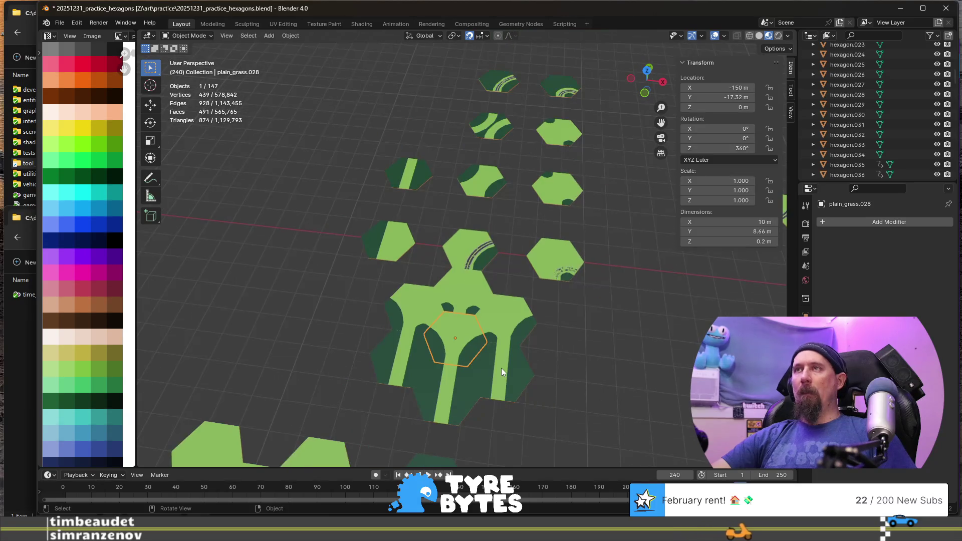
key(g)
key(y)
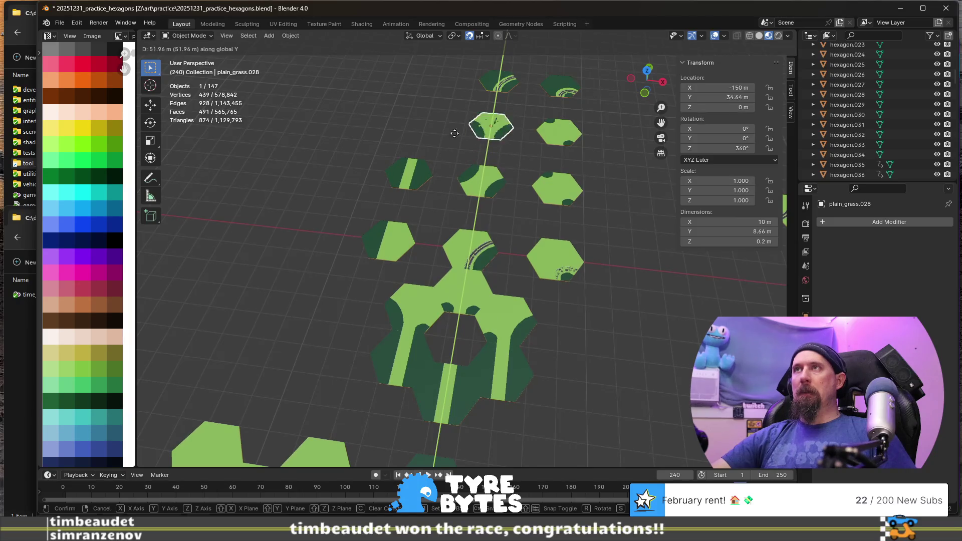
click(475, 144)
text(gx)
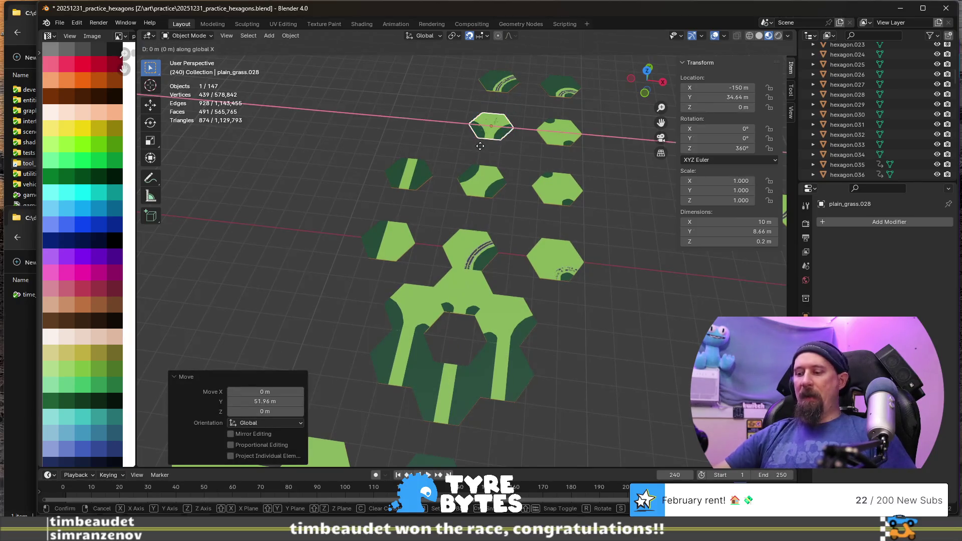
text(-15)
key(Return)
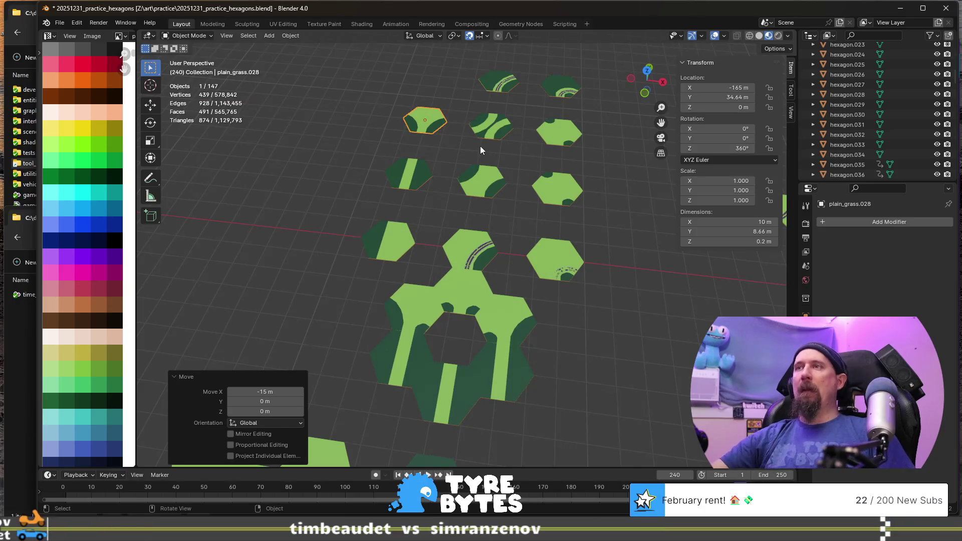
Move road_straight.003 to the top along Y, then 5 m along X.
click(470, 311)
key(g)
key(y)
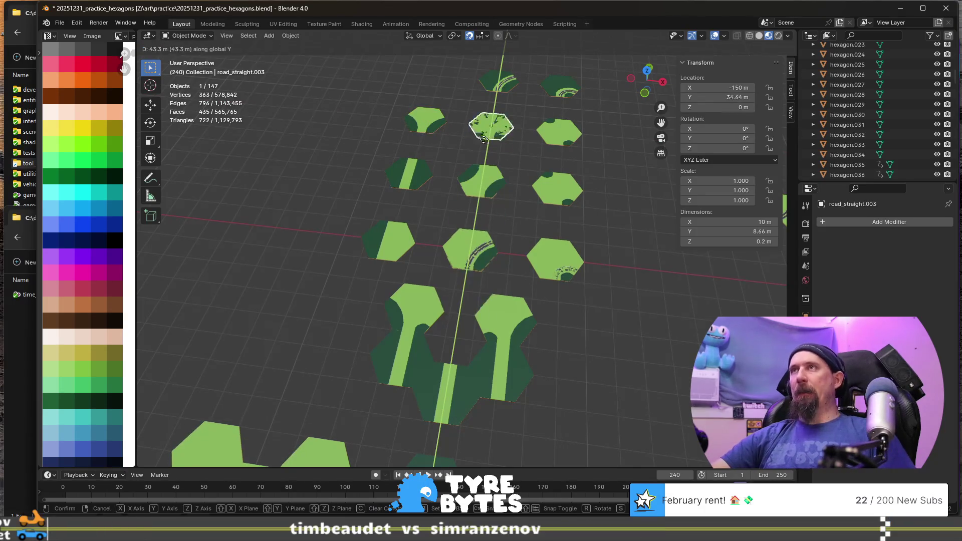
click(486, 92)
text(gx)
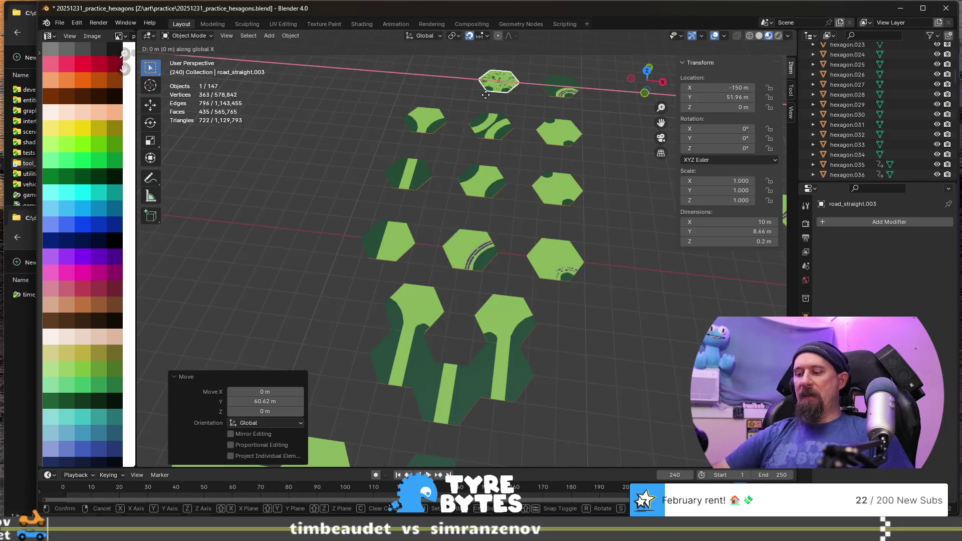
text(5)
key(Return)
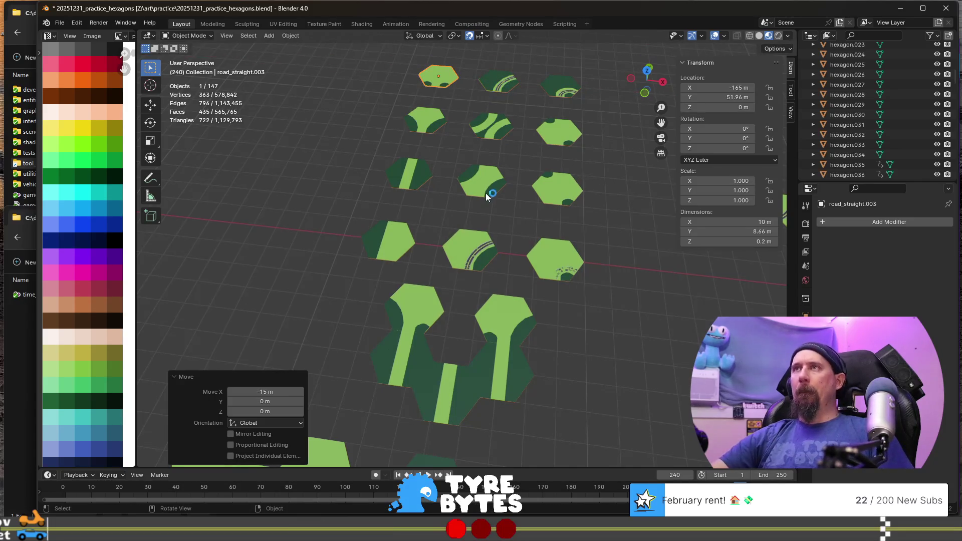
Bring plain_grass.028 back down along Y above the lower-left tile and shift it 7.5 m along X.
scroll(486, 197, up, 2)
mouse_move(486, 196)
shift+middle_down()
mouse_move(437, 326)
mouse_move(449, 302)
shift+middle_up()
scroll(414, 251, down, 2)
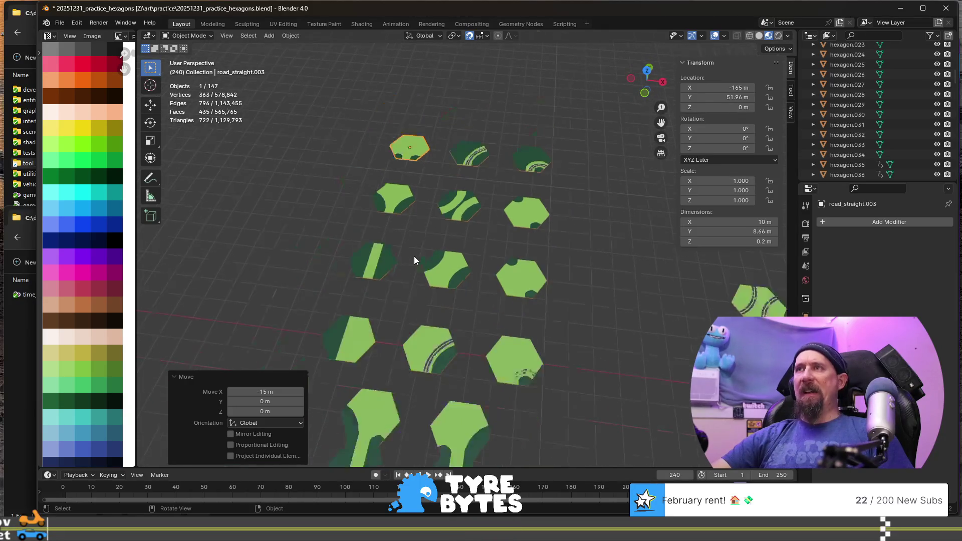
click(395, 198)
key(g)
key(y)
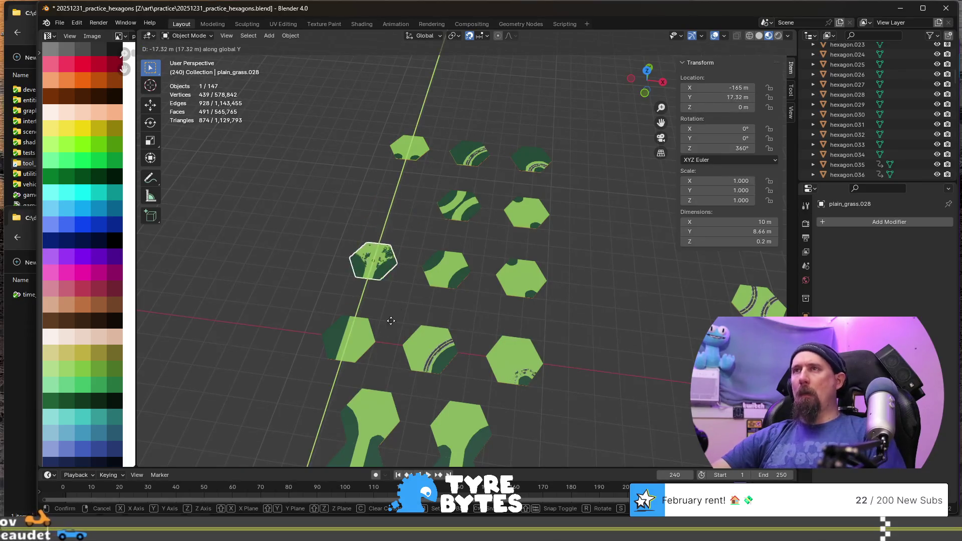
click(380, 353)
text(gx)
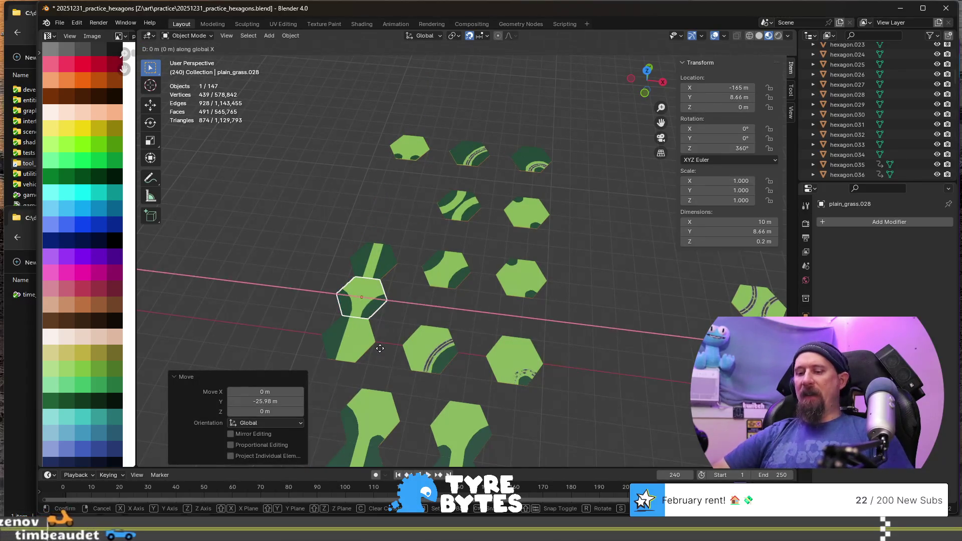
text(7.5)
key(Return)
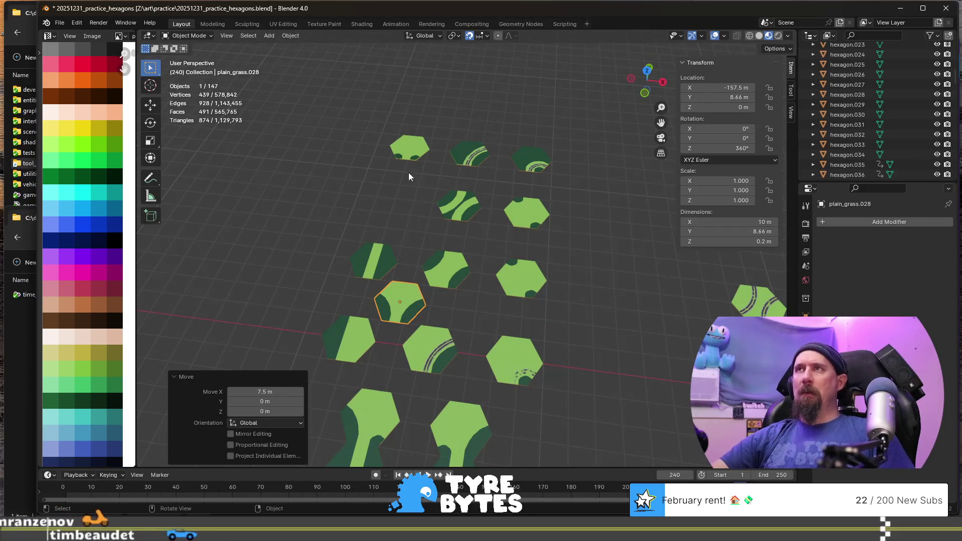
Move road_straight.003 down along Y beside the grass tile.
click(407, 149)
key(g)
key(x)
key(y)
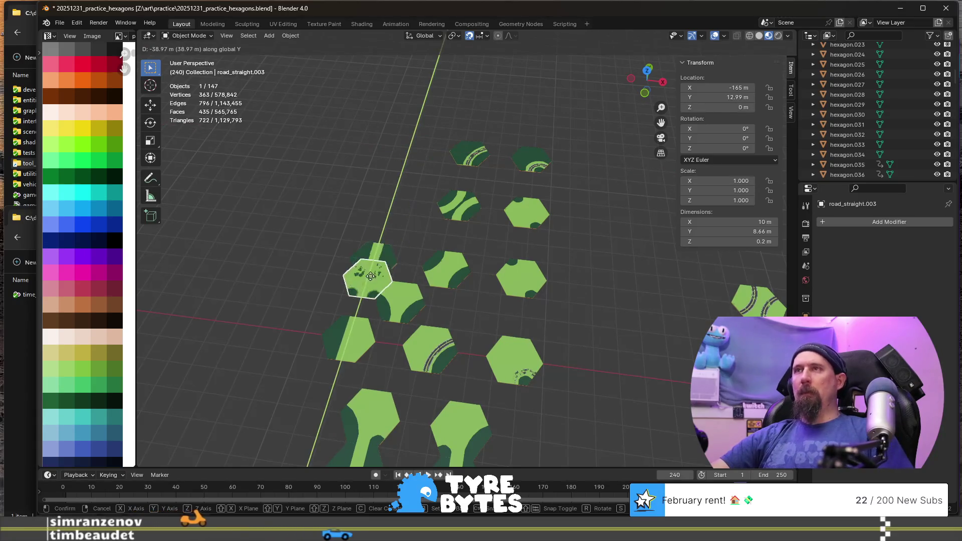
click(415, 286)
Undo a mistaken 157.5 m X move, then shift road_straight.003 15 m and 7.5 m along positive X.
key(g)
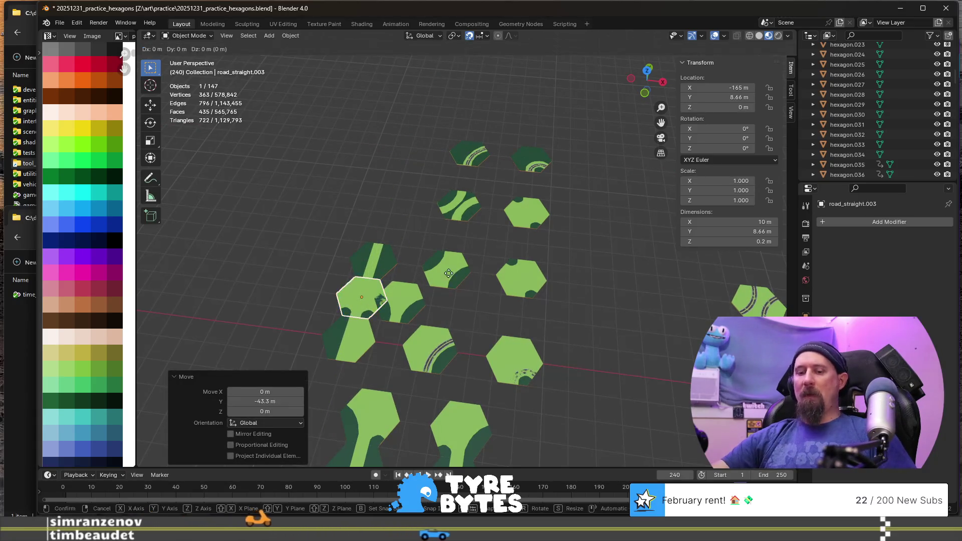
text(x)
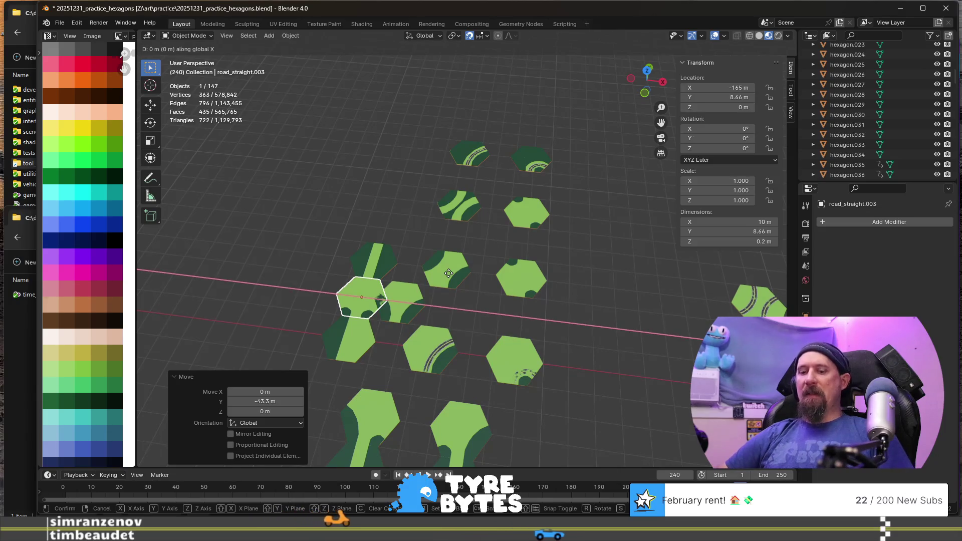
text(15)
text(7.5)
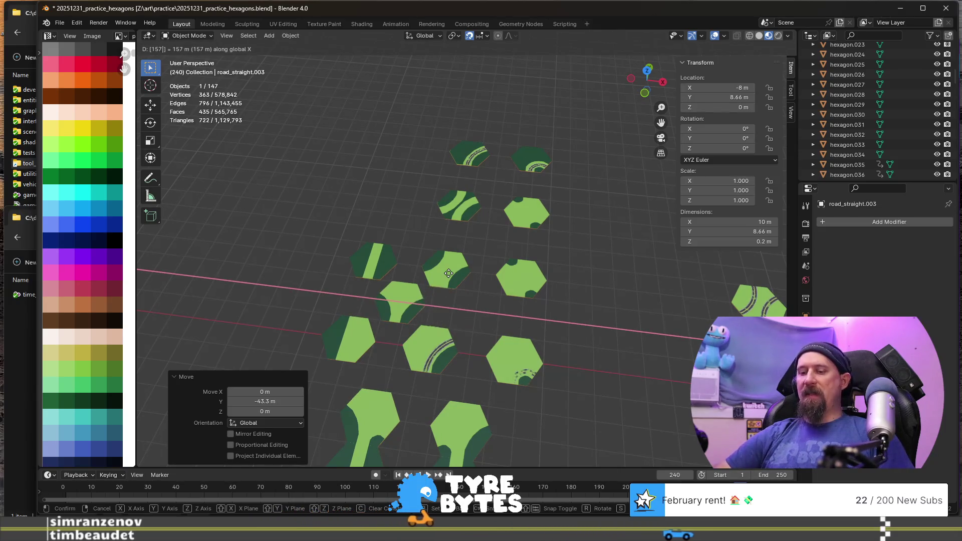
key(Return)
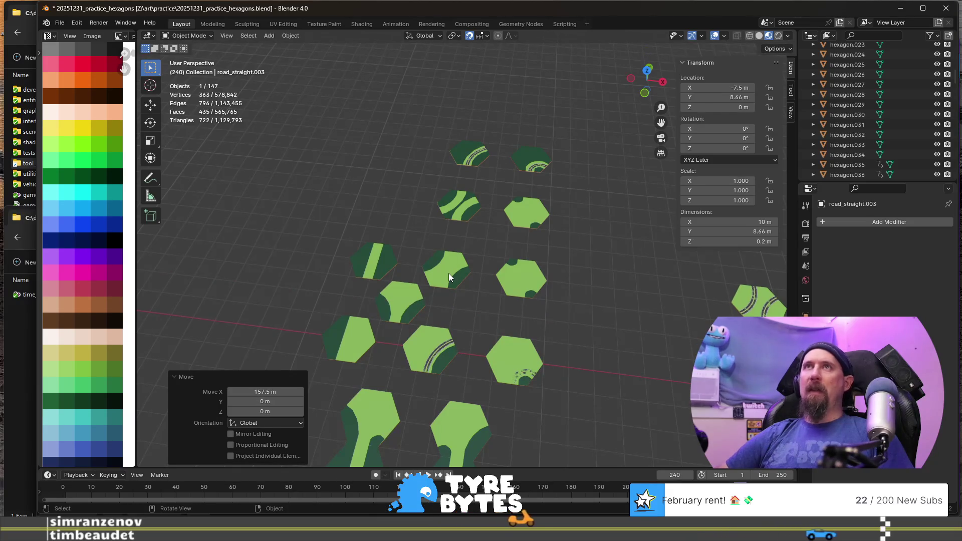
key(ctrl+z)
text(gx15)
key(Return)
text(gx7.5)
key(Return)
scroll(449, 273, down, 1)
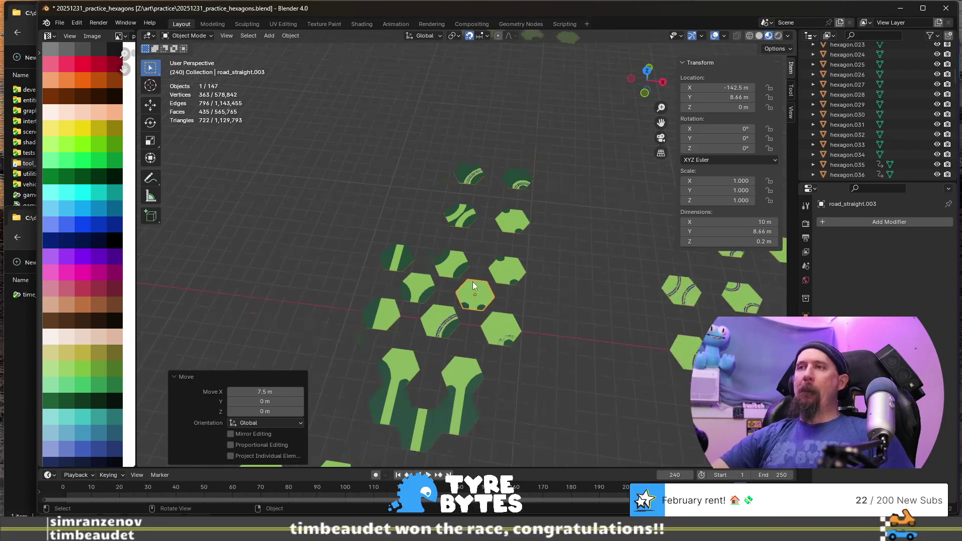
Drop plain_grass.029 into the gap and shift it 15 m right off the overlap.
shift+middle_drag(541, 355, 534, 321)
click(463, 335)
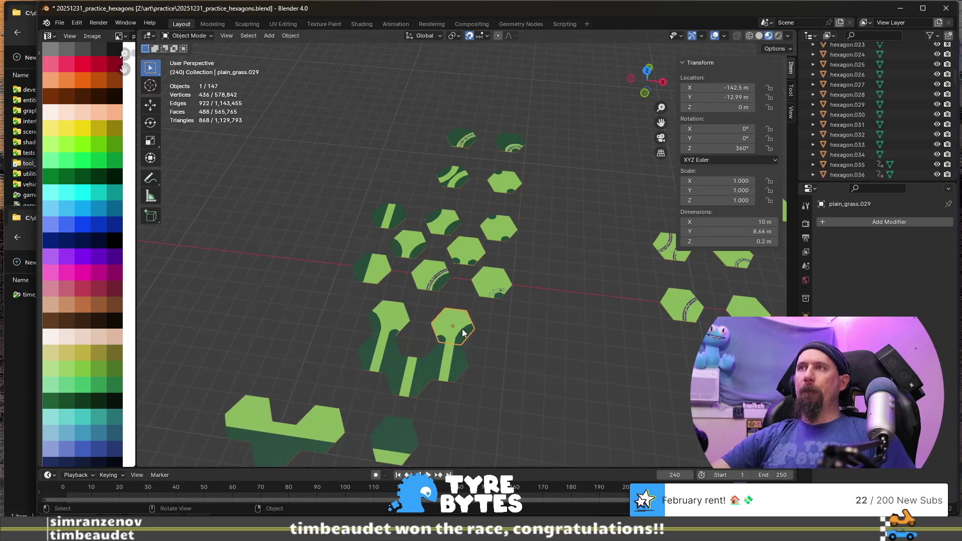
scroll(475, 347, up, 3)
shift+middle_drag(485, 399, 484, 333)
key(g)
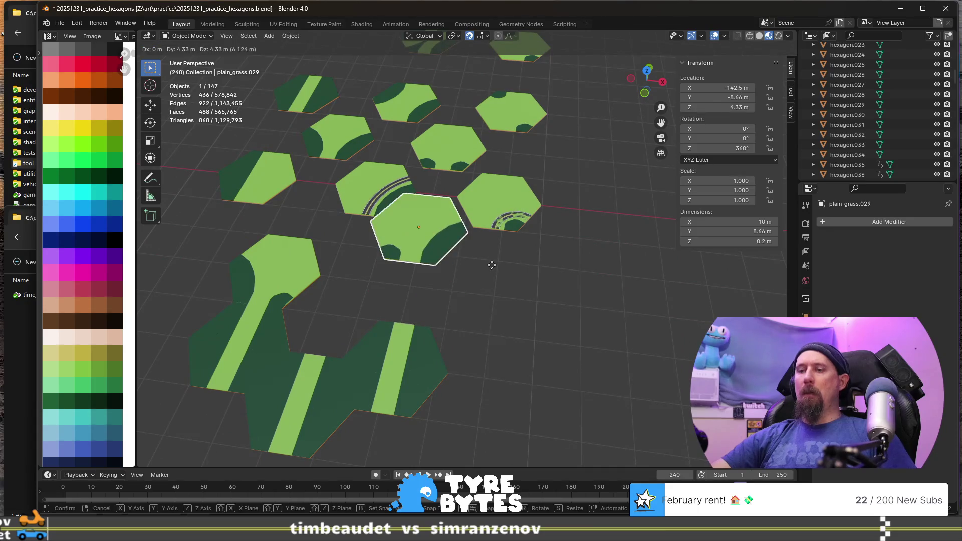
click(510, 178)
text(g)
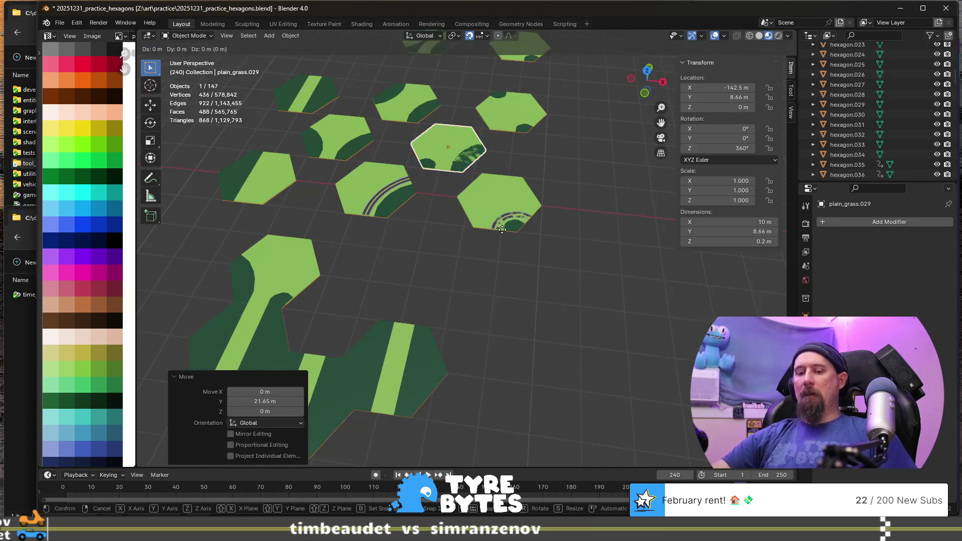
text(x15)
key(Return)
scroll(502, 230, down, 4)
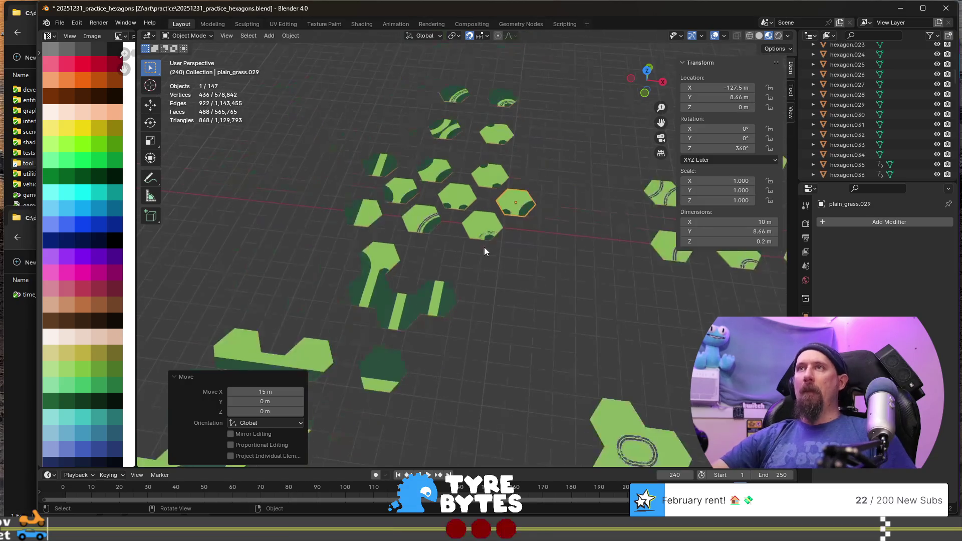
Move plain_grass.029 45 m toward negative X.
click(387, 257)
scroll(413, 284, up, 2)
scroll(413, 284, down, 2)
scroll(413, 284, up, 2)
scroll(413, 284, down, 1)
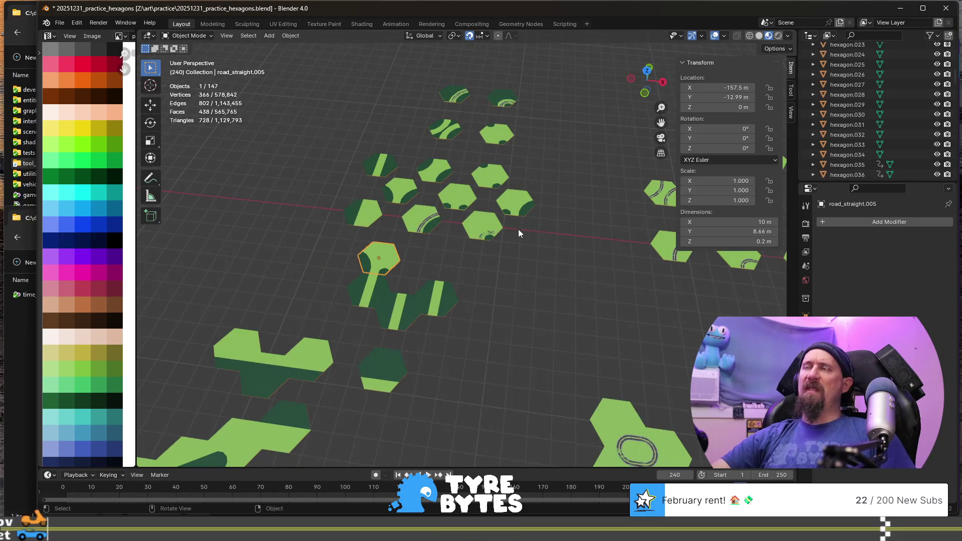
click(522, 206)
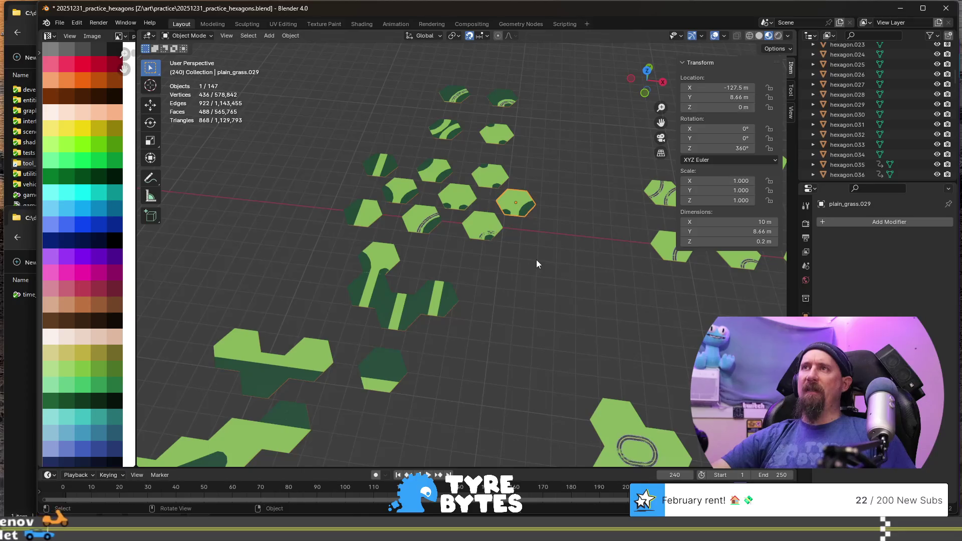
key(g)
key(x)
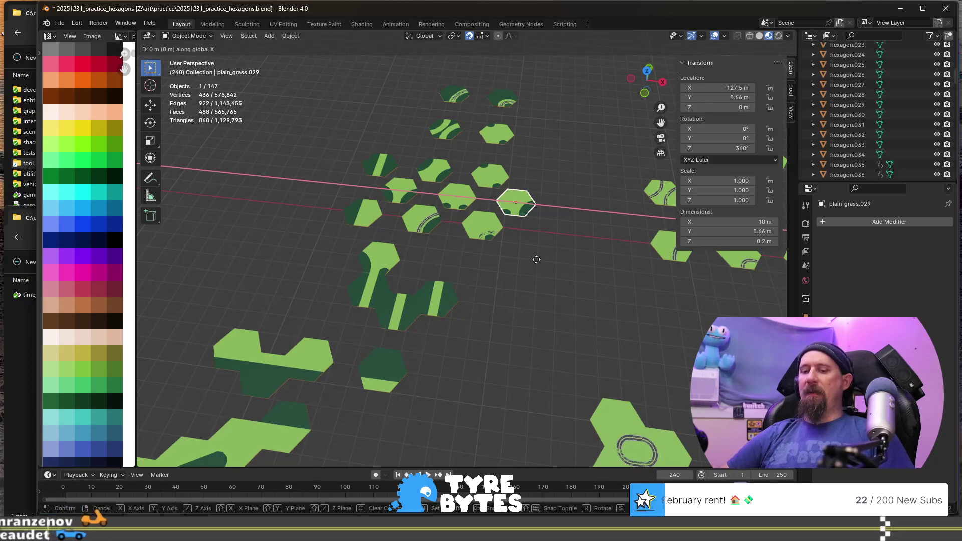
text(-45)
key(Return)
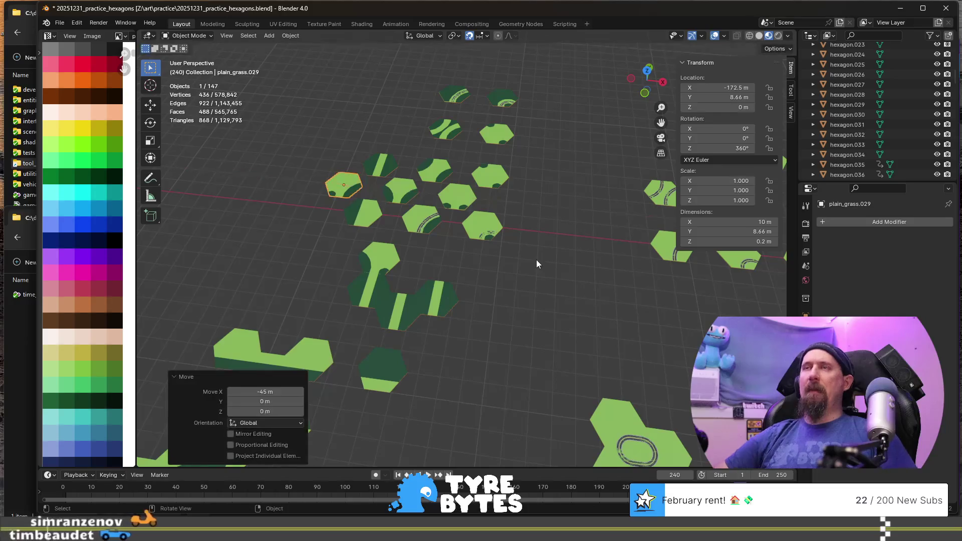
Move road_straight.005 up along Y into the cluster, then 30 m toward negative X.
shift+middle_drag(522, 285, 529, 324)
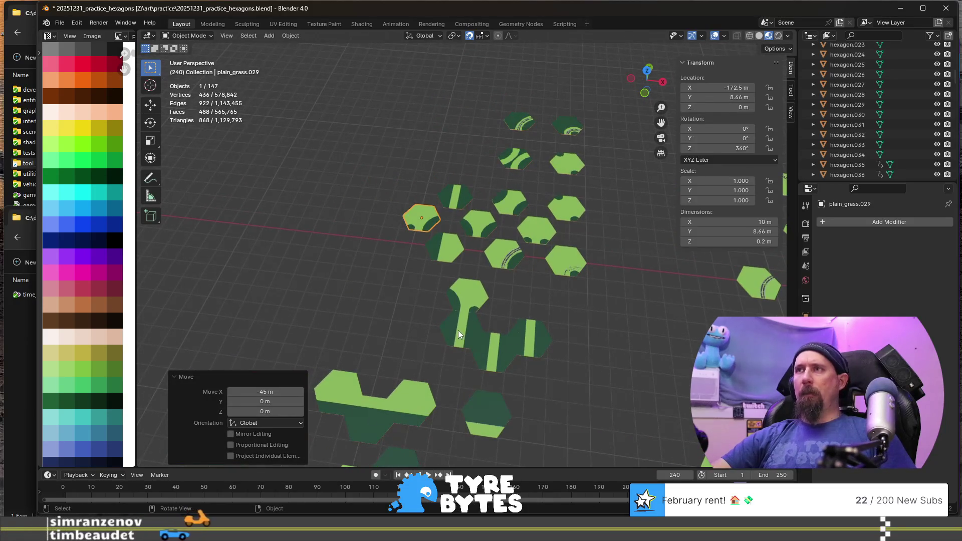
click(484, 300)
key(g)
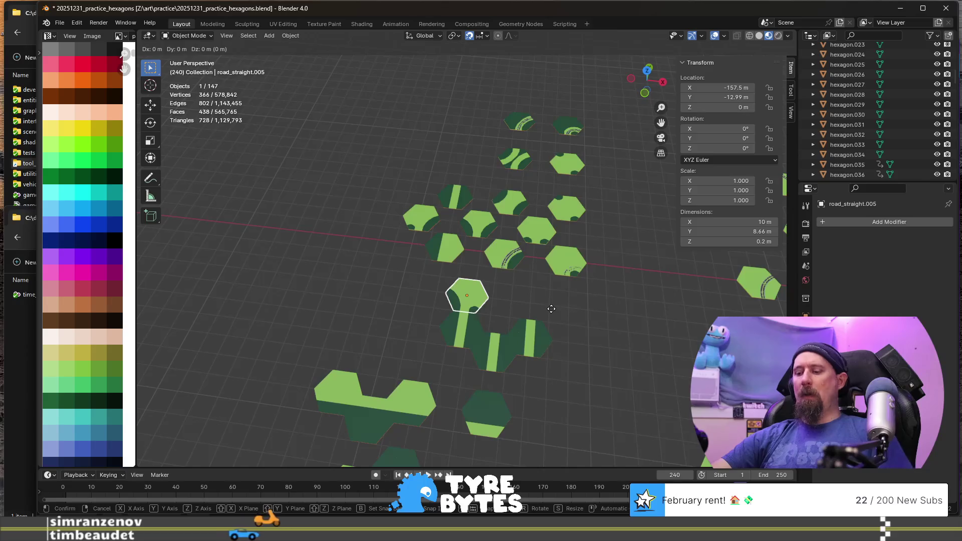
key(y)
click(556, 238)
text(gx)
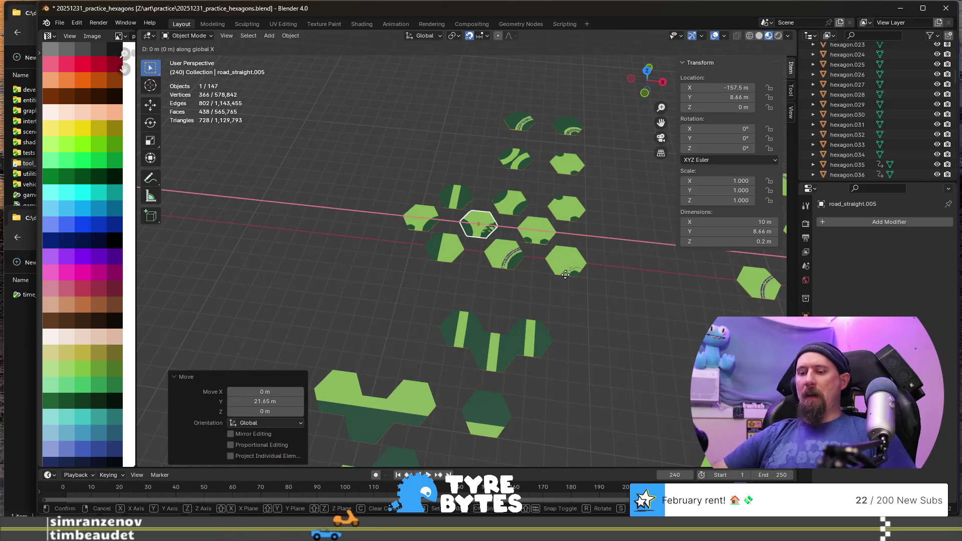
text(30-)
key(Return)
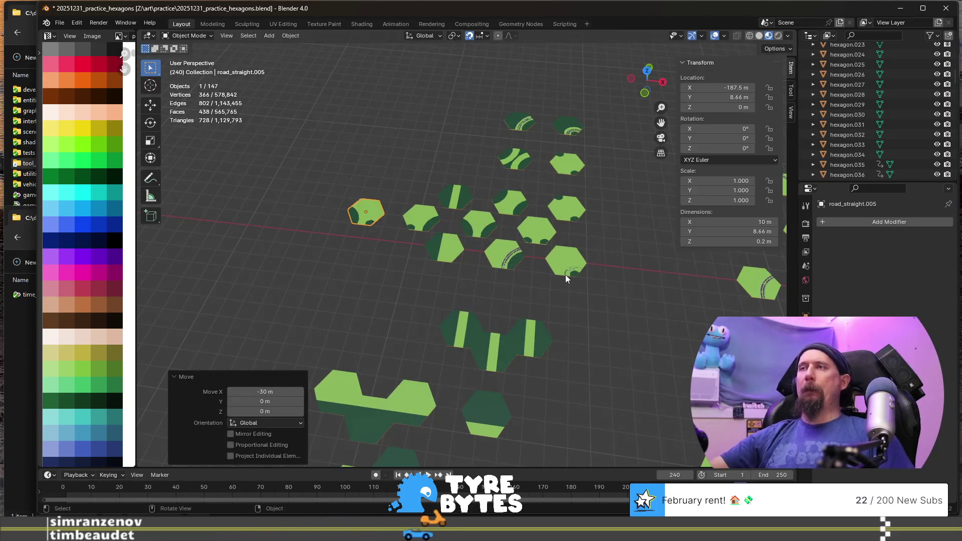
scroll(566, 274, up, 4)
scroll(530, 326, down, 2)
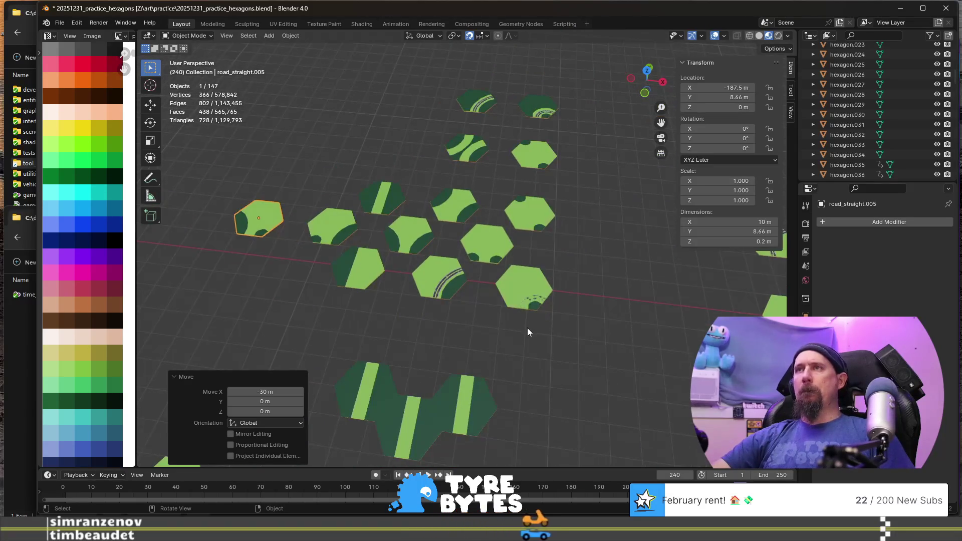
Select the striped tiles along the bottom and delete the first one.
click(374, 398)
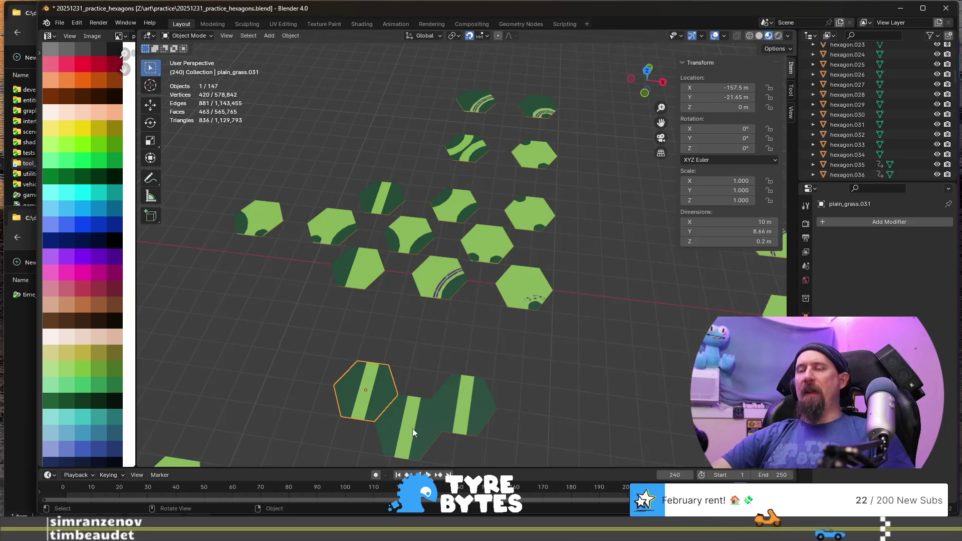
click(412, 428)
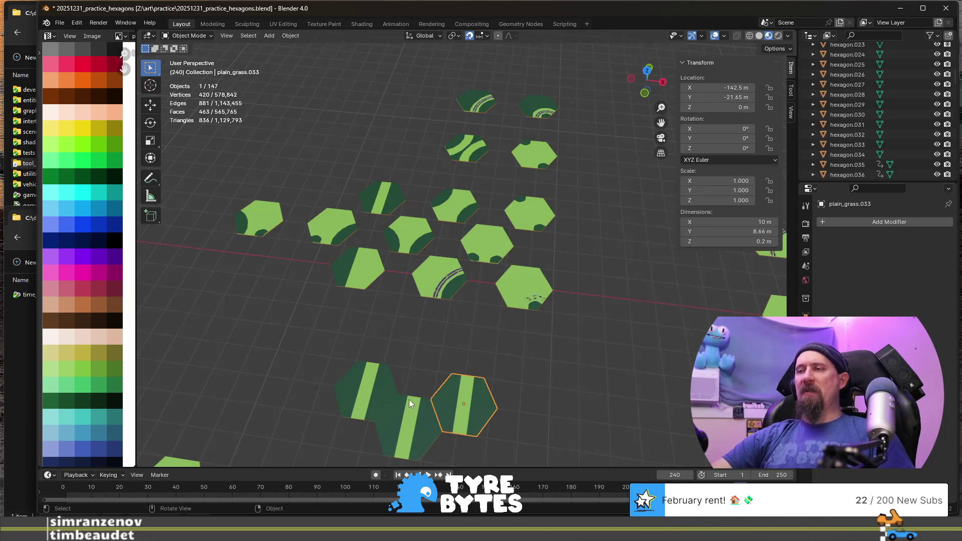
key(Delete)
click(419, 432)
Delete the remaining two striped bottom tiles.
key(Delete)
click(376, 392)
key(Delete)
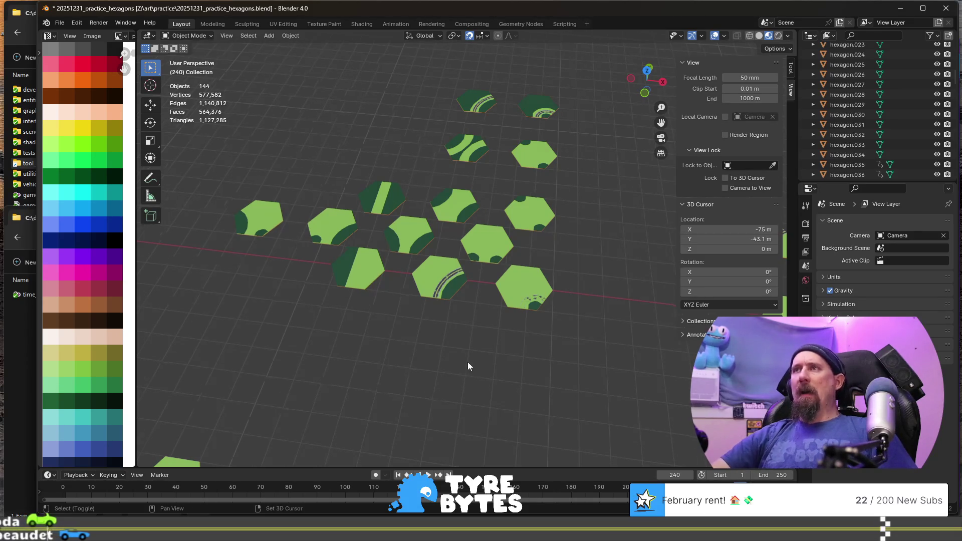
Select the striped plain_grass.026 tile and start moving it along Y.
middle_drag(452, 375, 329, 330)
click(271, 262)
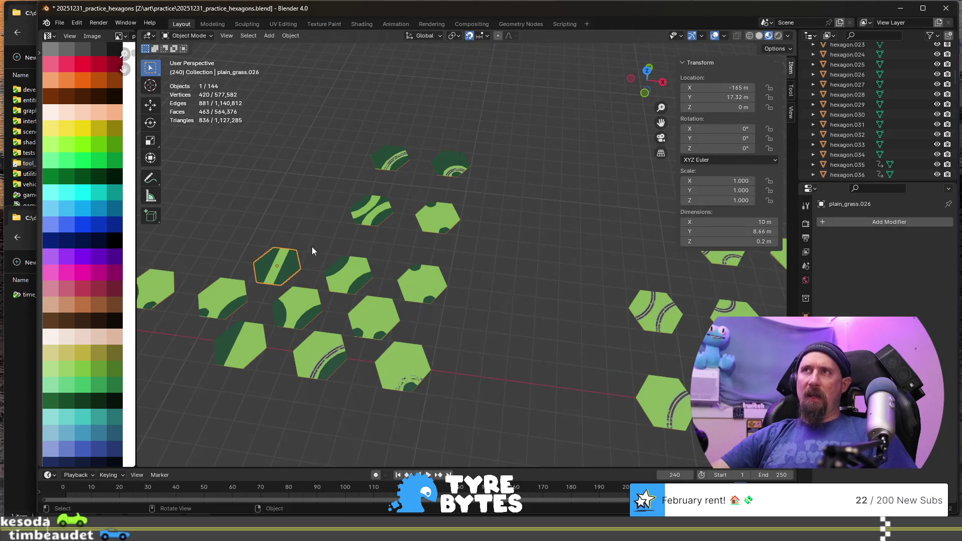
key(g)
key(y)
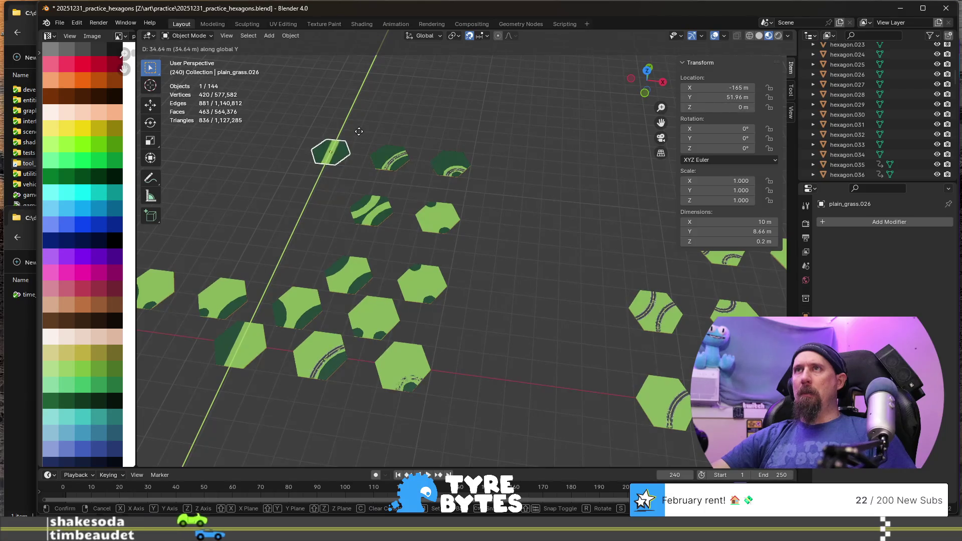
Set plain_grass.026 down at X -165 m, Y 51.96 m and review the tile layout.
click(358, 162)
scroll(357, 158, down, 2)
shift+middle_drag(453, 278, 492, 255)
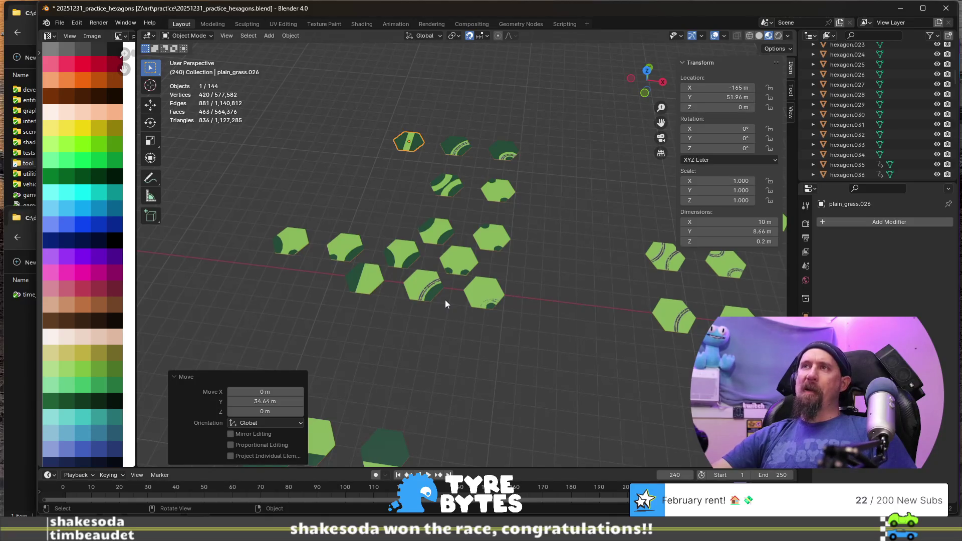
scroll(455, 230, up, 5)
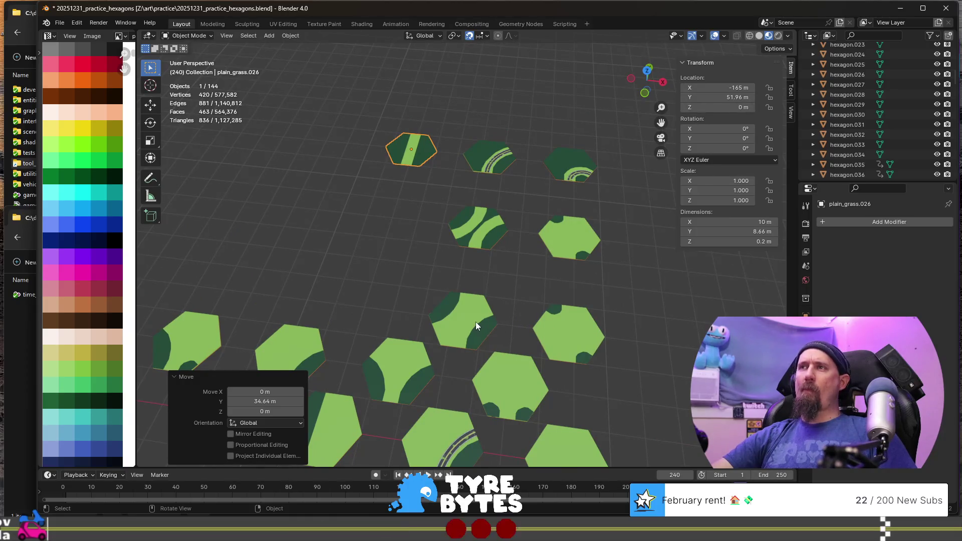
scroll(475, 308, down, 2)
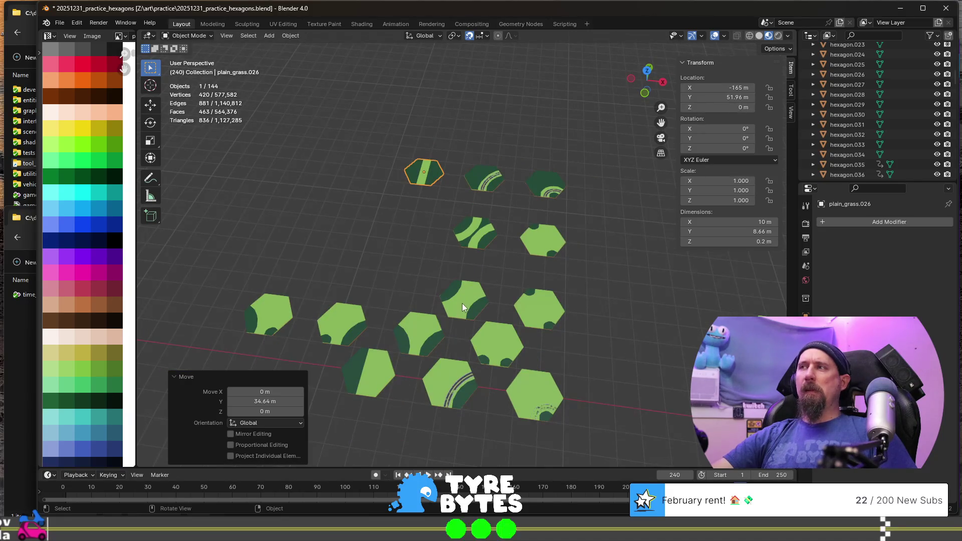
ctrl+scroll(462, 303, down, 3)
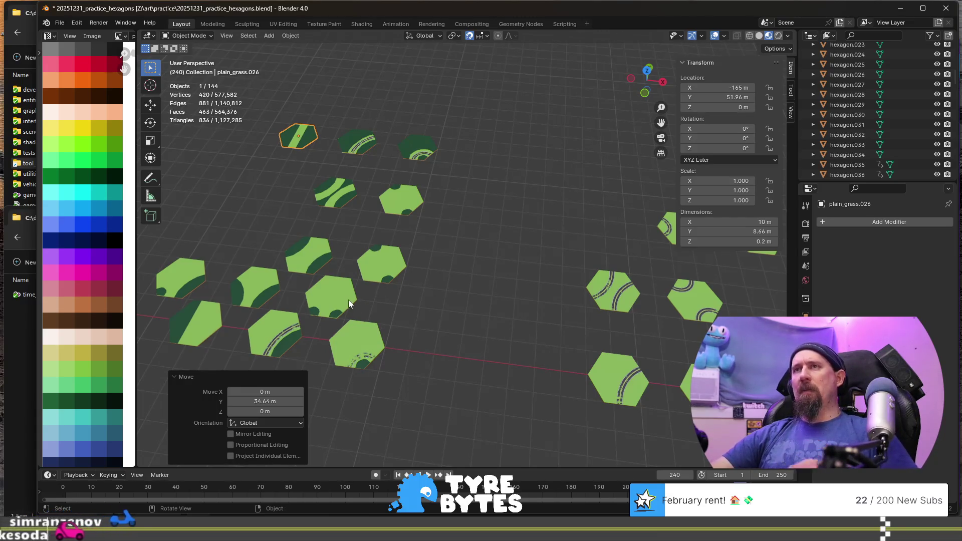
mouse_move(427, 315)
shift+middle_down()
mouse_move(449, 328)
mouse_move(396, 303)
mouse_move(434, 337)
mouse_move(496, 322)
mouse_move(434, 305)
mouse_move(459, 325)
shift+middle_up()
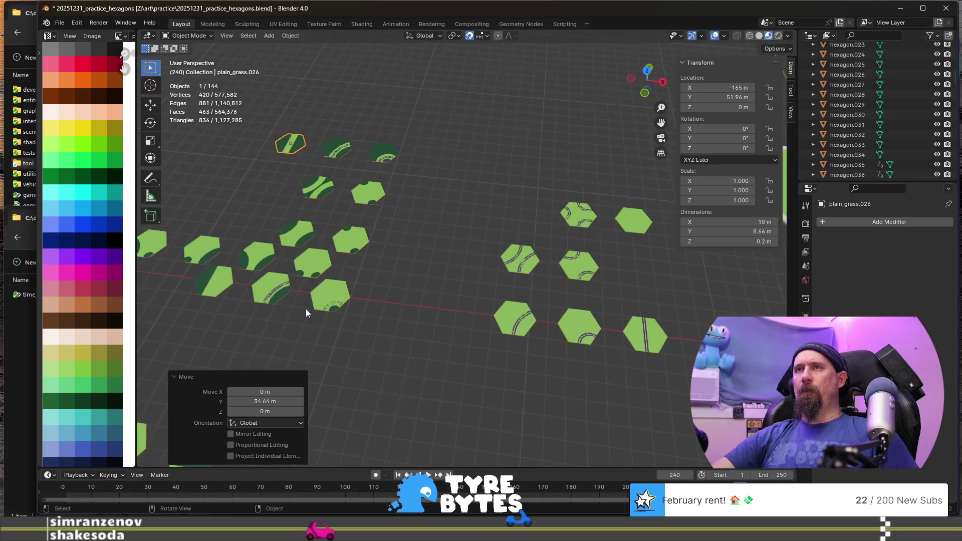
Move the half-dark plain_grass.024 tile 45 m along X into the front row.
click(206, 279)
key(g)
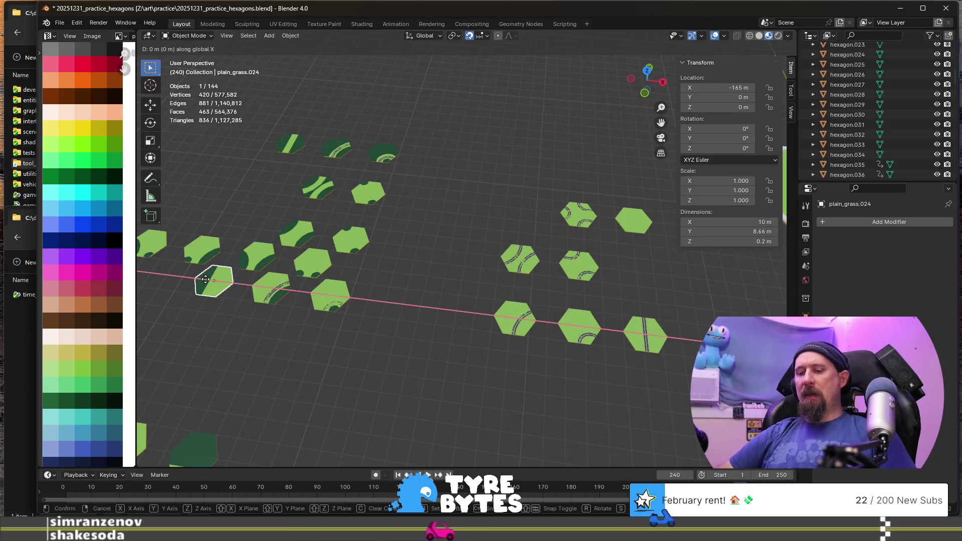
text(x30)
key(BackSpace)
key(BackSpace)
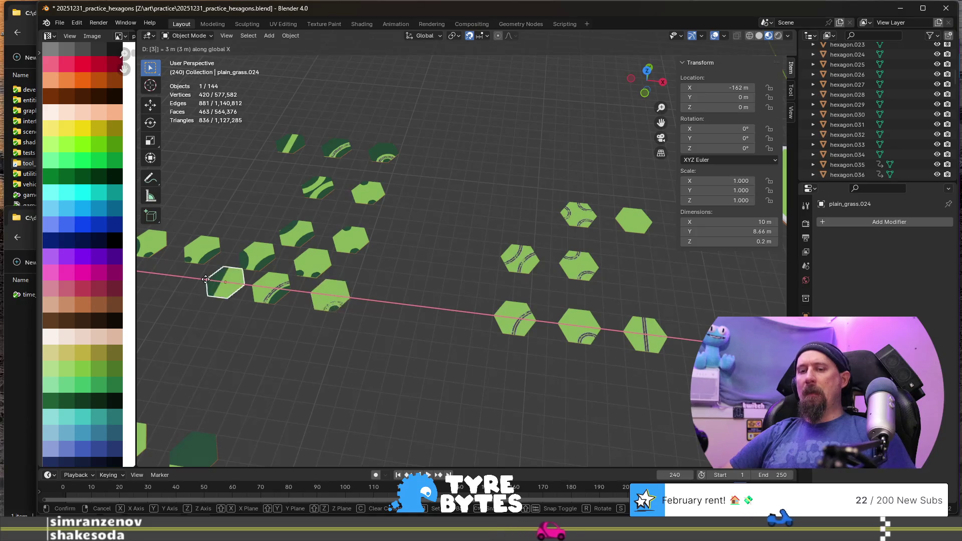
text(45)
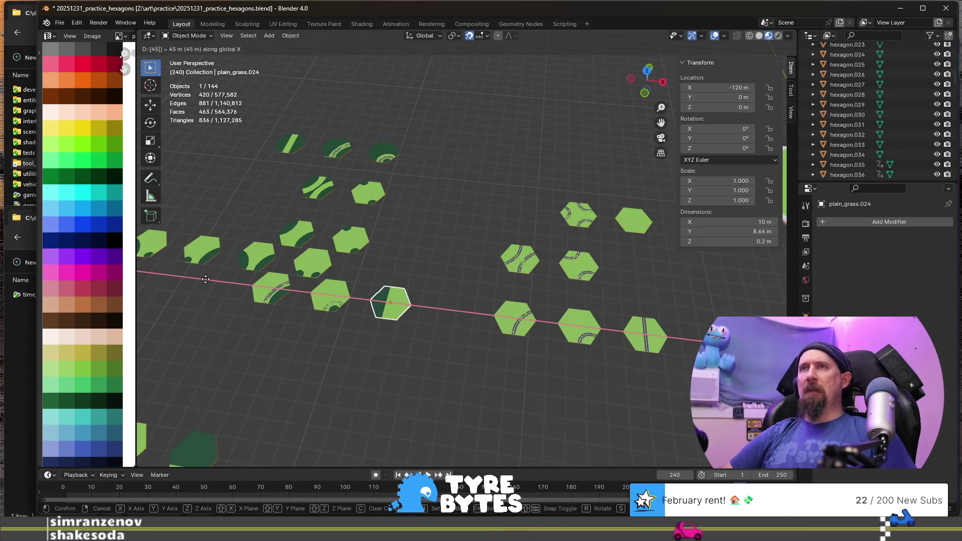
key(Return)
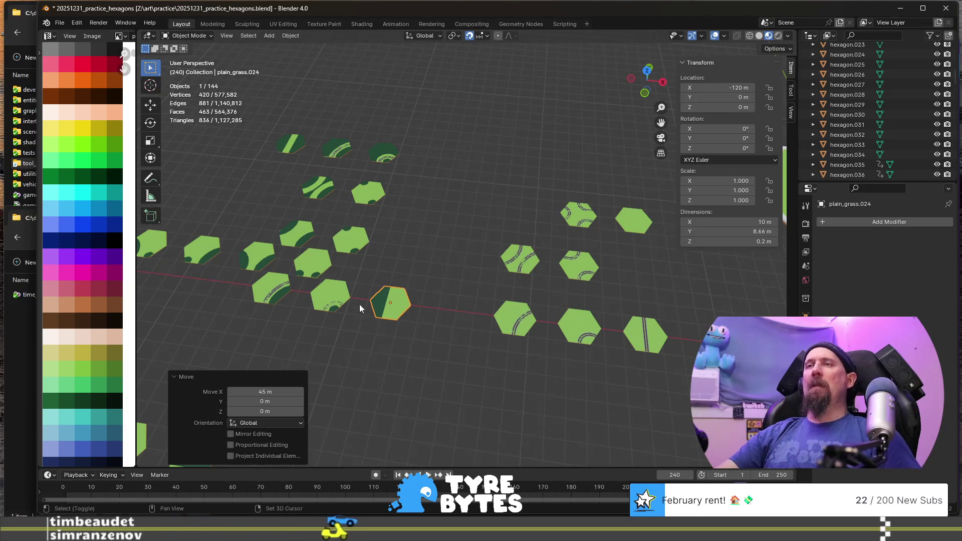
Shift four dirt-patched front tiles 30 m toward negative X.
scroll(450, 368, up, 6)
scroll(461, 369, down, 4)
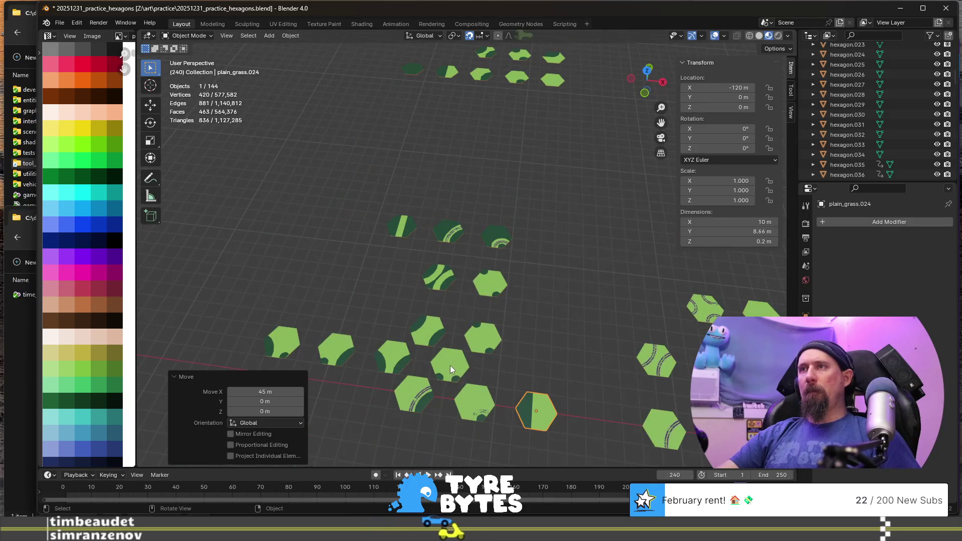
click(450, 367)
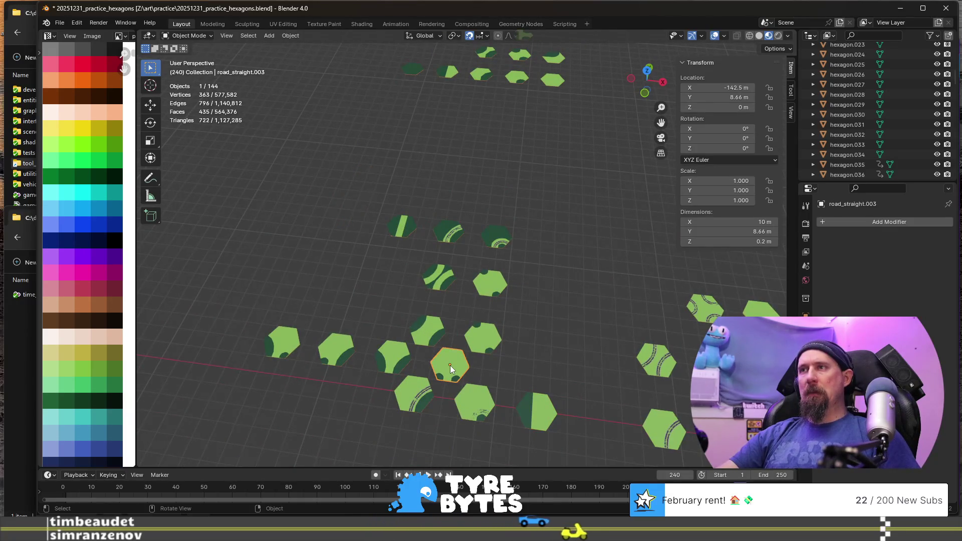
key(g)
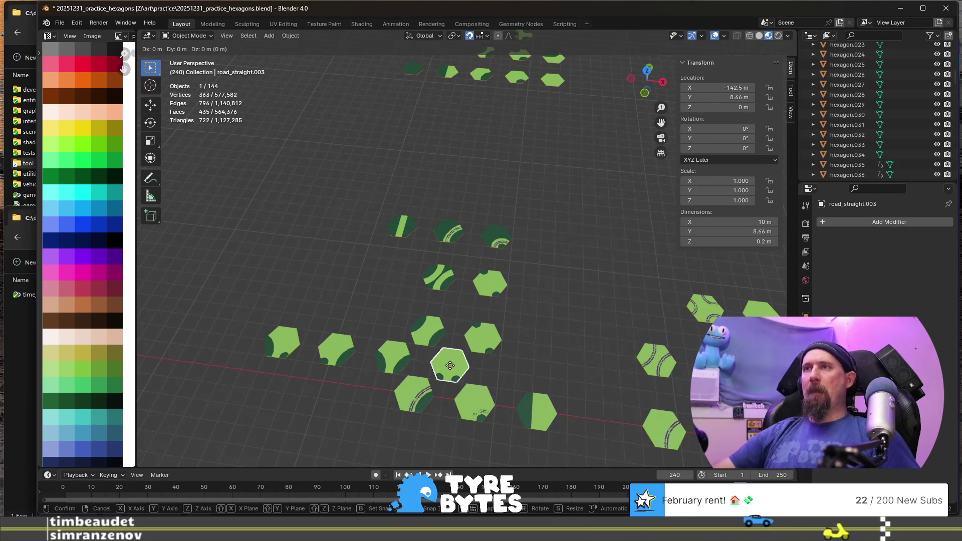
key(Escape)
shift+click(390, 360)
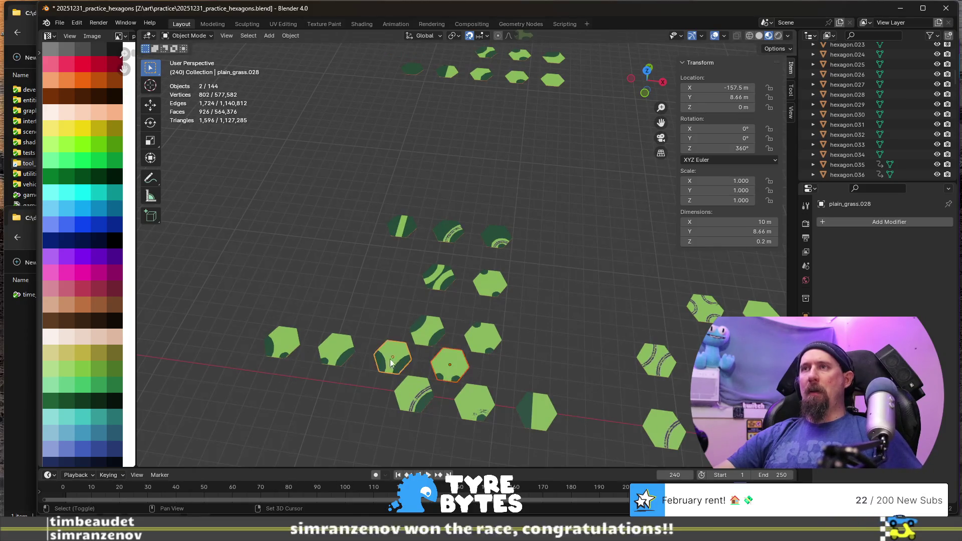
shift+click(288, 348)
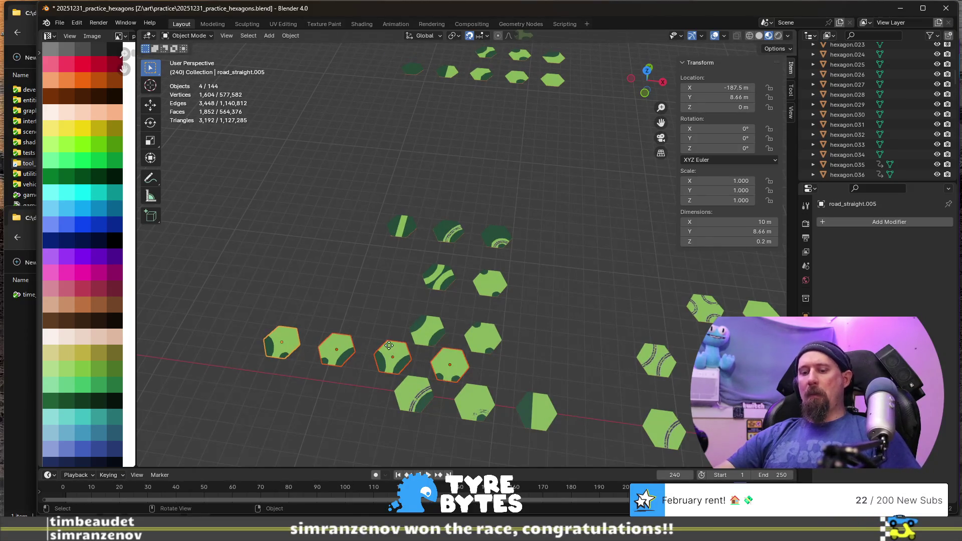
key(g)
key(x)
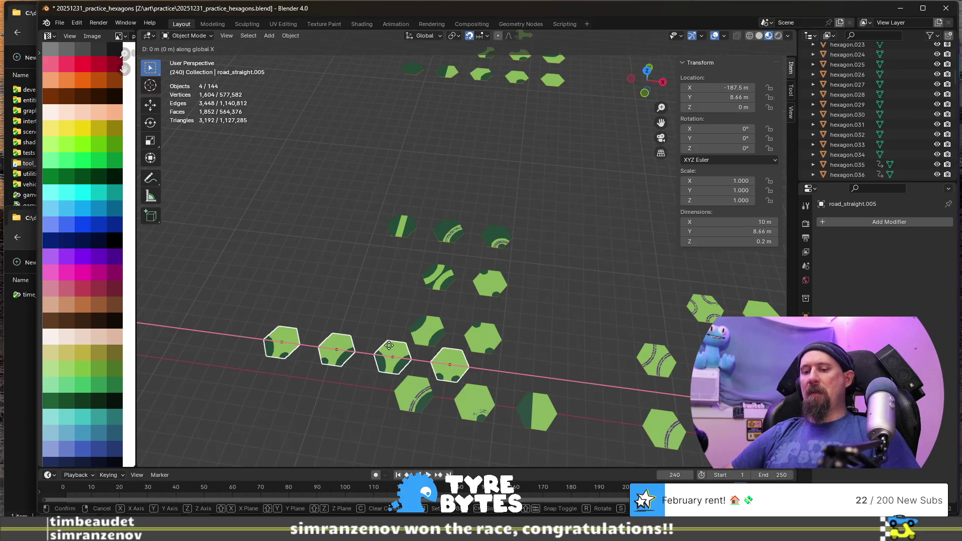
text(-30)
key(Return)
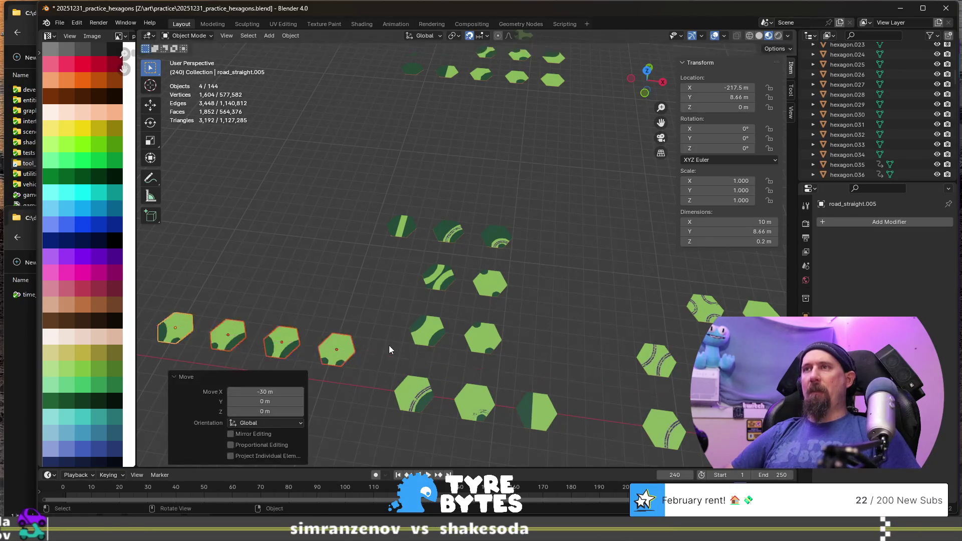
shift+middle_drag(513, 297, 429, 235)
click(329, 175)
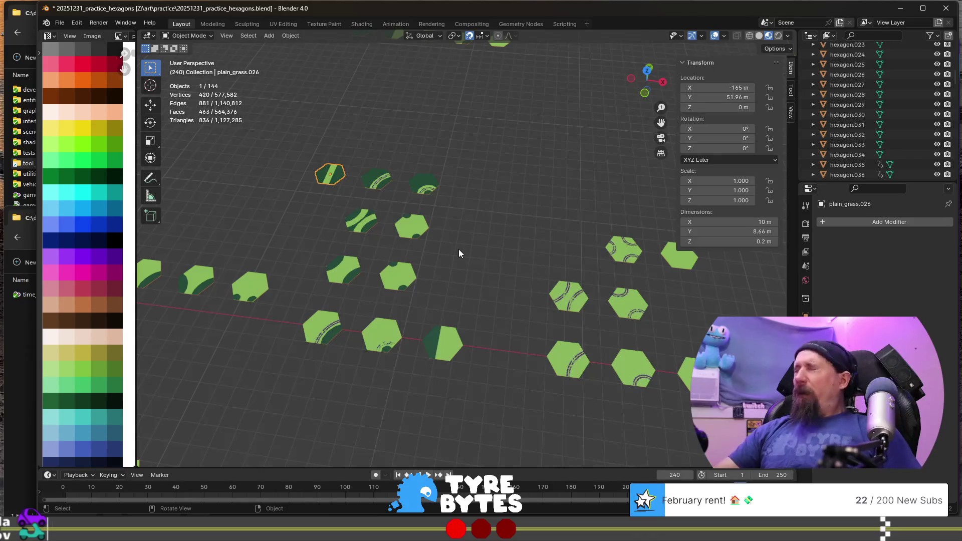
Shift plain_grass.026 45 m along X and rotate plain_grass.024 180° about Z.
text(gx)
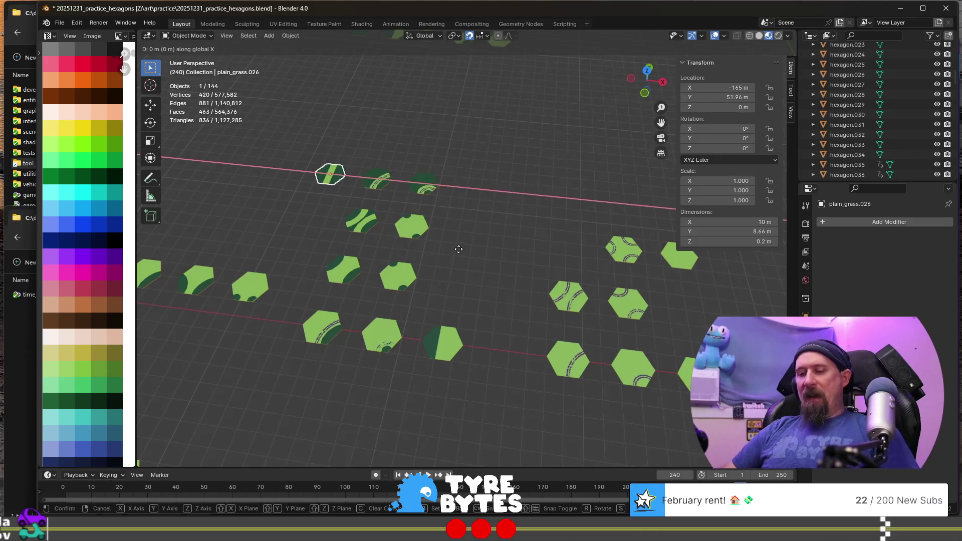
text(45)
key(Return)
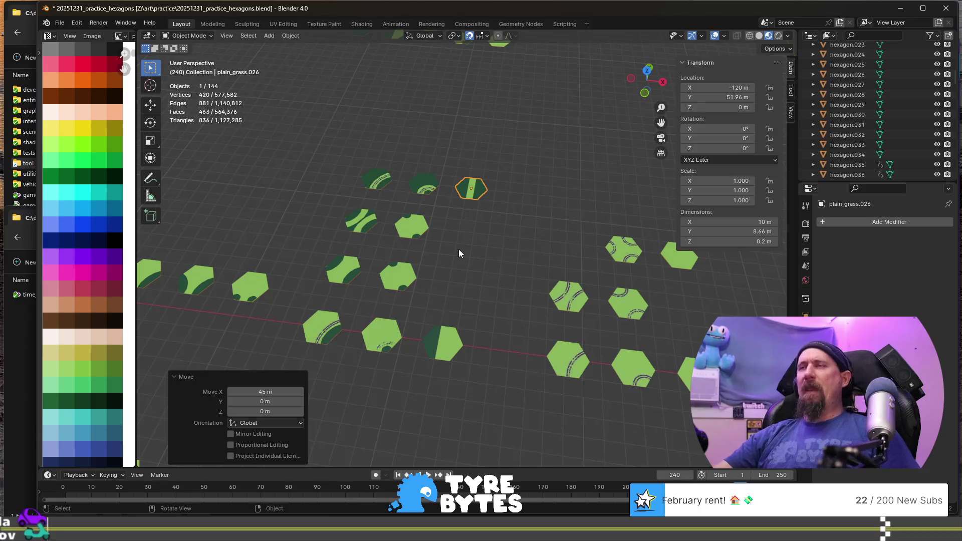
click(441, 347)
text(rz)
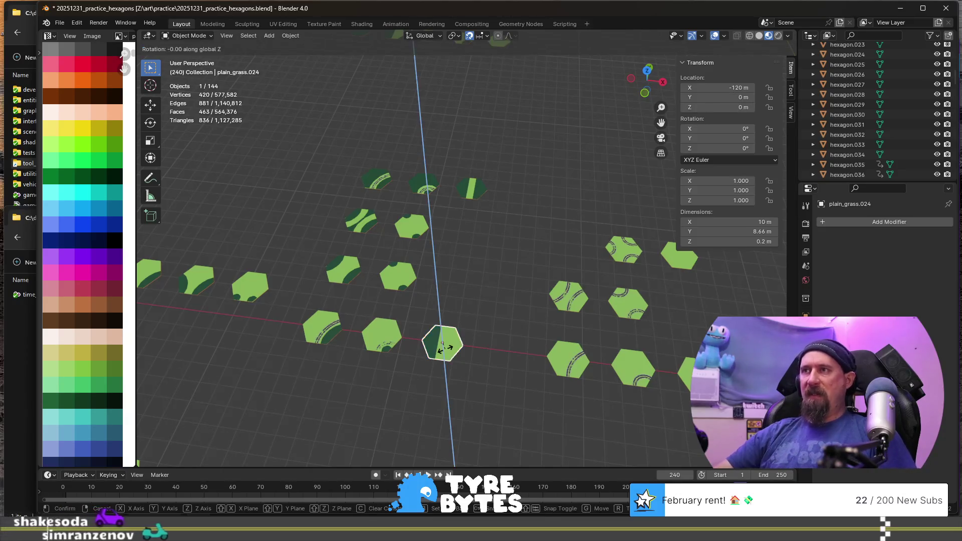
text(180)
key(Return)
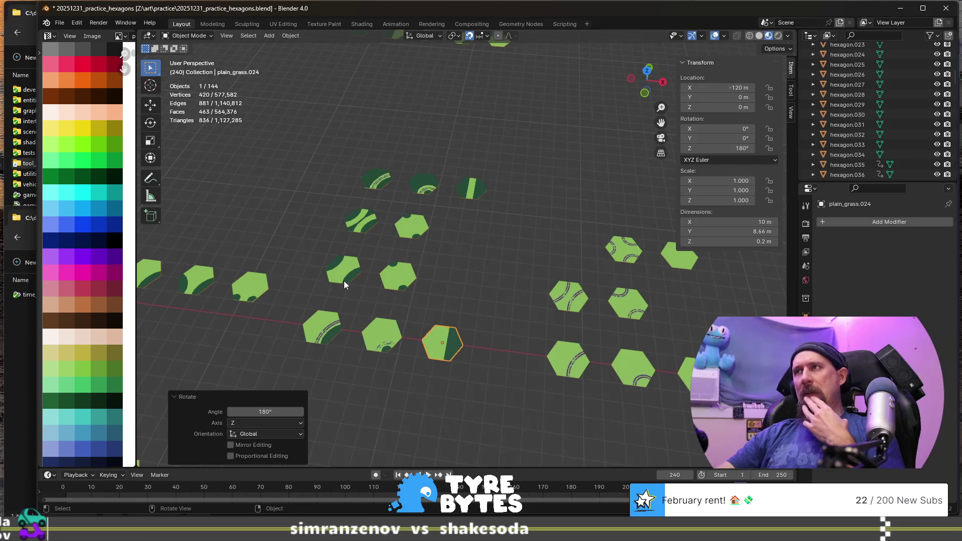
click(421, 228)
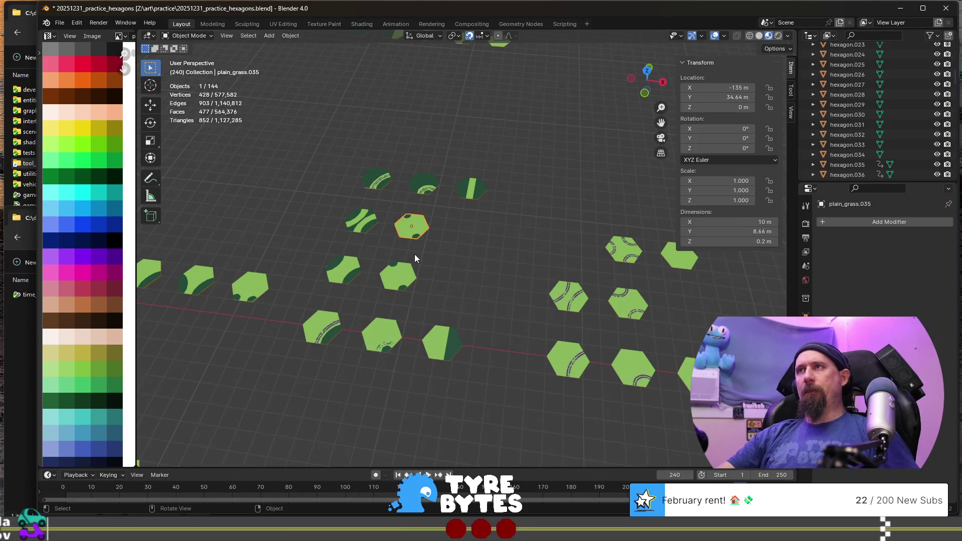
Select plain_grass.036 and move it -15 m along X.
click(366, 224)
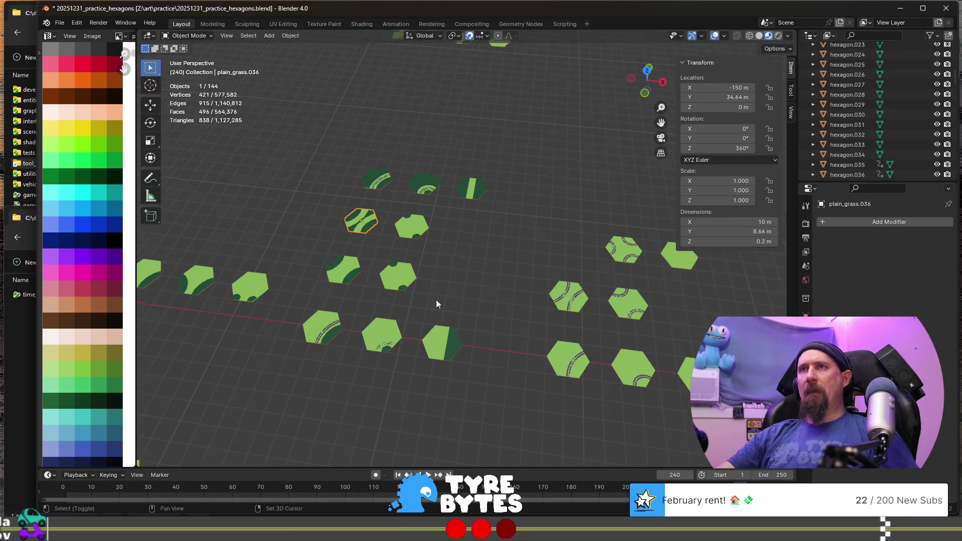
key(KP_Decimal)
key(g)
key(x)
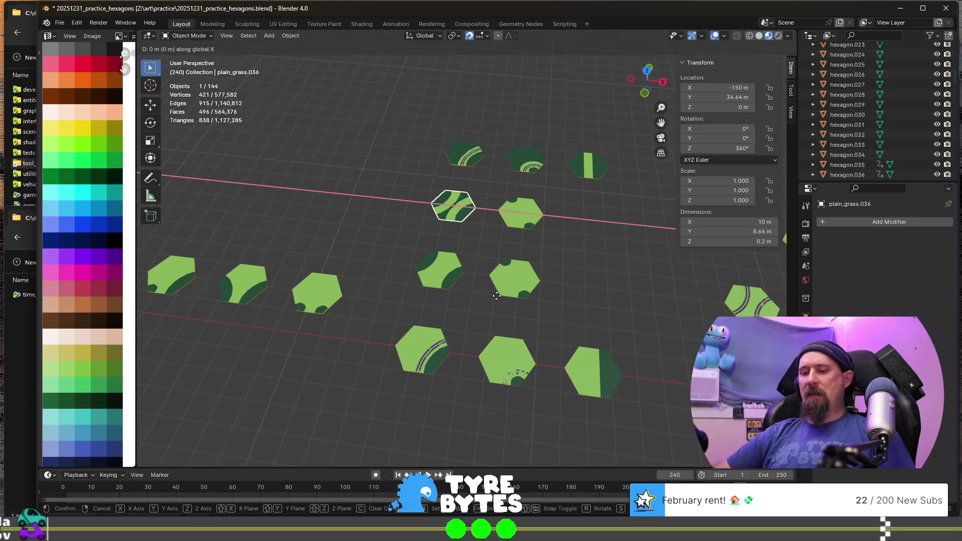
text(-30)
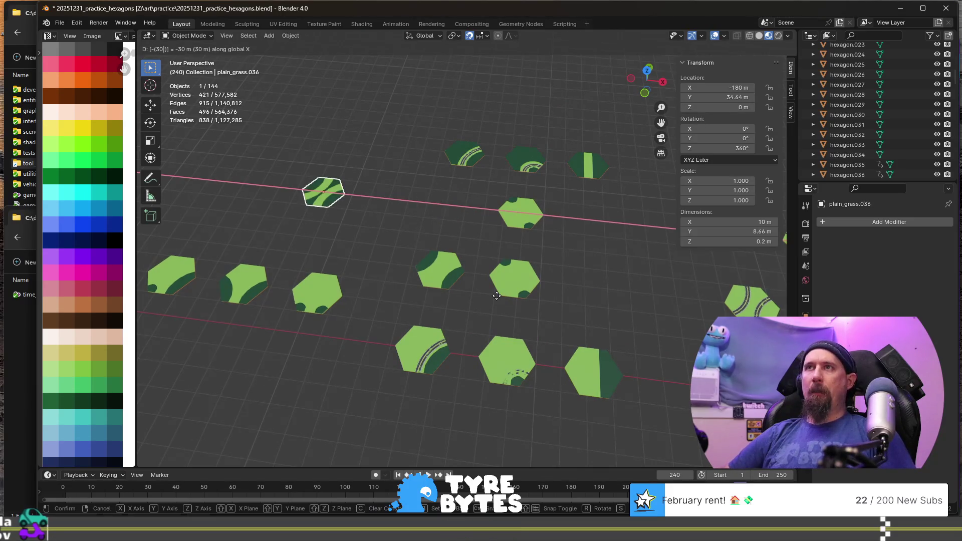
key(BackSpace)
key(BackSpace)
text(15)
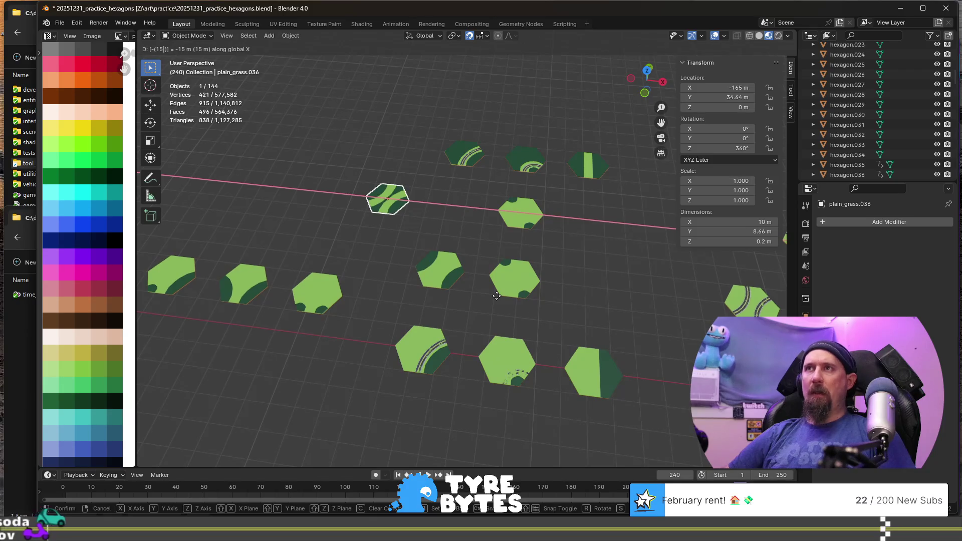
key(Return)
Shift the tile a further -7.5 m along X so it sits at X -172.5 m.
text(gx-75.)
key(BackSpace)
key(BackSpace)
text(.5)
key(Return)
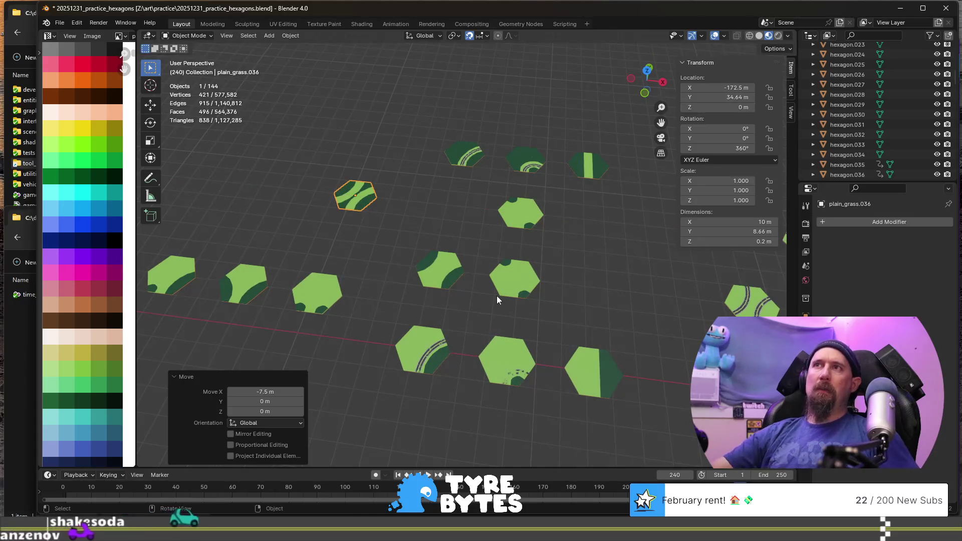
mouse_move(322, 204)
middle_down()
mouse_move(376, 249)
mouse_move(333, 219)
middle_up()
mouse_move(436, 285)
shift+middle_down()
mouse_move(492, 221)
mouse_move(496, 230)
shift+middle_up()
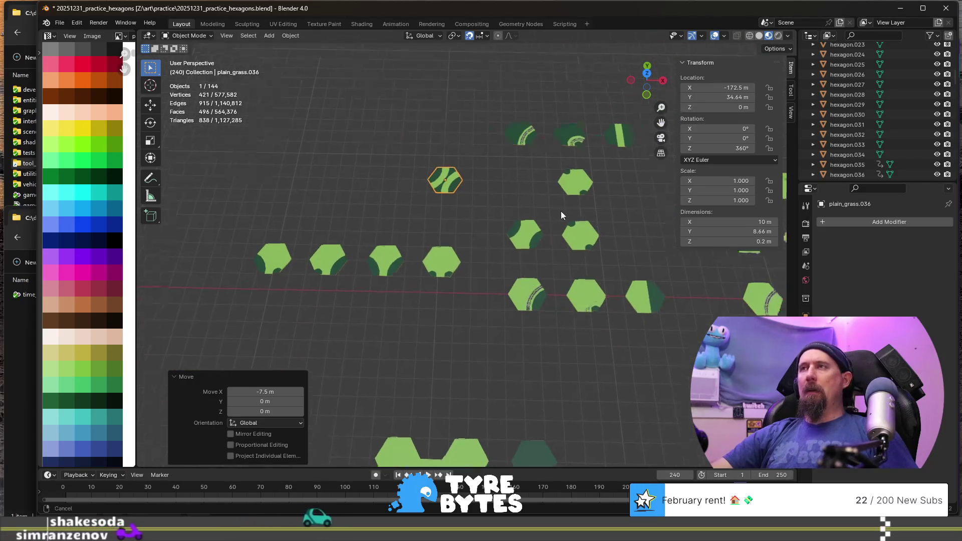
shift+middle_drag(561, 212, 474, 247)
scroll(471, 247, up, 3)
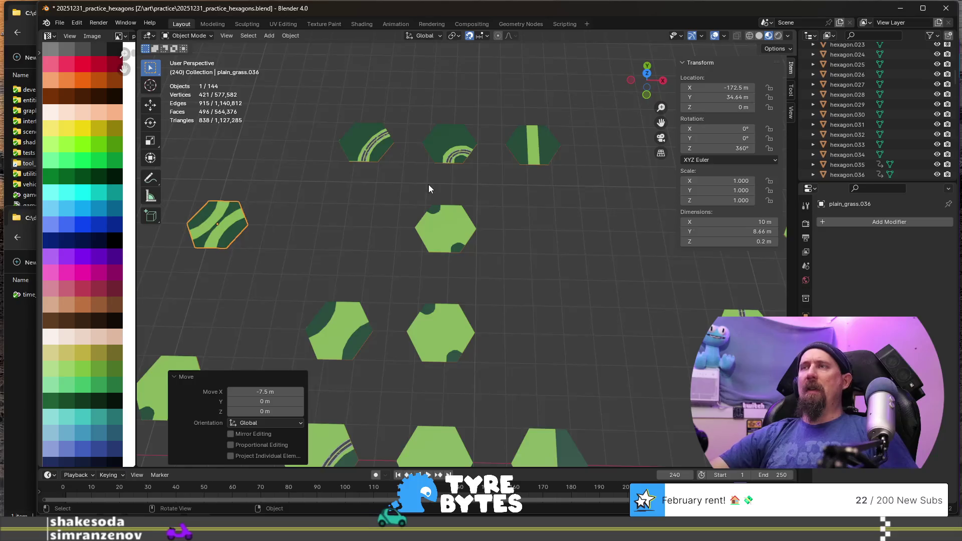
scroll(446, 268, down, 4)
scroll(453, 250, up, 2)
click(453, 225)
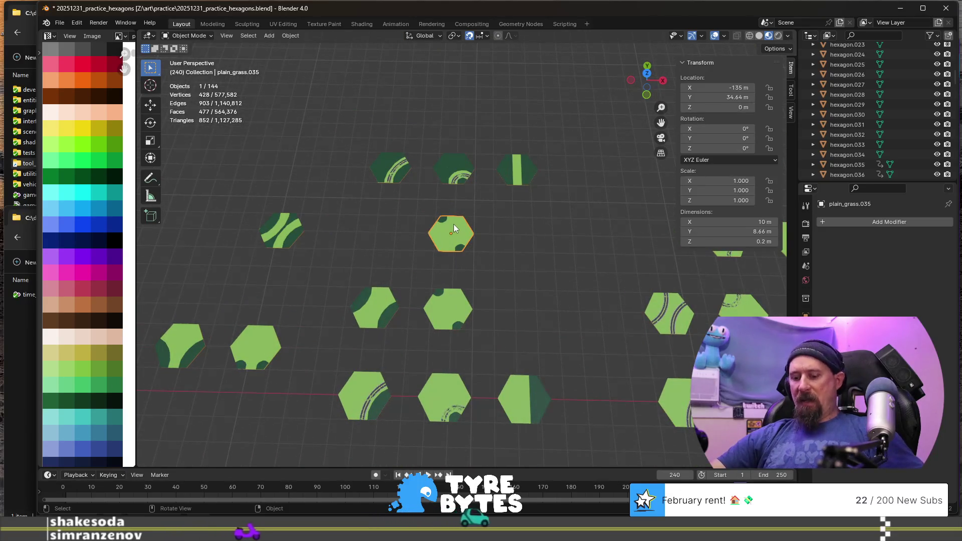
Recolour the dark patch on plain_grass.035 to light grass green by moving its UVs.
key(KP_Decimal)
key(Tab)
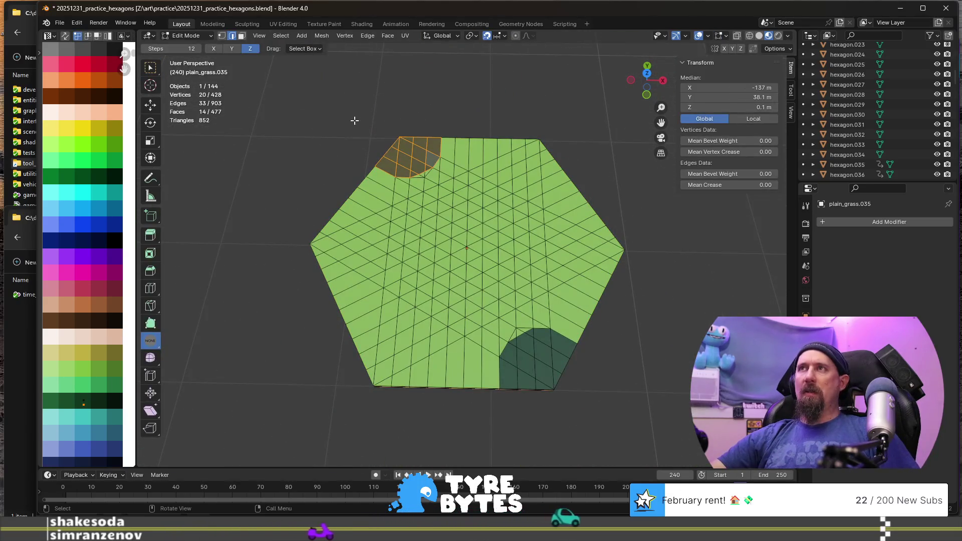
key(ctrl+KP_Add)
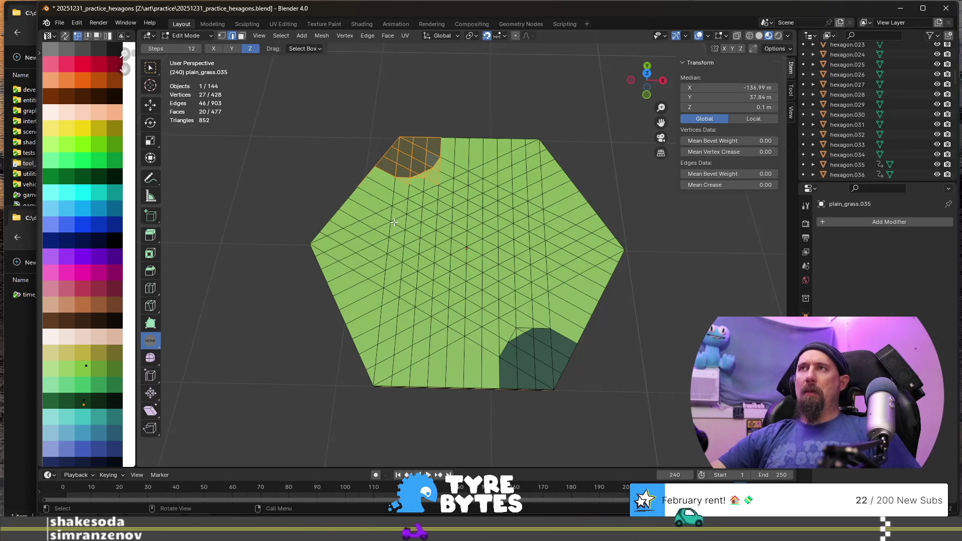
scroll(394, 222, up, 3)
drag(66, 361, 92, 374)
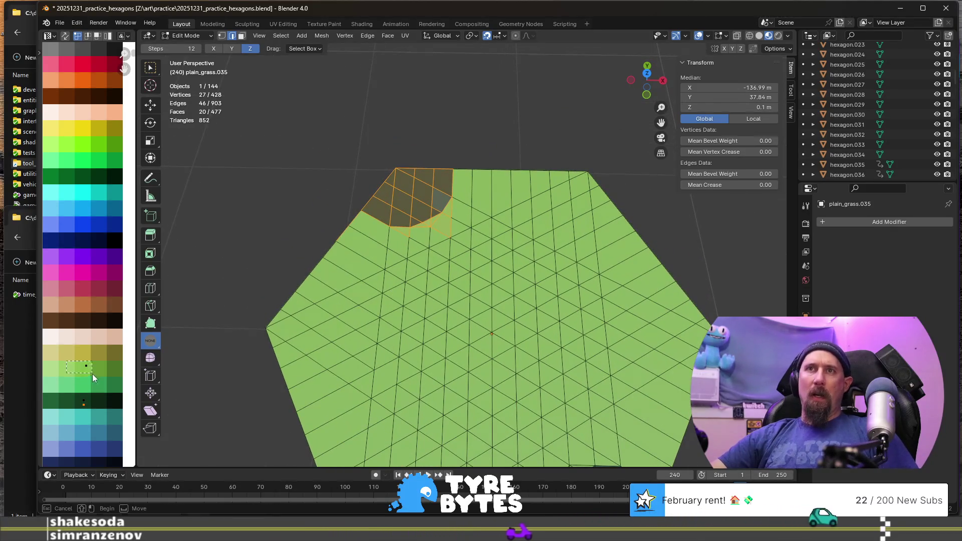
key(g)
click(99, 374)
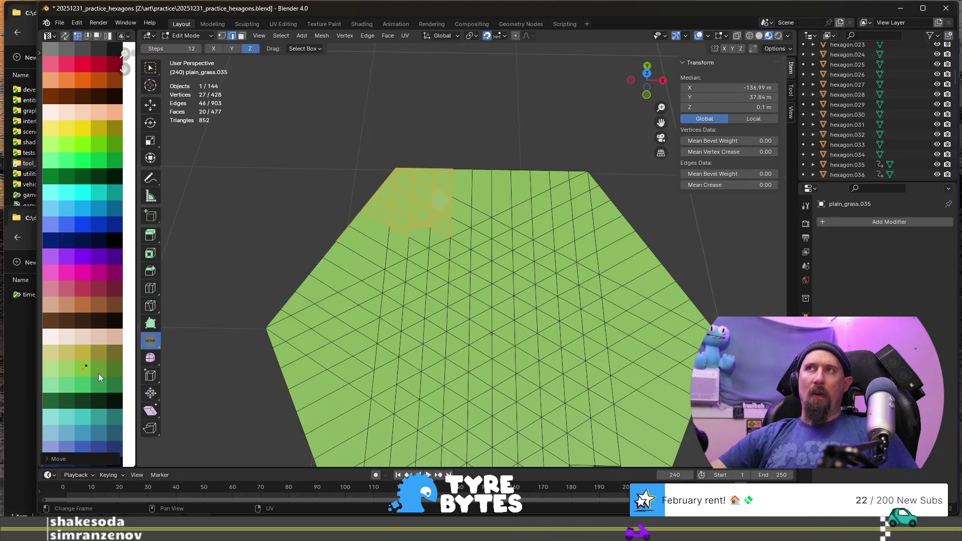
scroll(446, 234, up, 3)
Dissolve the two leftover edges of the old patch.
click(350, 207)
shift+click(386, 198)
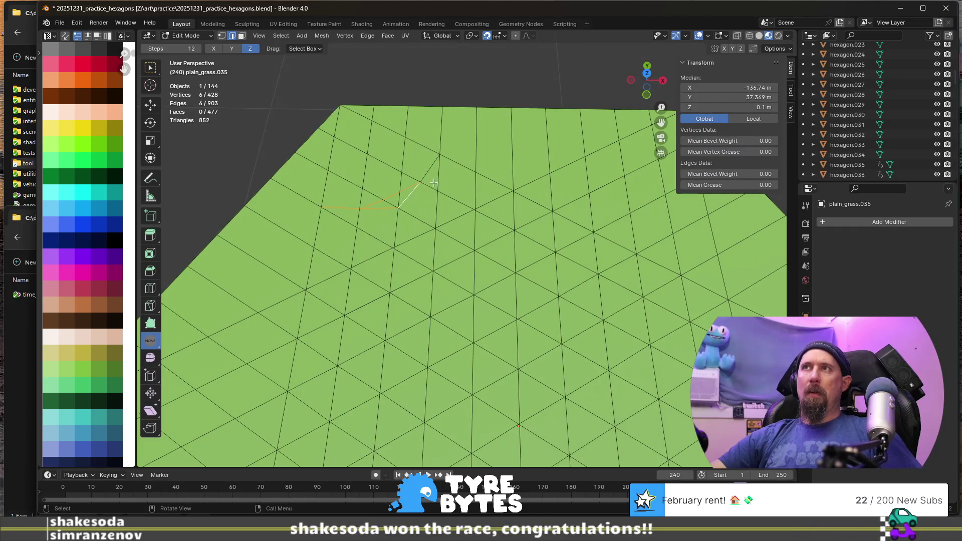
key(ctrl+x)
scroll(398, 248, down, 5)
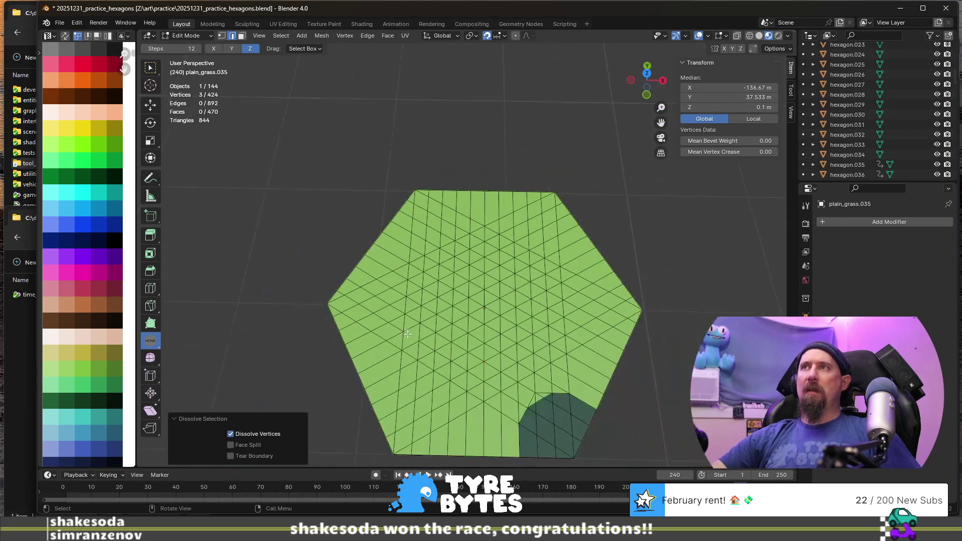
Select four faces along the tile's lower, top-left and top edges.
middle_drag(414, 393, 483, 318)
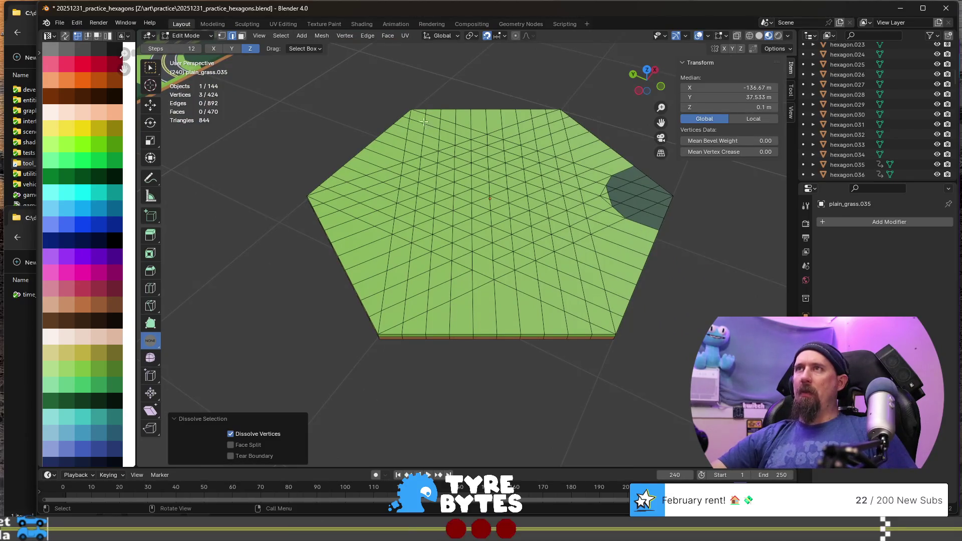
scroll(383, 394, up, 2)
middle_drag(384, 395, 420, 384)
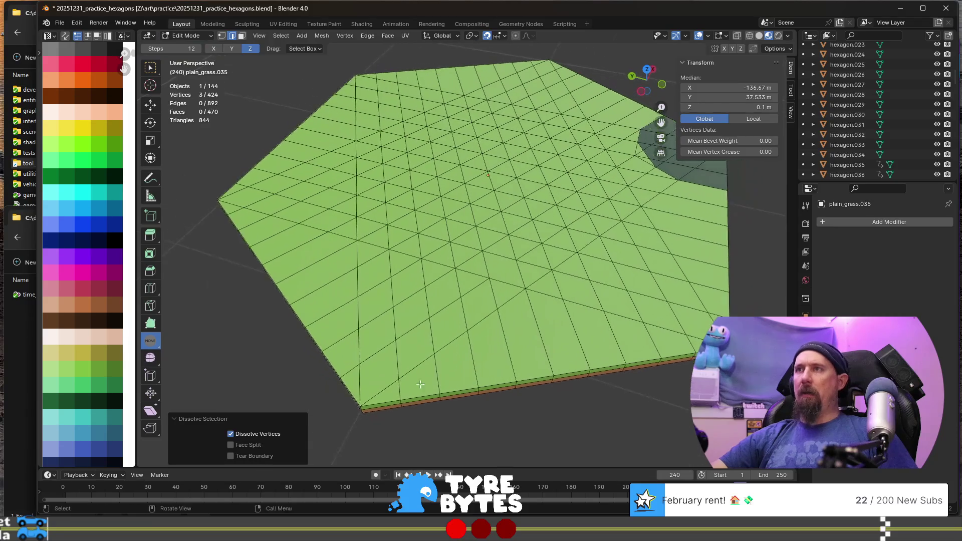
key(3)
click(451, 370)
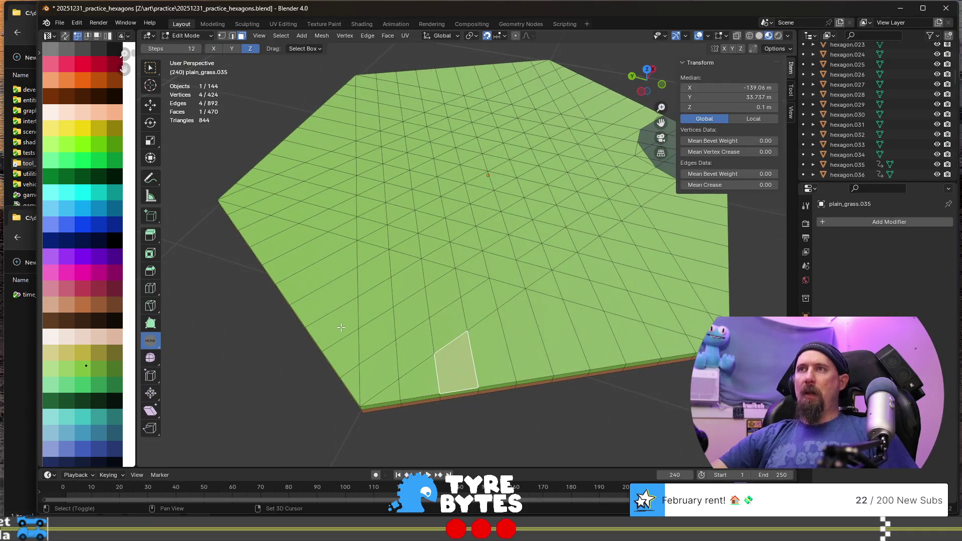
shift+click(340, 327)
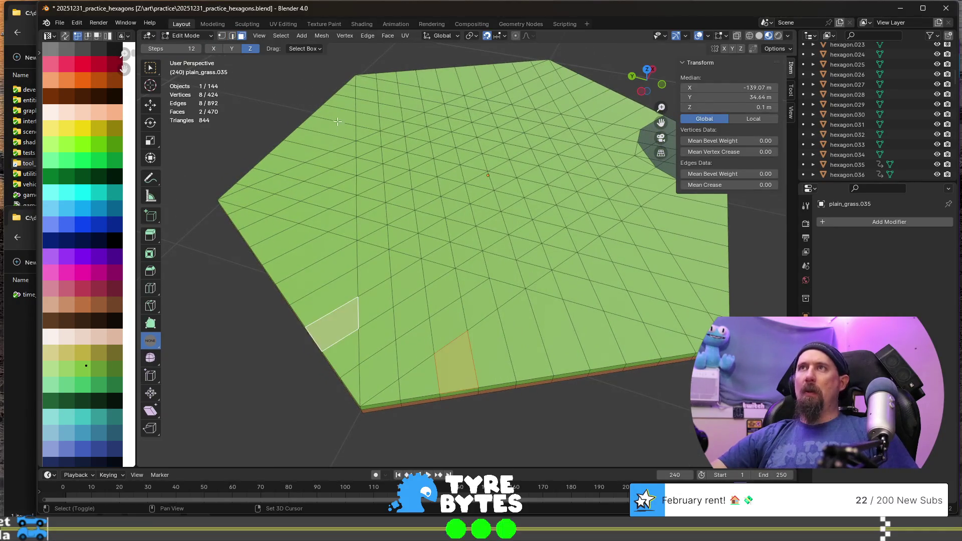
shift+click(335, 102)
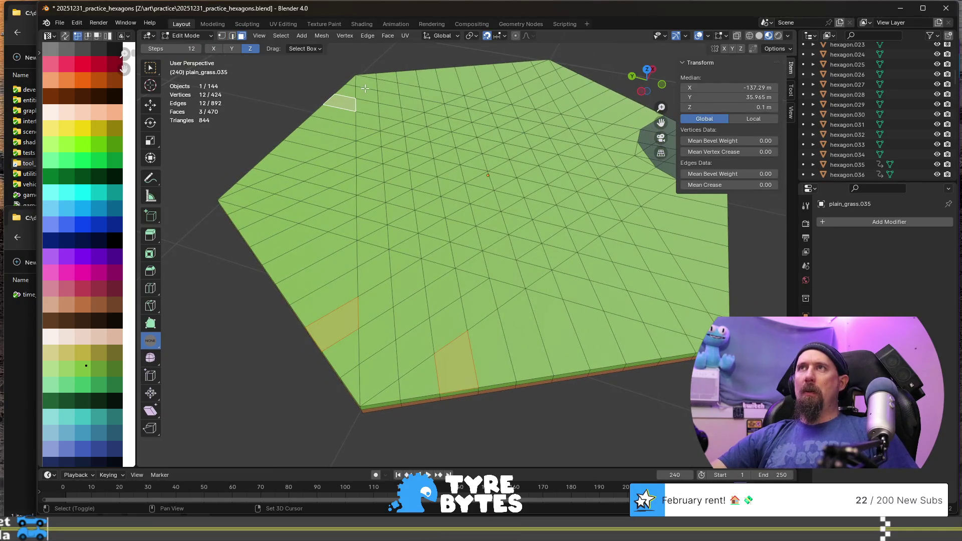
shift+click(402, 75)
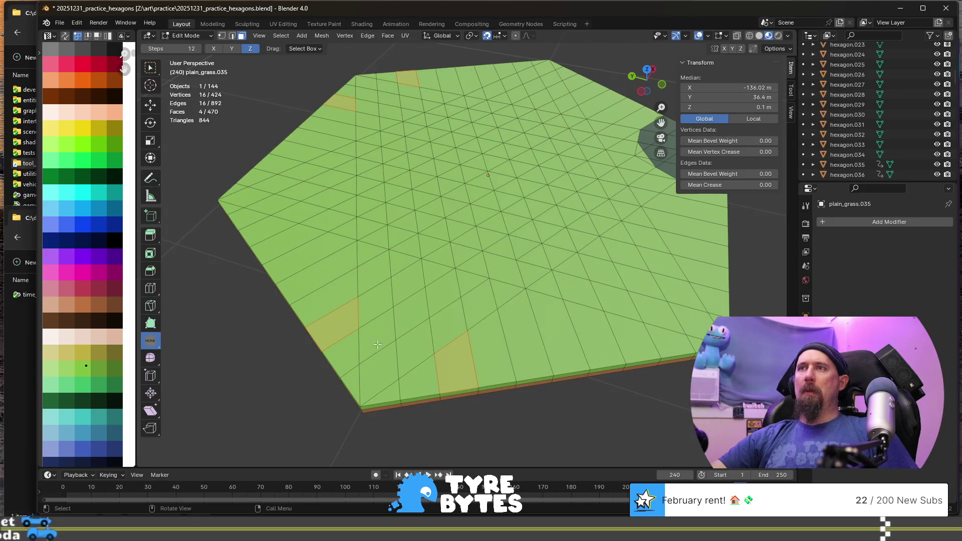
Paint the four edge faces dark and knife a first cut across the tile.
click(85, 399)
key(k)
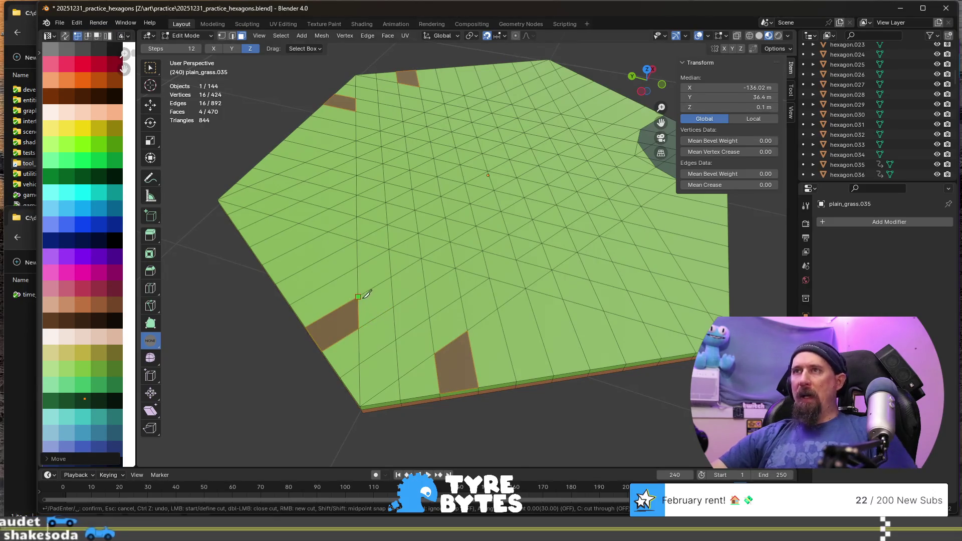
click(358, 296)
click(425, 286)
click(445, 308)
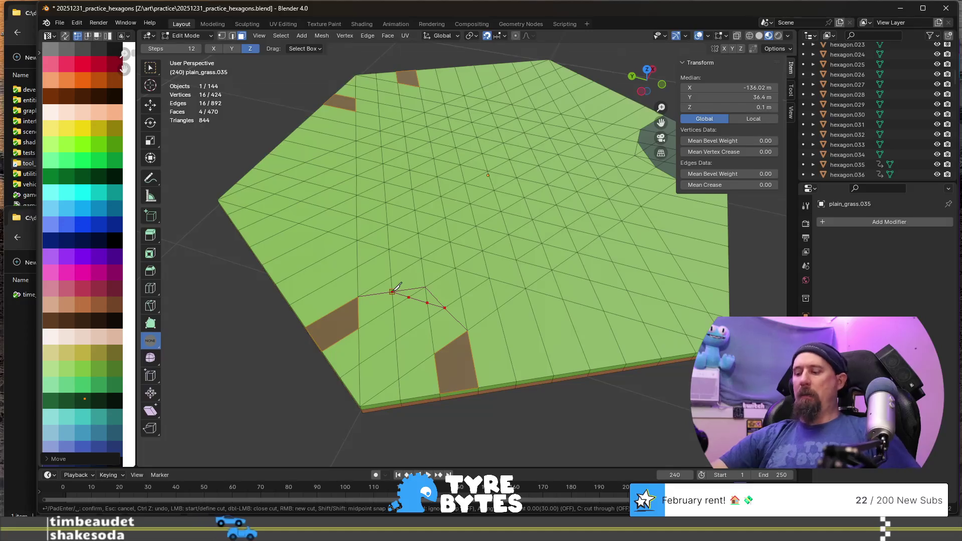
key(Return)
Knife two more cuts outlining a path between the two bottom-edge marks.
middle_drag(396, 286, 511, 208)
scroll(511, 209, down, 5)
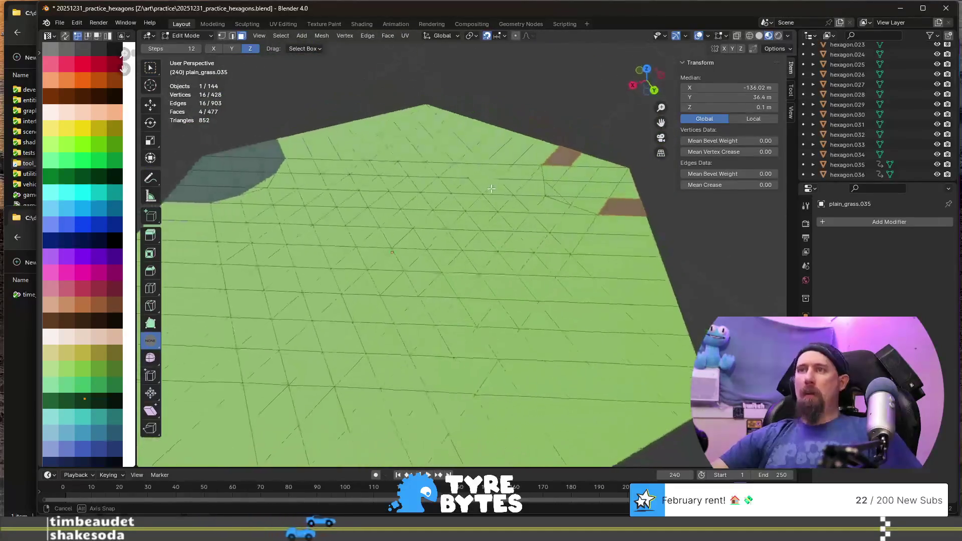
key(k)
click(333, 373)
click(397, 347)
click(423, 357)
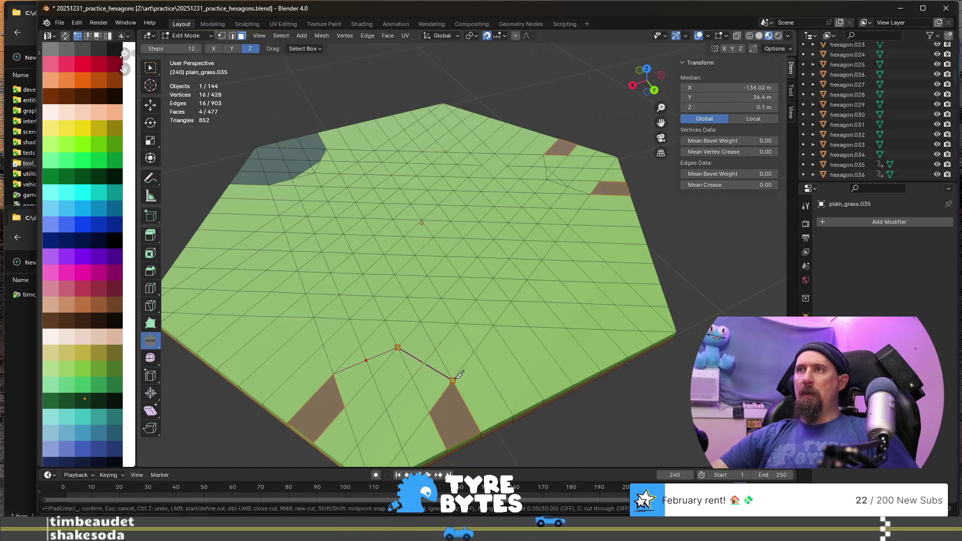
key(Return)
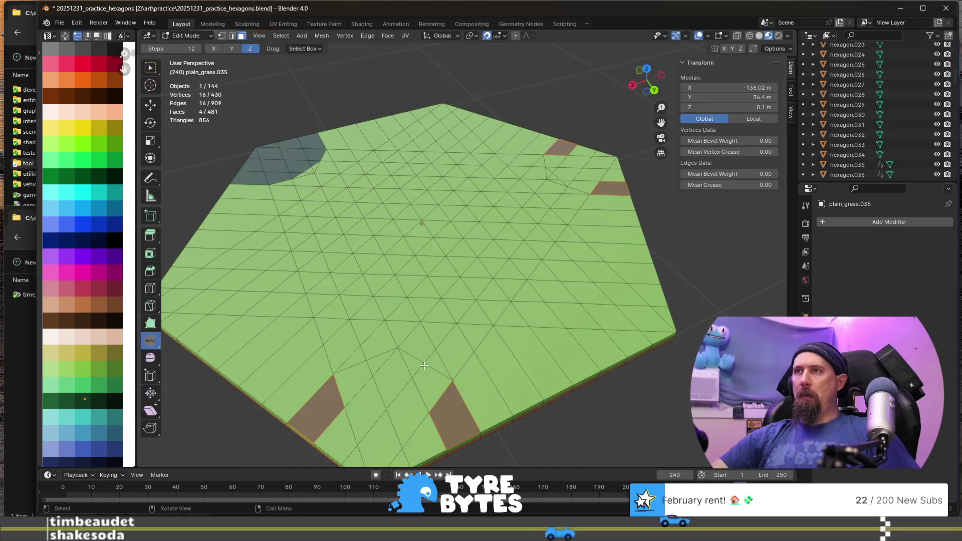
key(k)
click(423, 362)
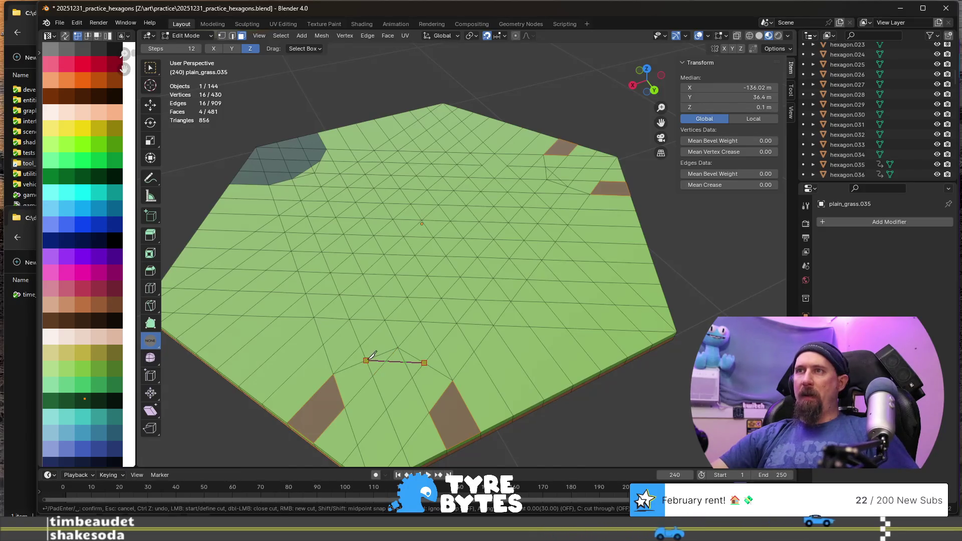
click(367, 360)
key(Return)
Circle-select the faces inside the path outline and move their UVs to dark green.
key(c)
drag(396, 380, 423, 432)
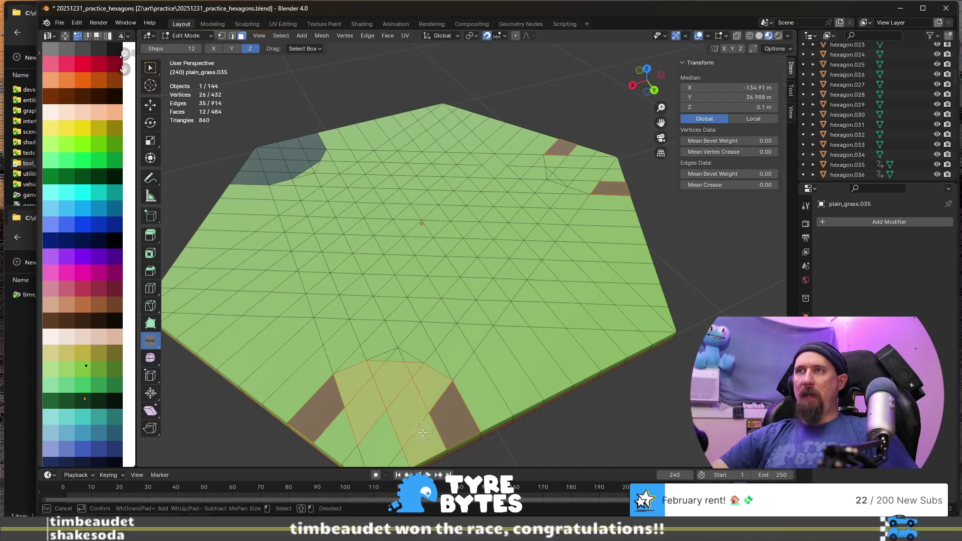
drag(366, 448, 347, 439)
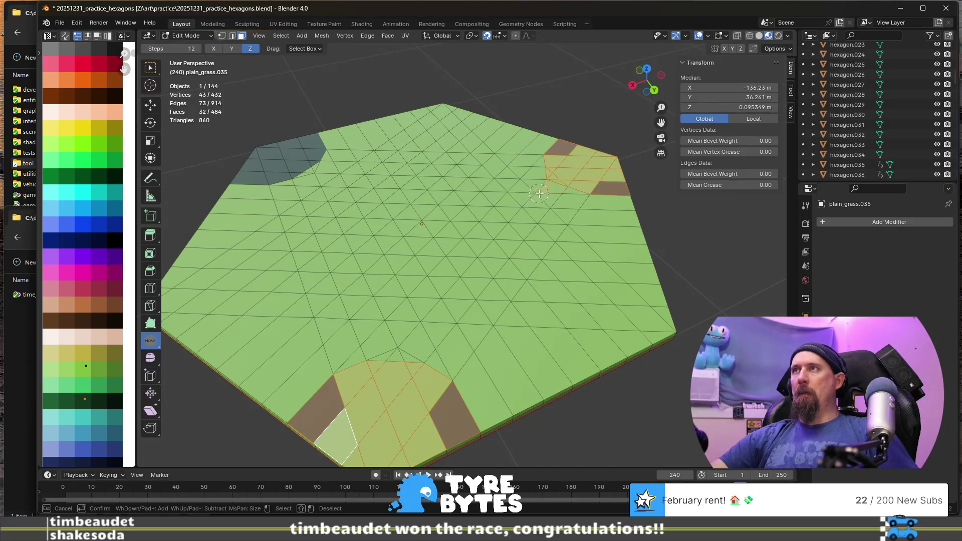
key(Escape)
key(g)
click(92, 425)
Return to Object Mode and orbit to a near top-down view of the hexagon grid.
key(Tab)
scroll(380, 294, down, 6)
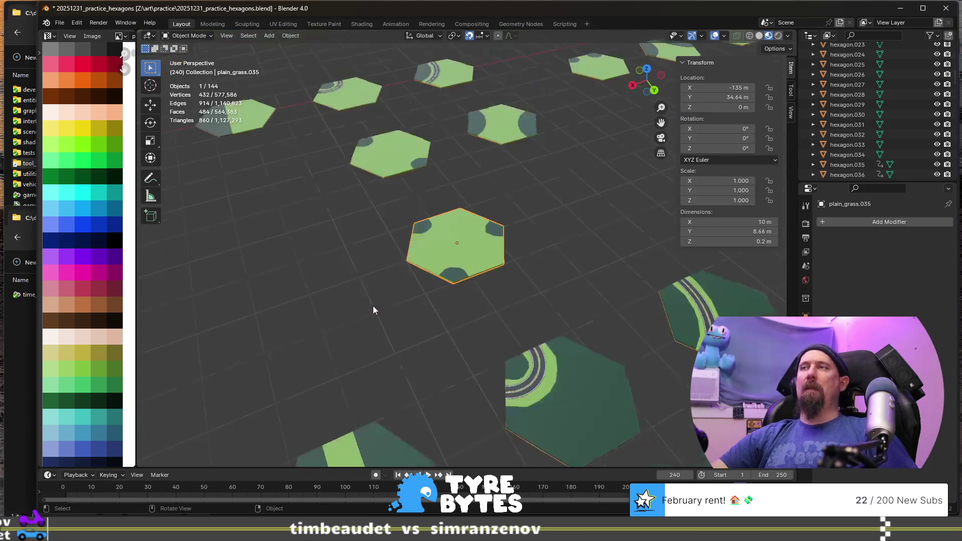
mouse_move(510, 257)
middle_down()
mouse_move(305, 259)
mouse_move(427, 335)
mouse_move(444, 331)
middle_up()
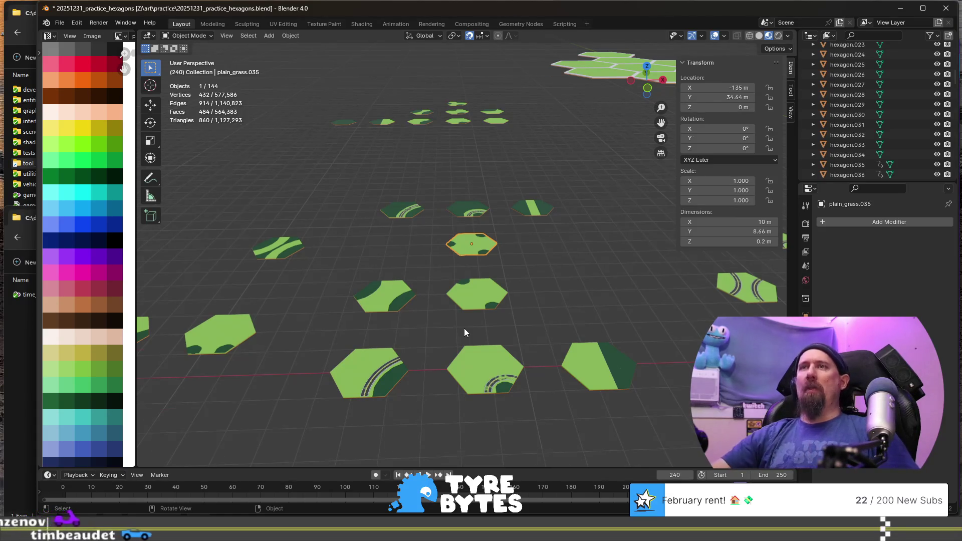
scroll(464, 329, down, 2)
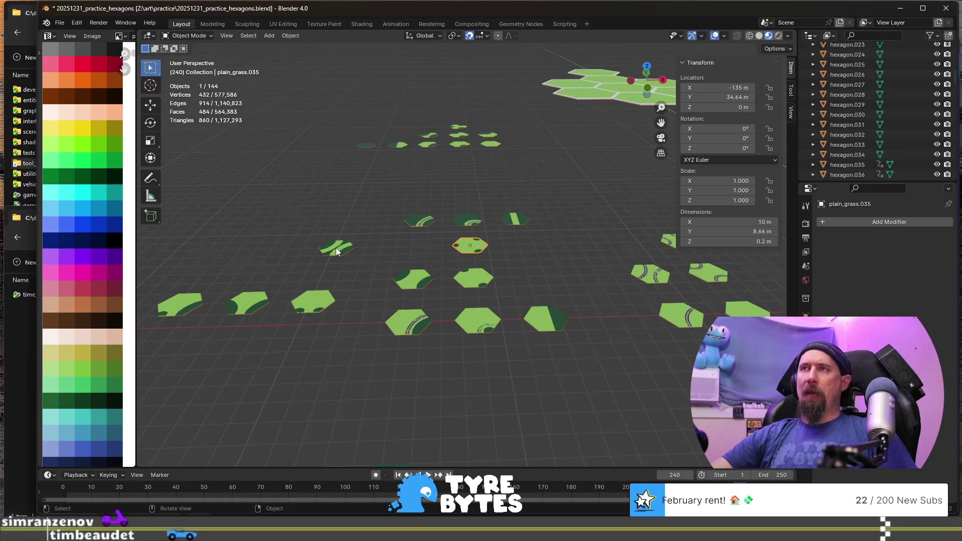
scroll(387, 297, up, 3)
scroll(390, 304, down, 2)
middle_drag(390, 306, 383, 361)
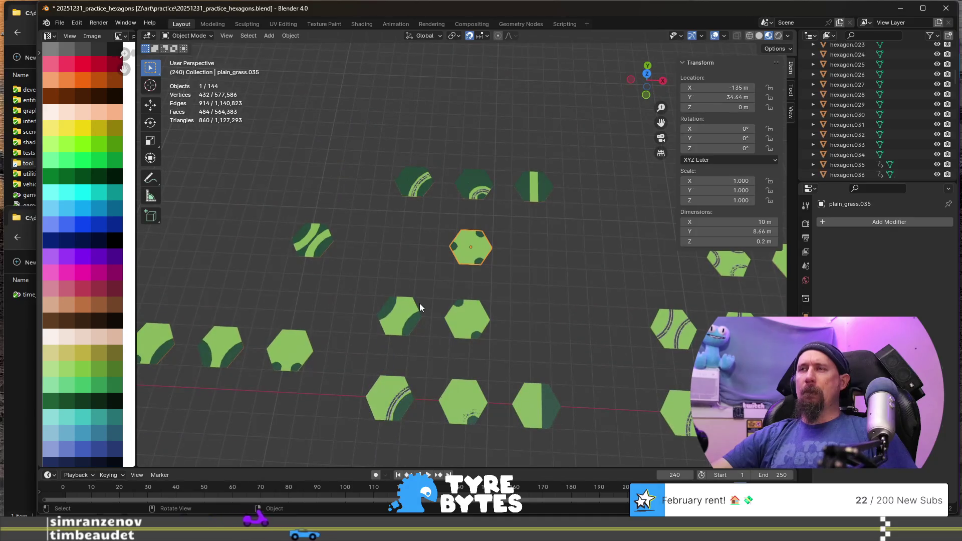
scroll(419, 302, down, 2)
scroll(419, 303, up, 1)
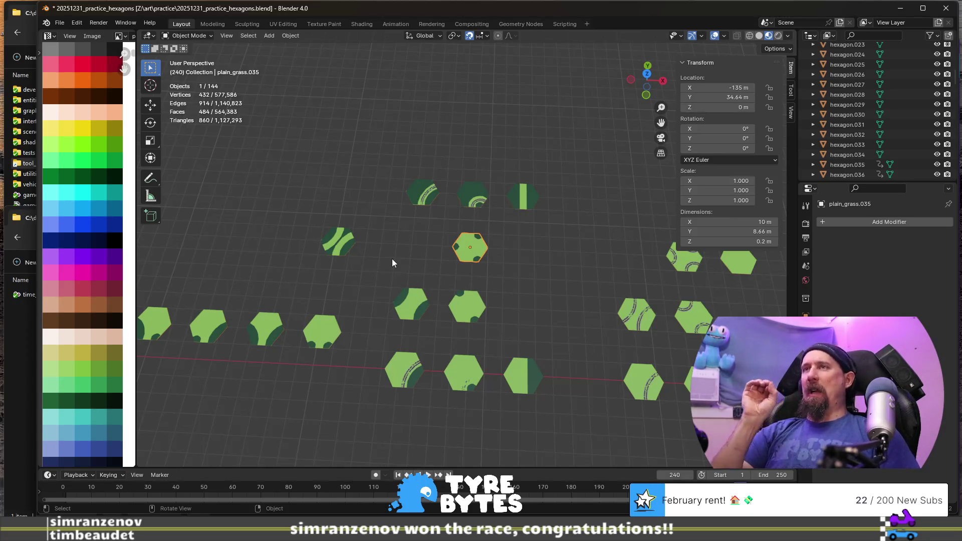
scroll(392, 258, up, 2)
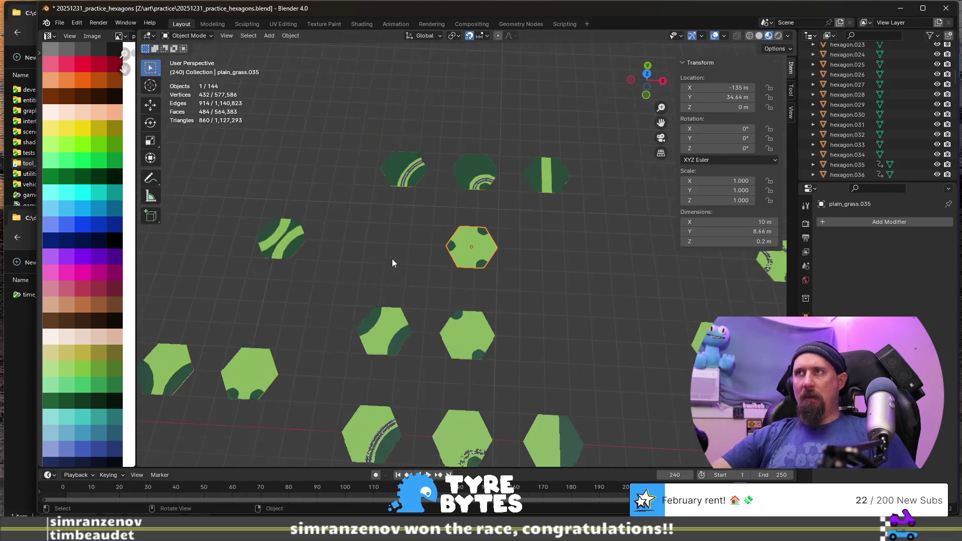
Duplicate the two dotted grass hexagons and shift the copies 25.98 m along Y.
scroll(478, 364, up, 1)
click(477, 358)
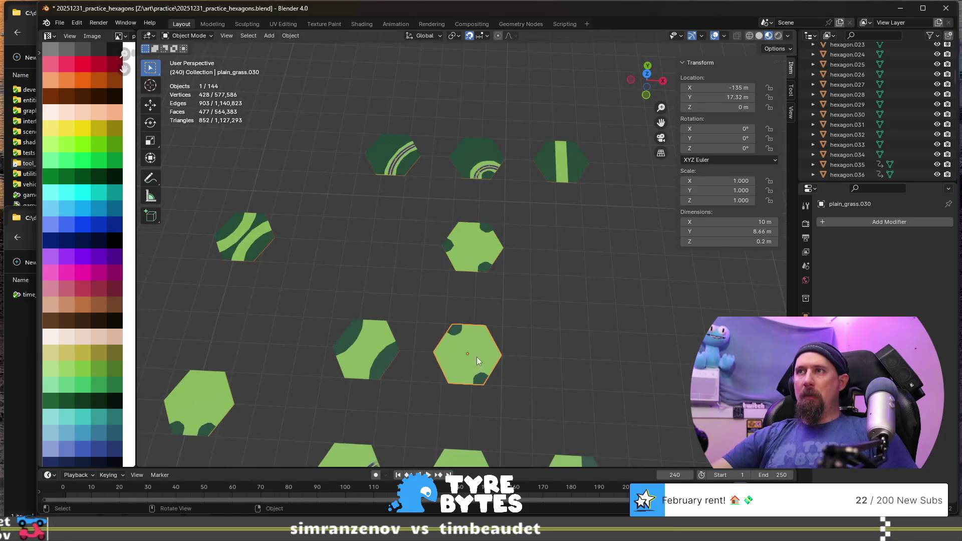
scroll(498, 362, up, 1)
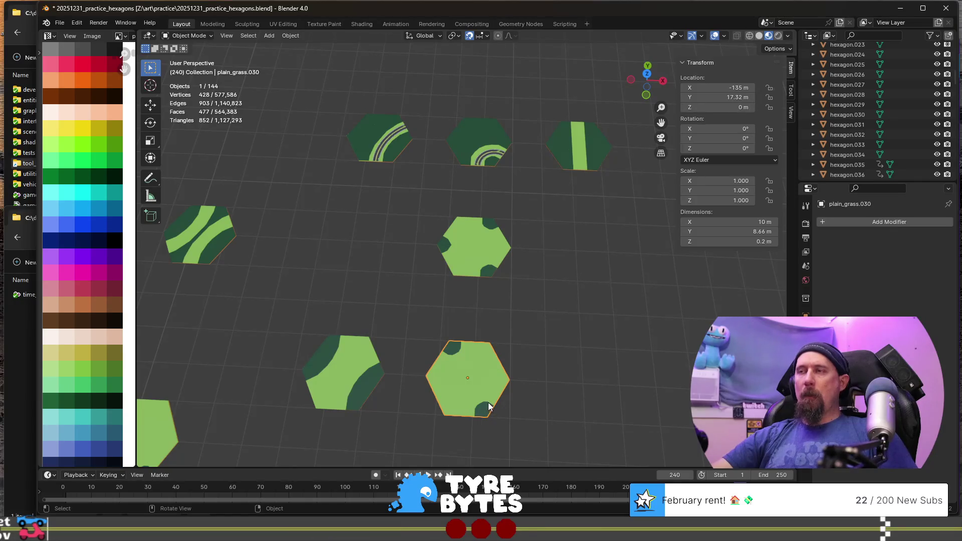
shift+click(500, 275)
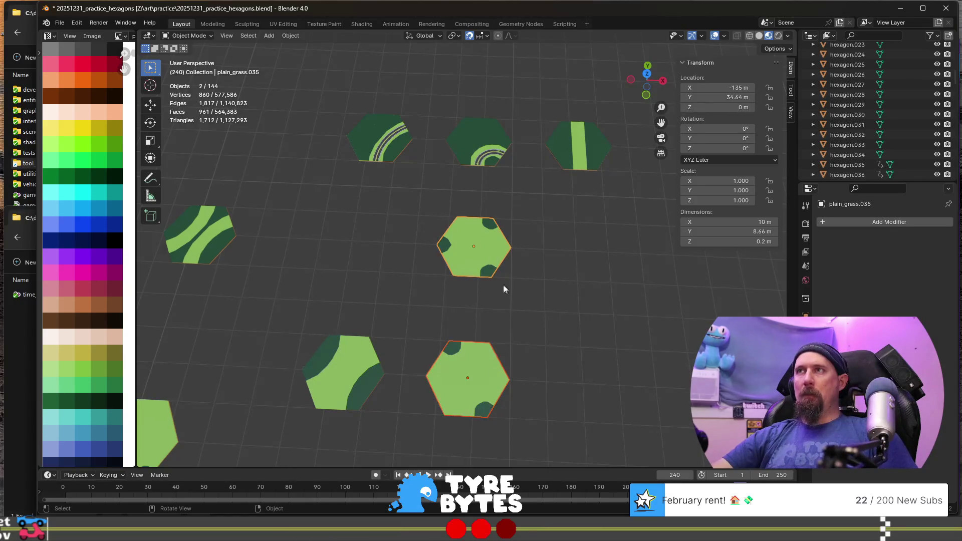
key(shift+d)
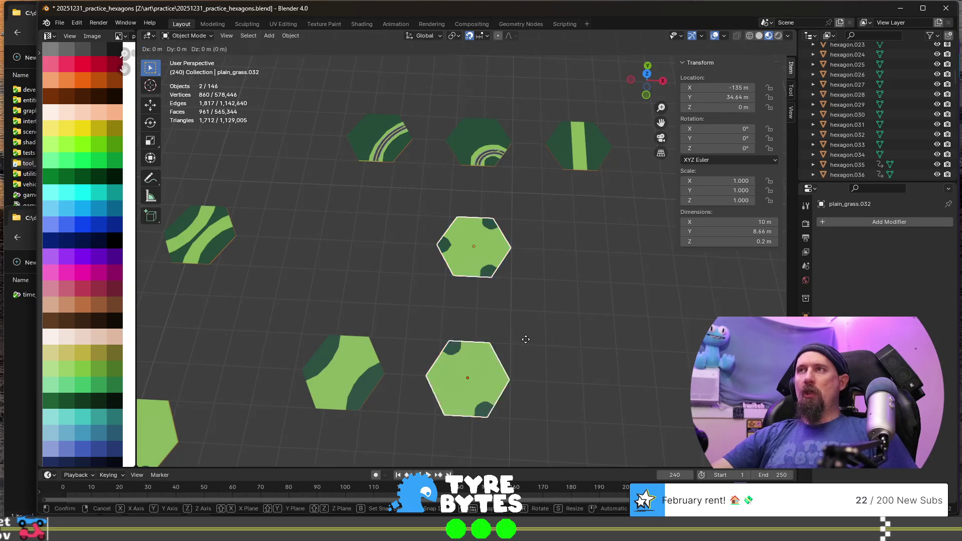
key(y)
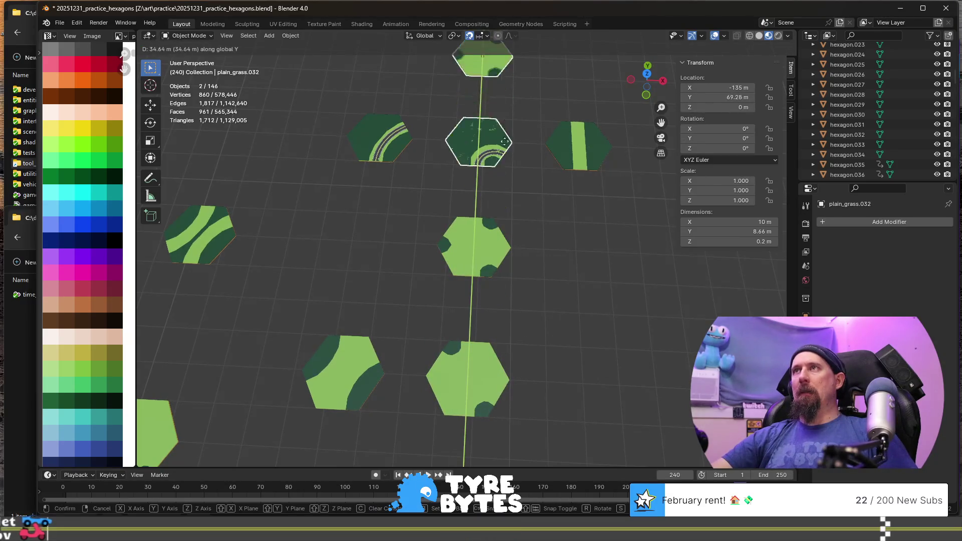
click(504, 181)
Zoom in on the copies beside the curved road tile and start editing plain_grass.027's mesh.
scroll(501, 160, up, 3)
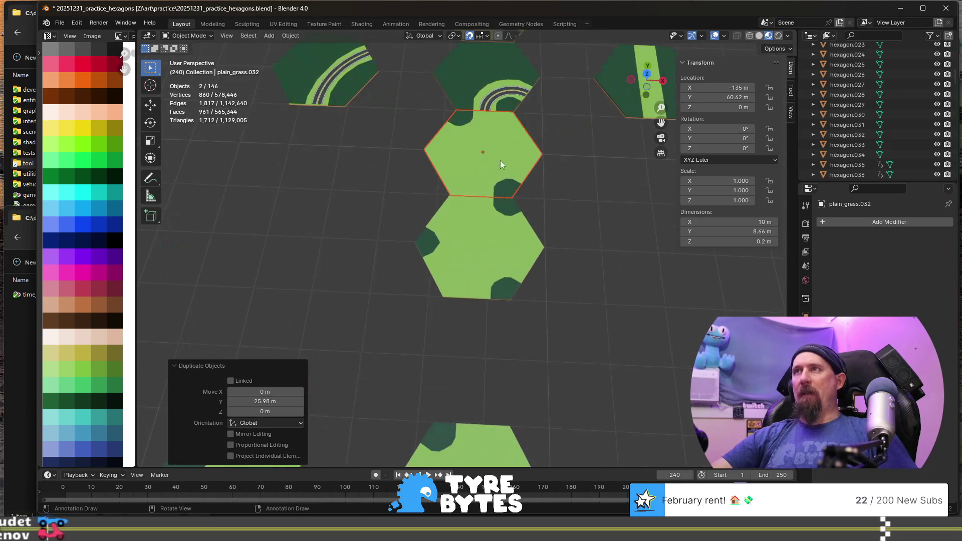
shift+middle_drag(501, 160, 452, 302)
scroll(452, 302, up, 4)
scroll(451, 302, up, 3)
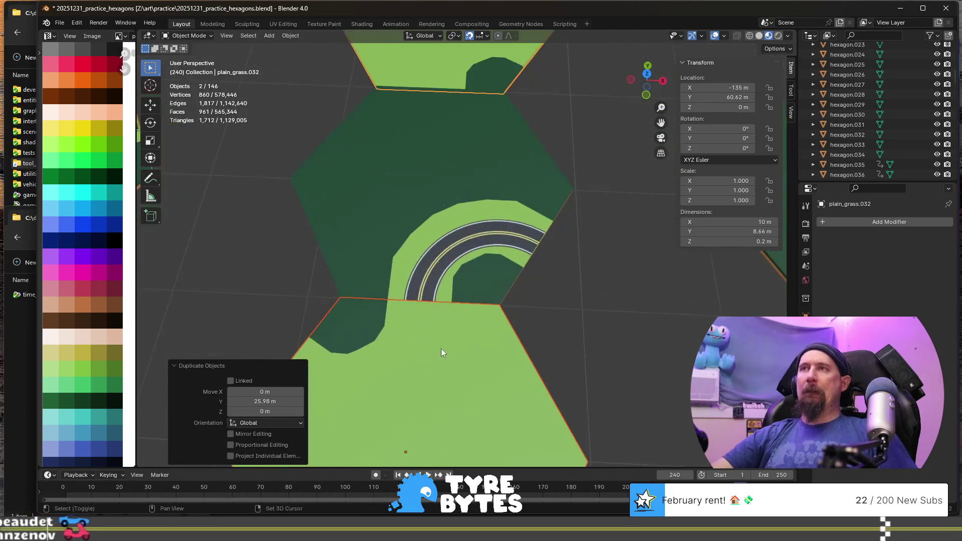
shift+middle_drag(441, 348, 472, 209)
key(Tab)
Select the stray triangle beside the road and frame it for a closer look.
middle_drag(413, 144, 376, 290)
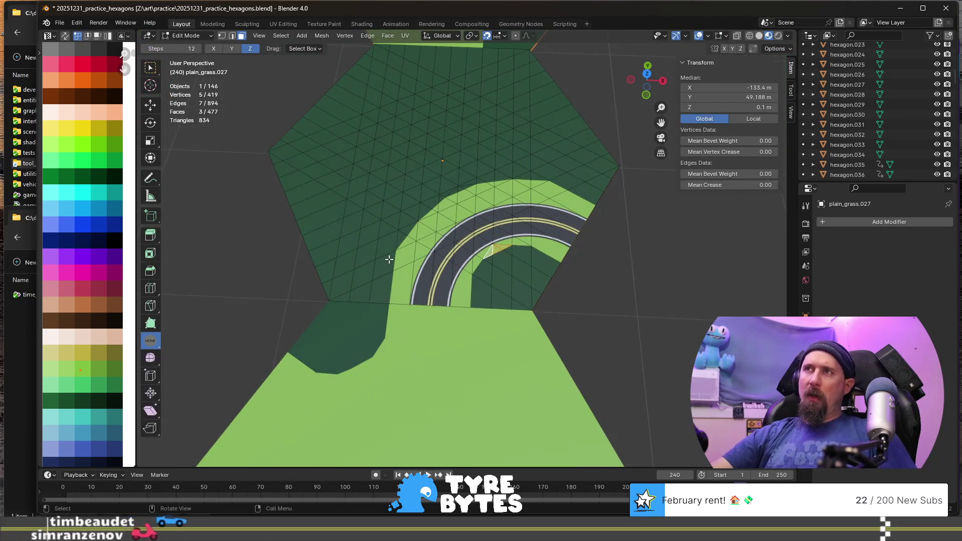
scroll(395, 253, up, 1)
scroll(396, 253, up, 2)
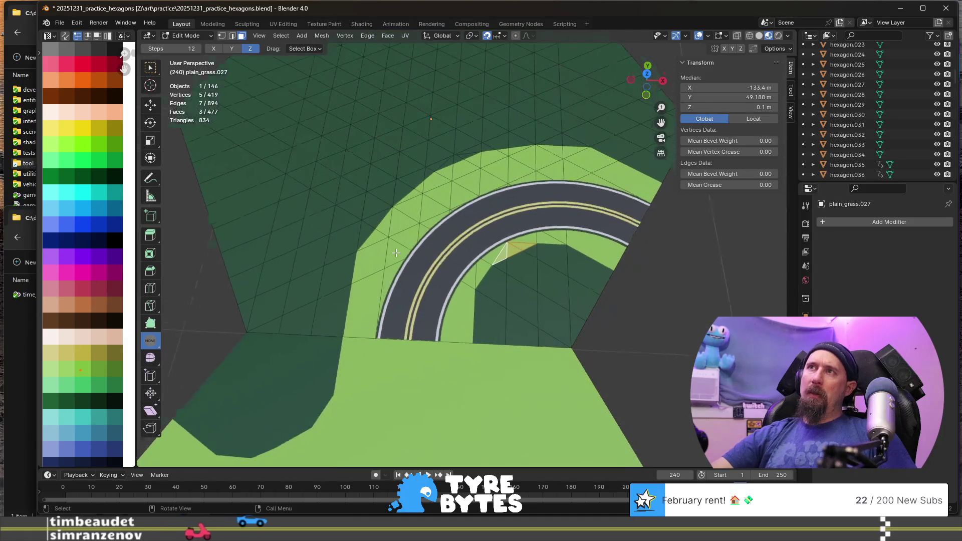
scroll(369, 213, up, 2)
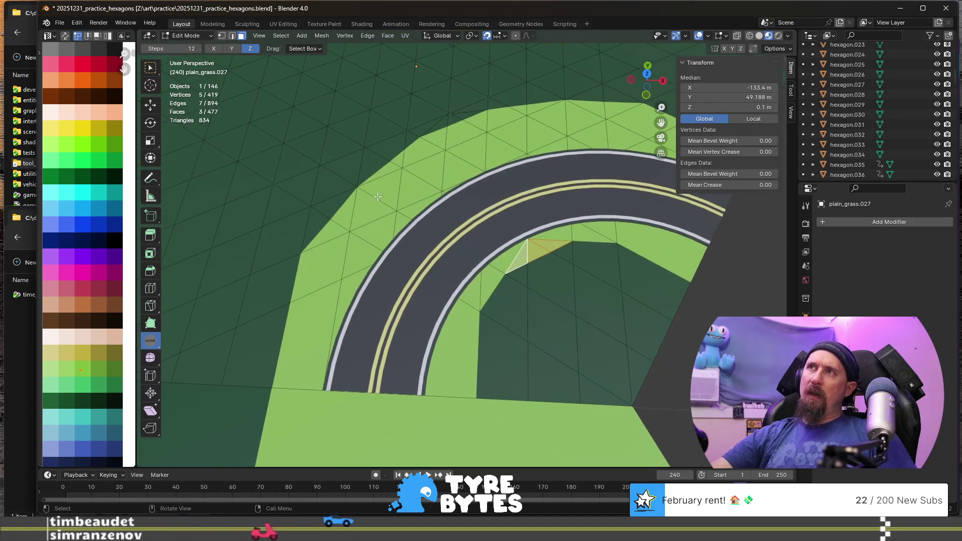
scroll(359, 197, up, 1)
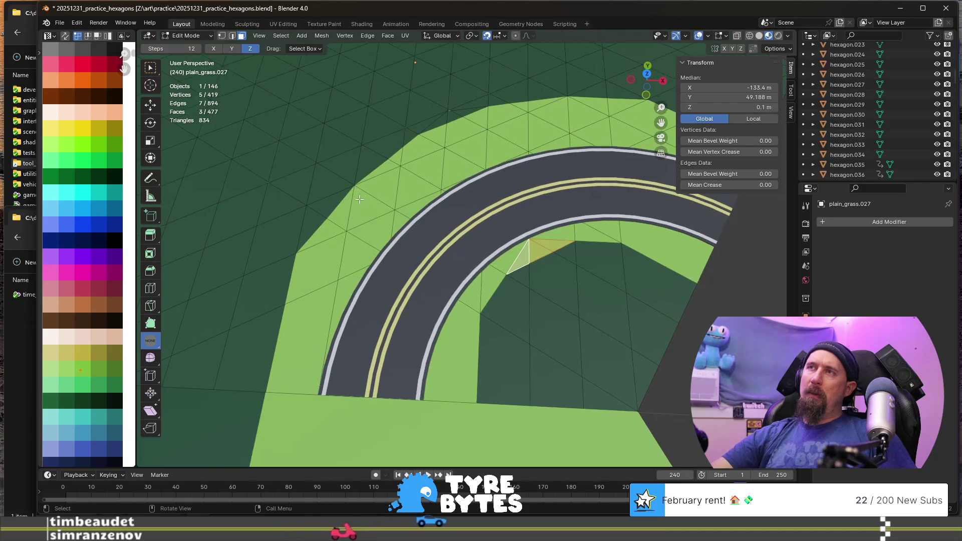
click(355, 183)
key(KP_Decimal)
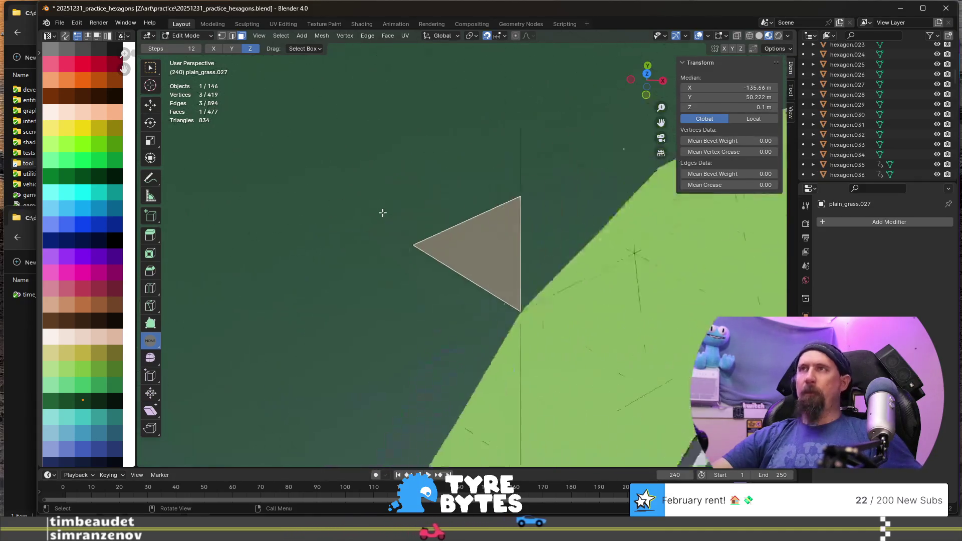
scroll(388, 217, down, 7)
scroll(389, 221, up, 7)
scroll(428, 269, up, 2)
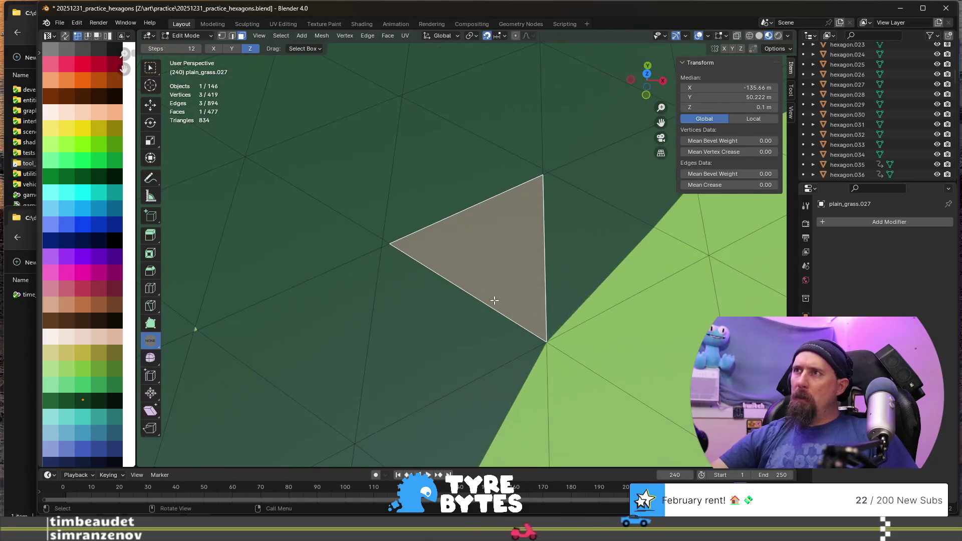
scroll(496, 300, down, 5)
mouse_move(513, 277)
middle_down()
mouse_move(441, 290)
mouse_move(366, 323)
middle_up()
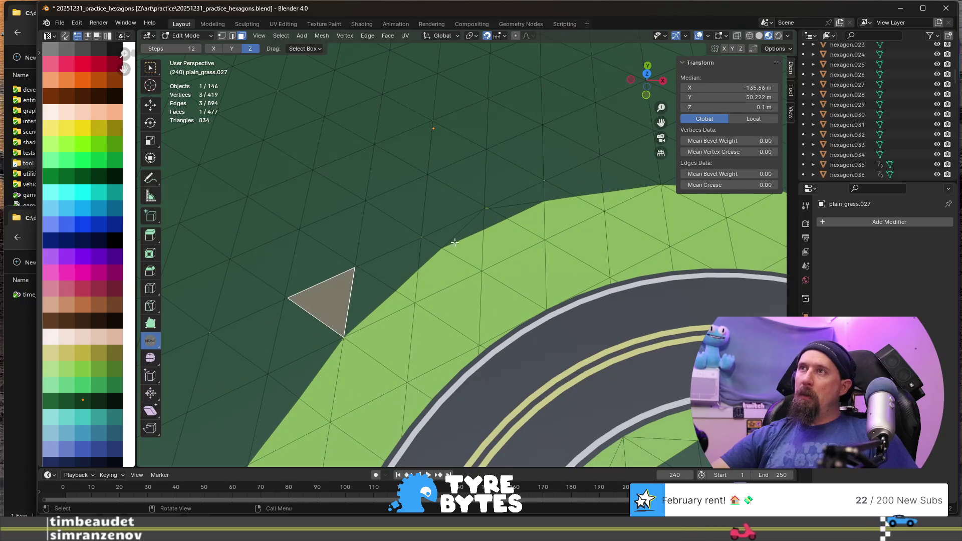
scroll(504, 215, down, 4)
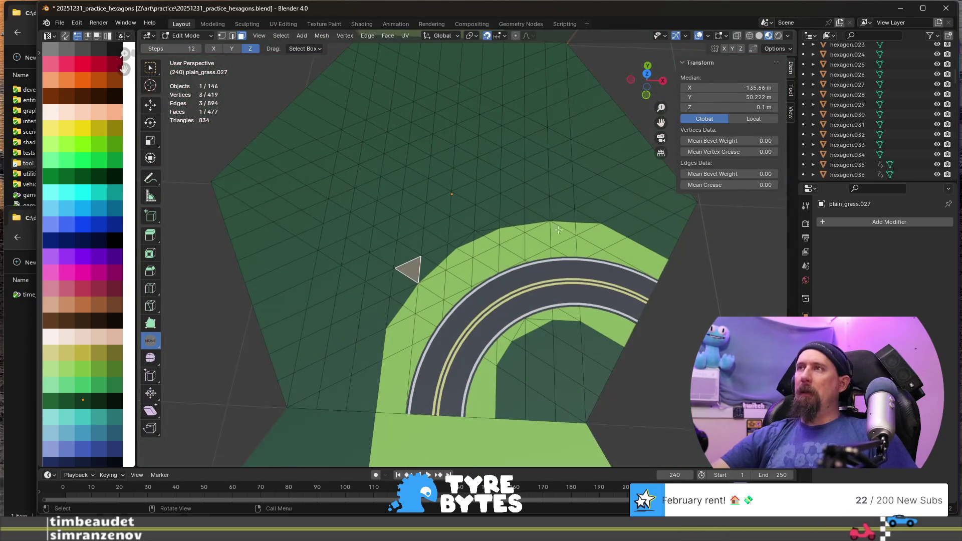
Switch from the road tile to editing the neighbouring grass hexagon plain_grass.031.
key(Tab)
scroll(467, 307, down, 3)
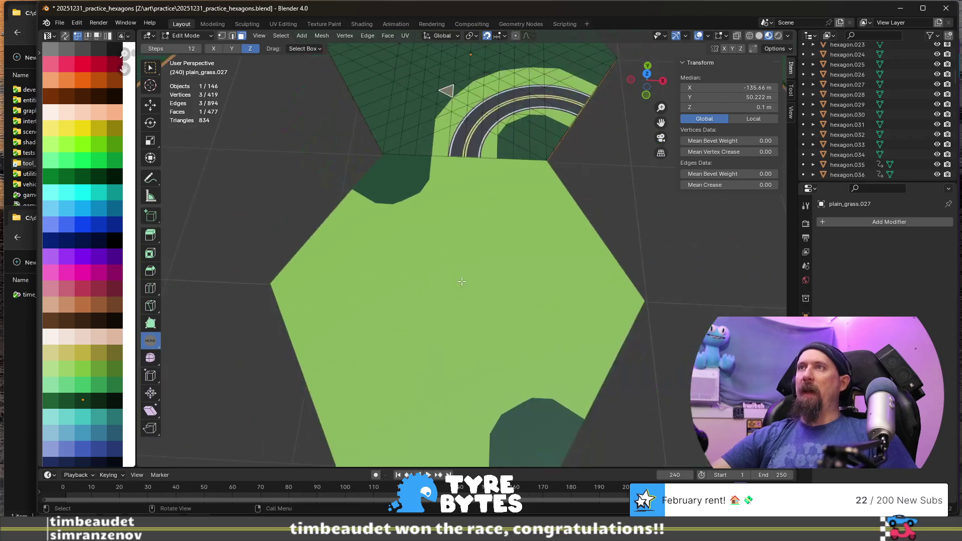
click(467, 306)
key(Tab)
Recolour a lower-edge face brown and a right-edge face grey by moving their UVs.
scroll(479, 255, up, 5)
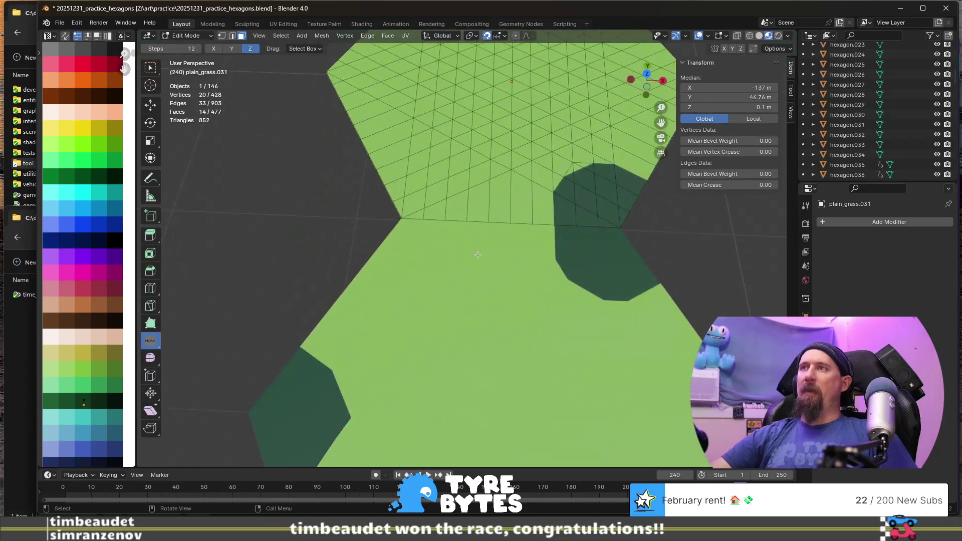
mouse_move(478, 256)
middle_down()
mouse_move(417, 271)
mouse_move(306, 331)
middle_up()
click(417, 271)
scroll(417, 271, down, 2)
shift+click(601, 208)
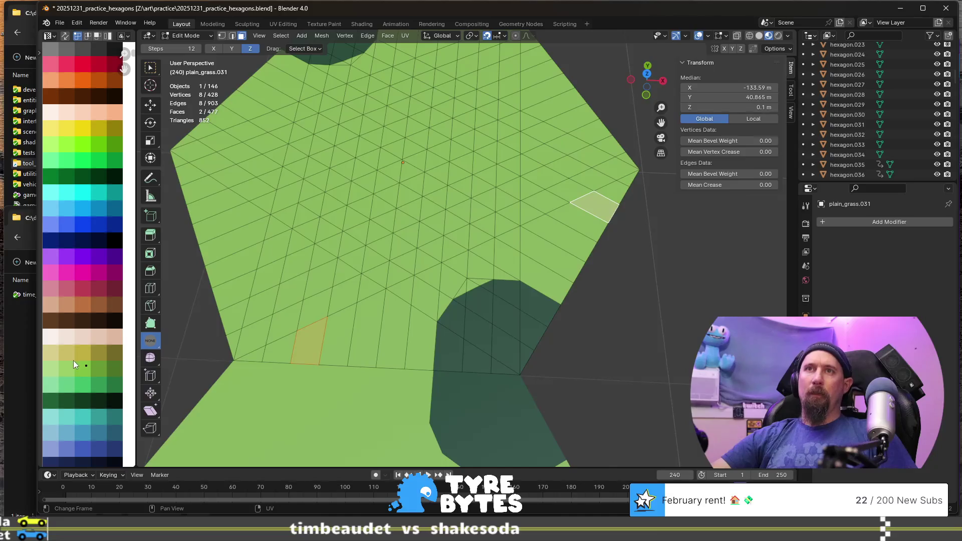
key(g)
click(90, 438)
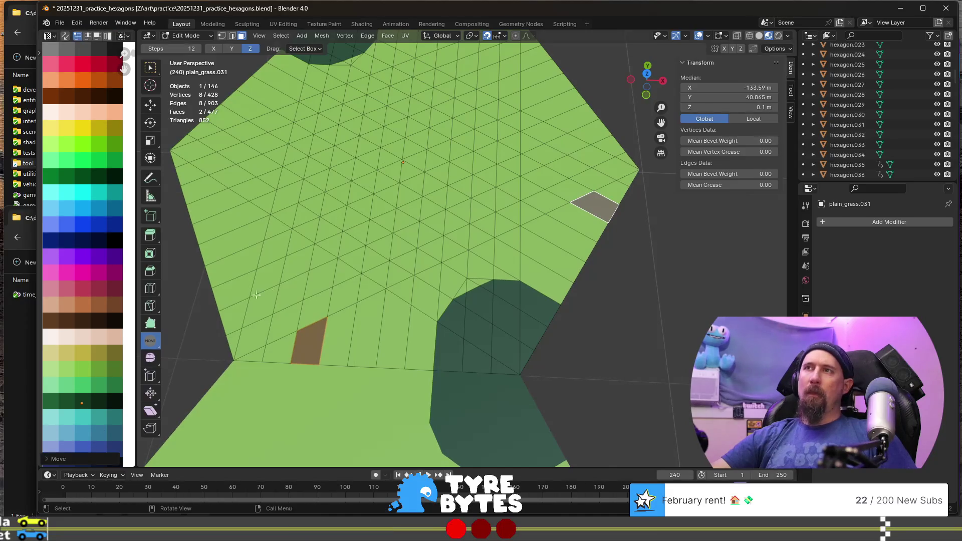
scroll(331, 257, up, 3)
scroll(330, 257, down, 1)
Knife a five-point cut from the brown face's corner across the hexagon to the grey face.
key(k)
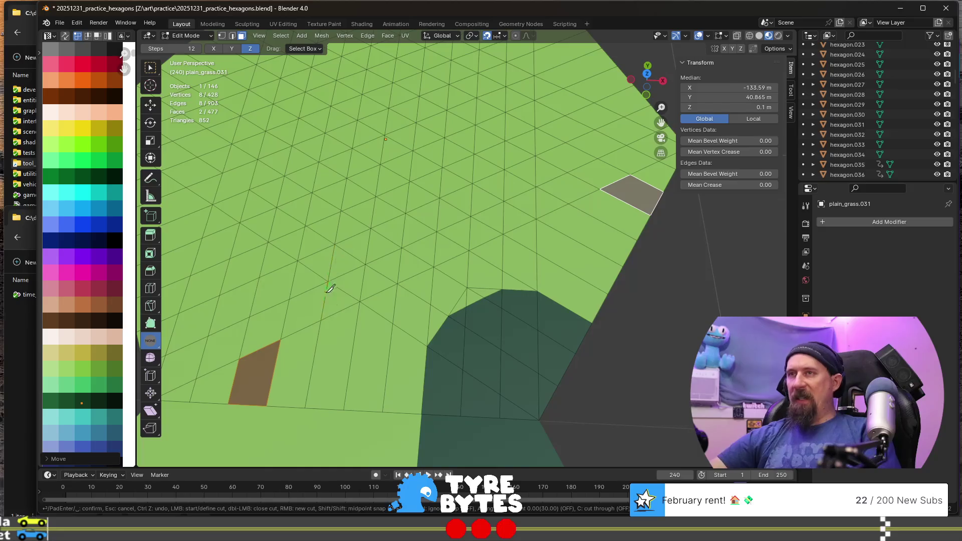
click(281, 340)
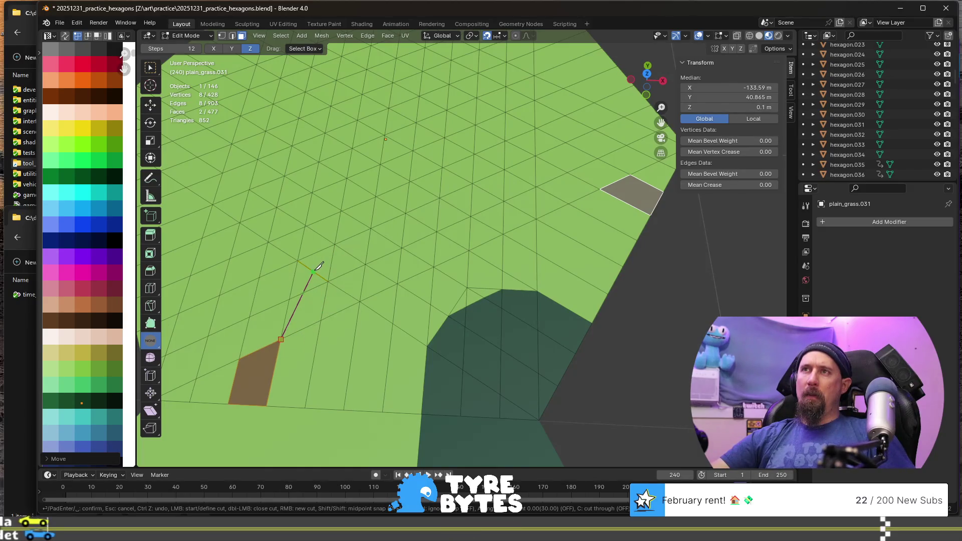
click(335, 244)
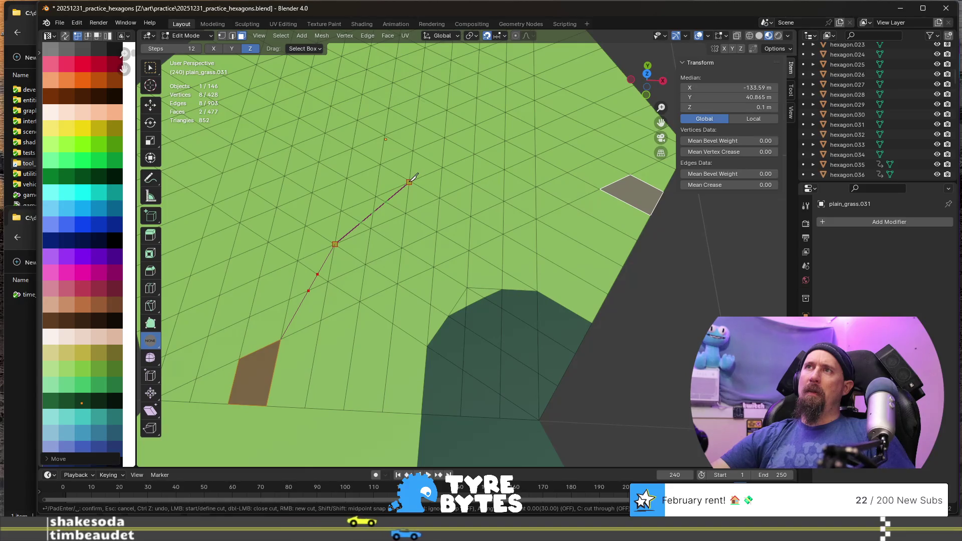
click(411, 179)
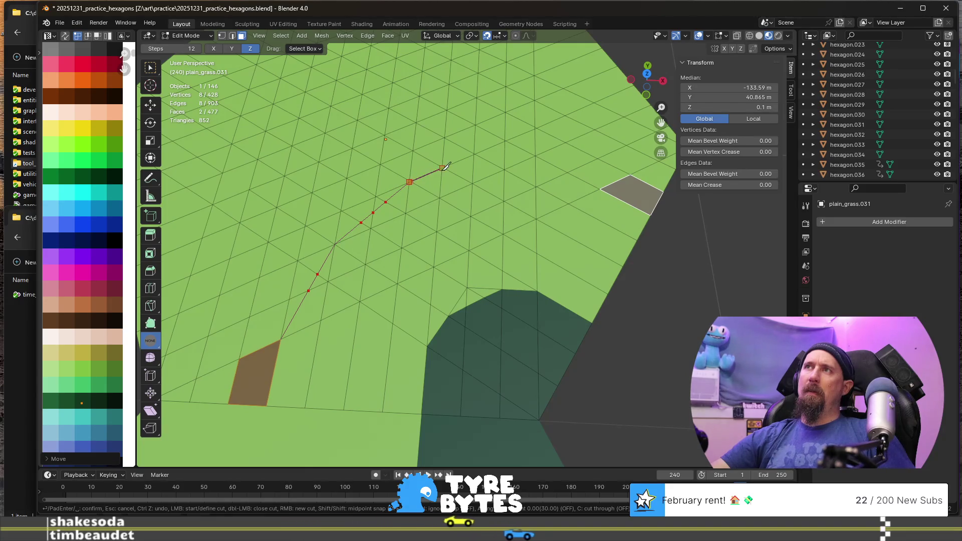
click(506, 169)
click(600, 190)
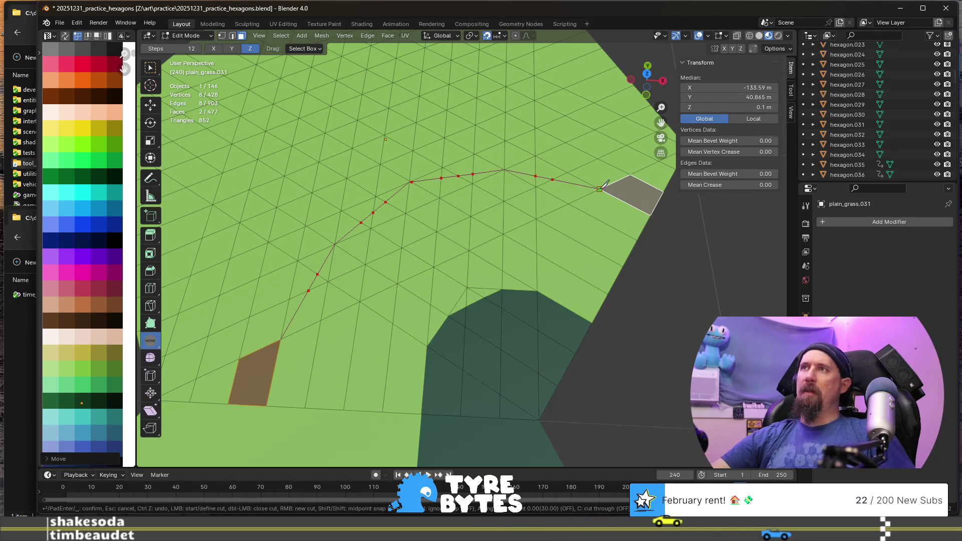
key(Return)
scroll(522, 260, down, 5)
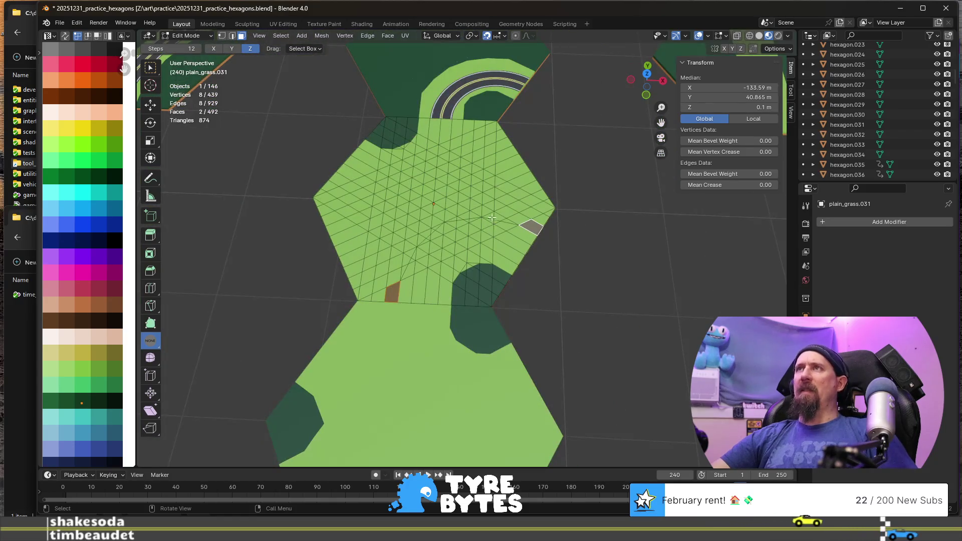
Inspect the curved-road hexagon's mesh in Edit Mode, then return to Object Mode.
middle_drag(492, 217, 461, 310)
scroll(461, 311, up, 4)
scroll(453, 371, down, 1)
middle_drag(453, 371, 437, 351)
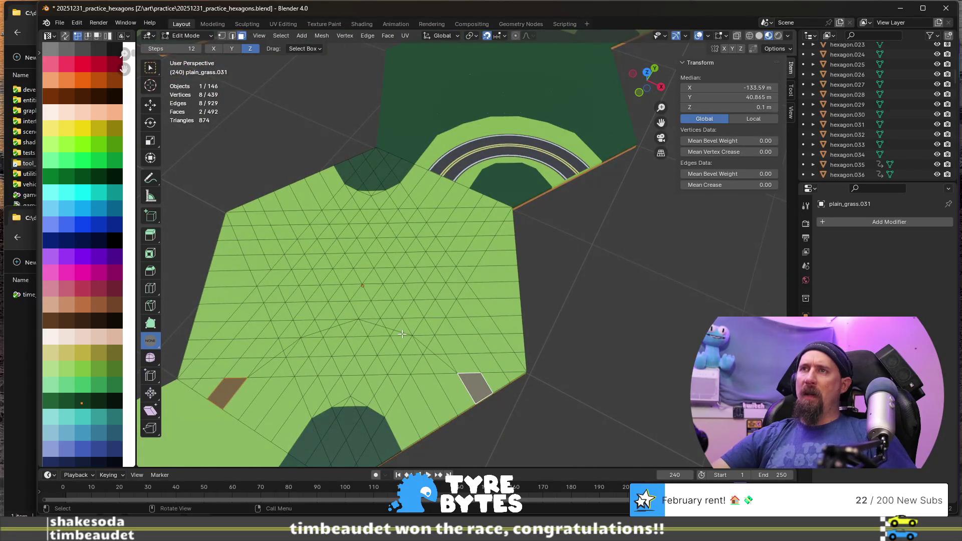
shift+middle_drag(402, 333, 379, 416)
key(Tab)
click(494, 221)
key(Tab)
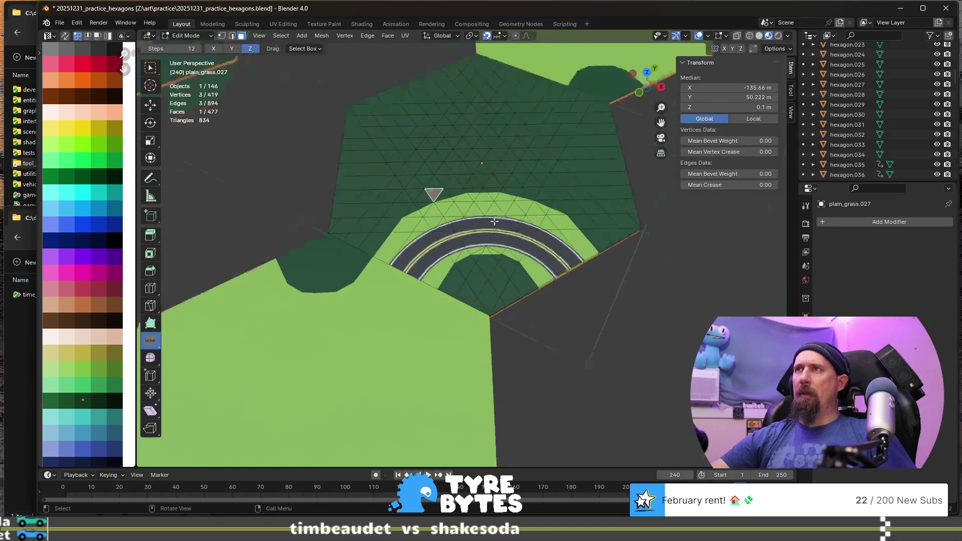
scroll(494, 221, up, 4)
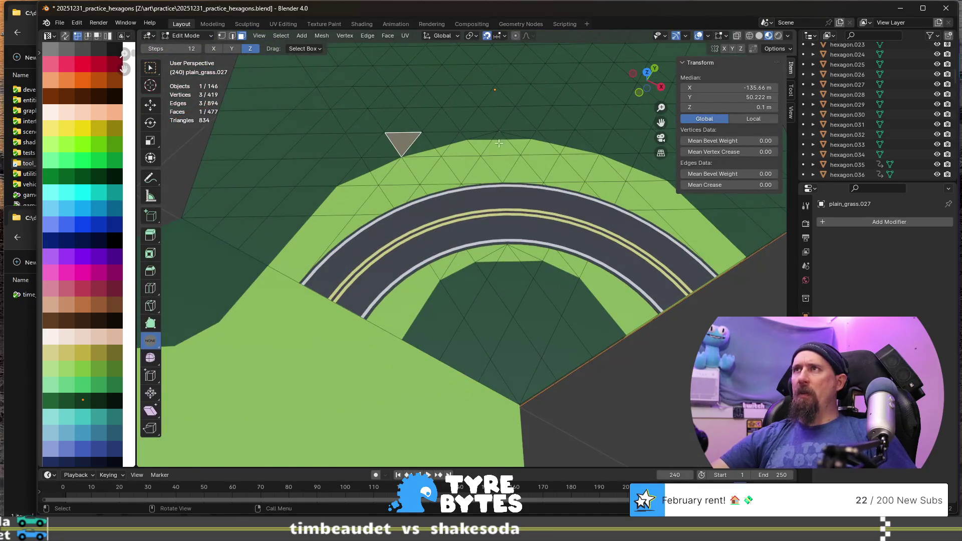
key(Tab)
scroll(489, 222, down, 3)
scroll(330, 412, up, 5)
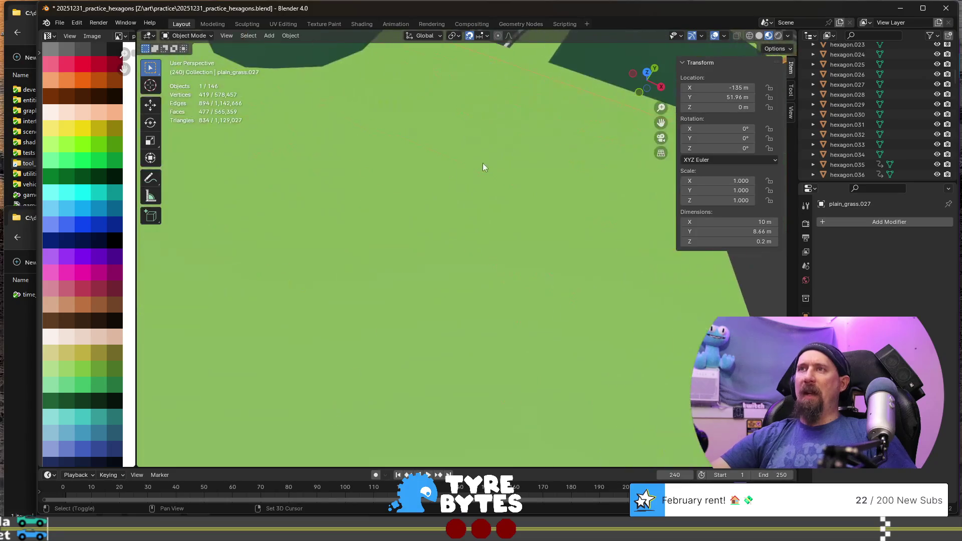
scroll(432, 299, down, 2)
Select the central plain_grass.031 hexagon, enter Edit Mode and start a knife cut.
key(Tab)
key(Tab)
click(420, 303)
key(Tab)
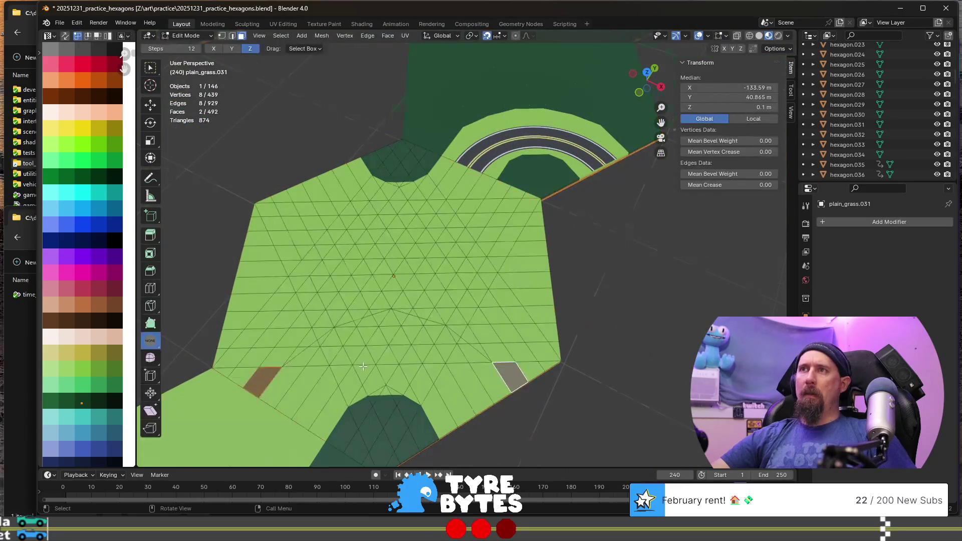
scroll(362, 367, up, 3)
shift+middle_drag(362, 366, 446, 286)
key(k)
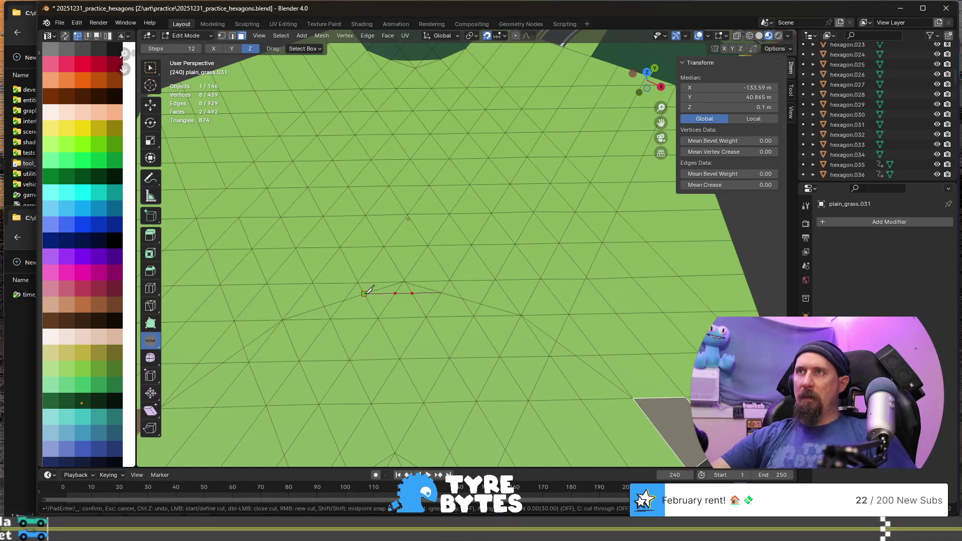
Commit the knife cut and recolour two grass faces with the dark-green palette cell.
key(Return)
scroll(394, 305, down, 3)
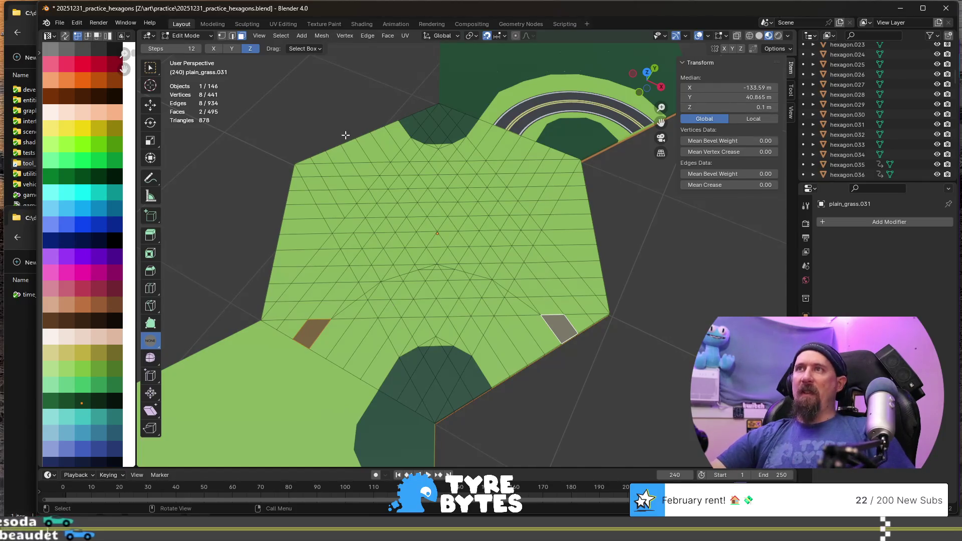
mouse_move(352, 145)
middle_down()
mouse_move(465, 204)
mouse_move(685, 347)
middle_up()
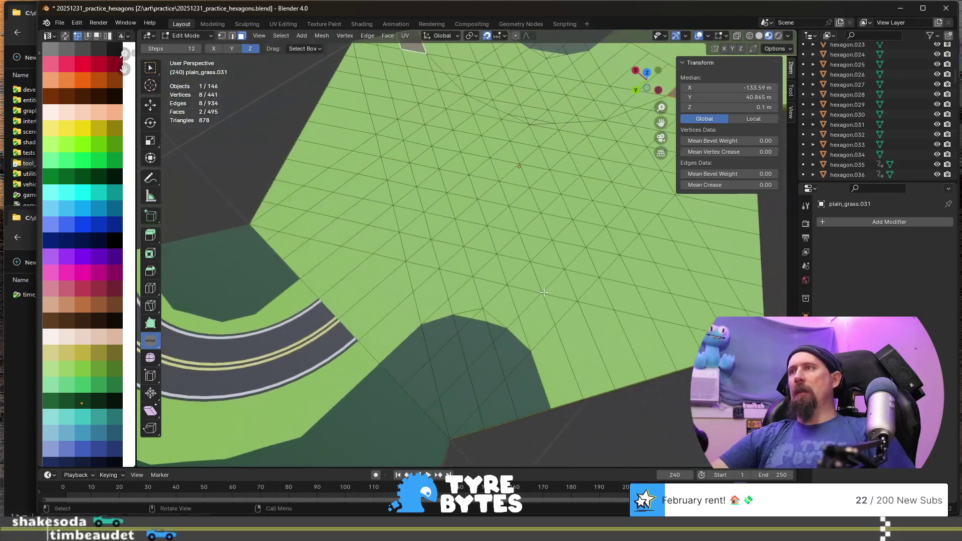
click(685, 347)
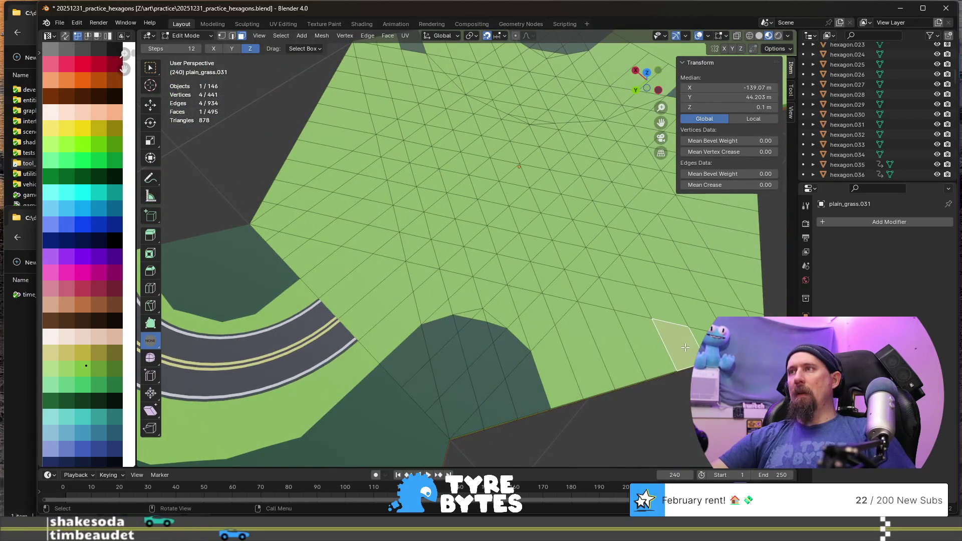
shift+click(301, 268)
key(g)
click(90, 418)
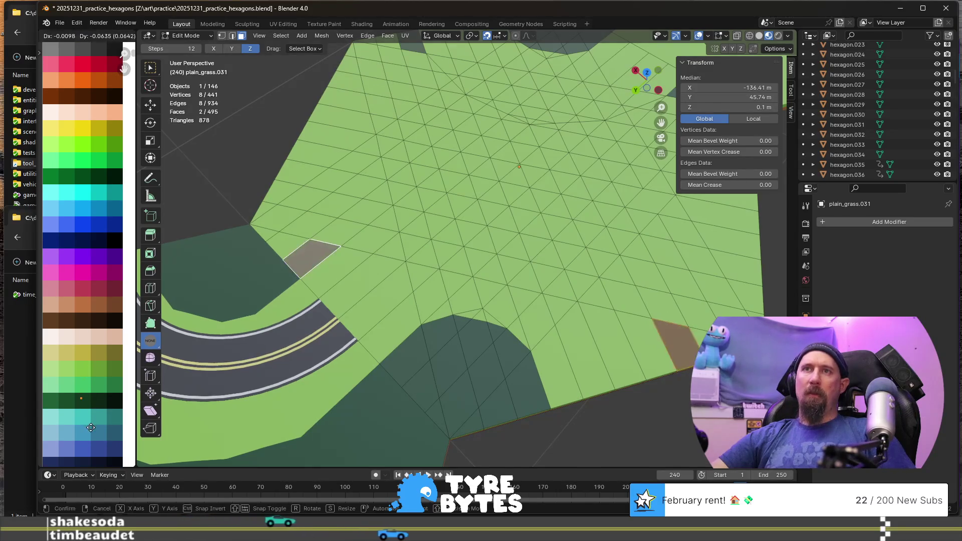
Knife-cut the path outline across the grass to the marked face, plus a short second cut.
key(k)
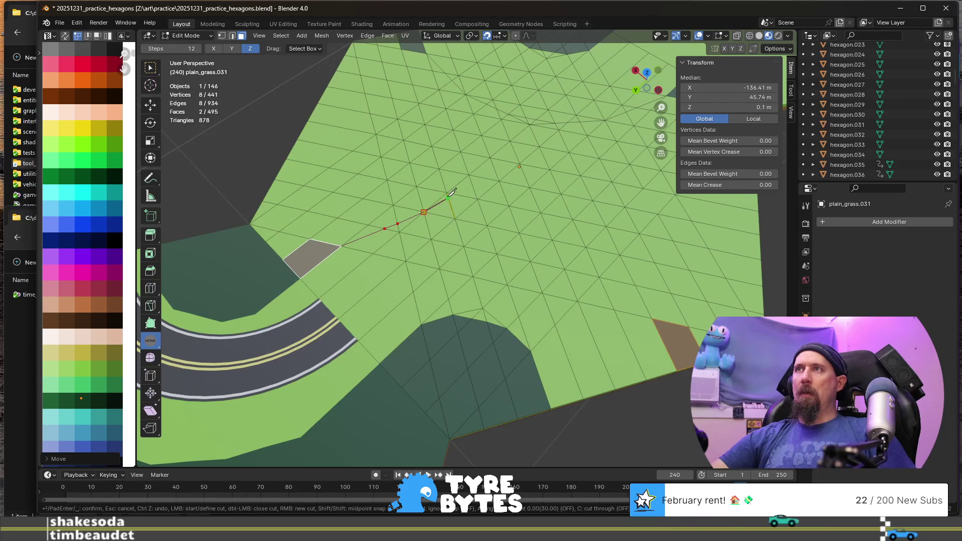
click(510, 206)
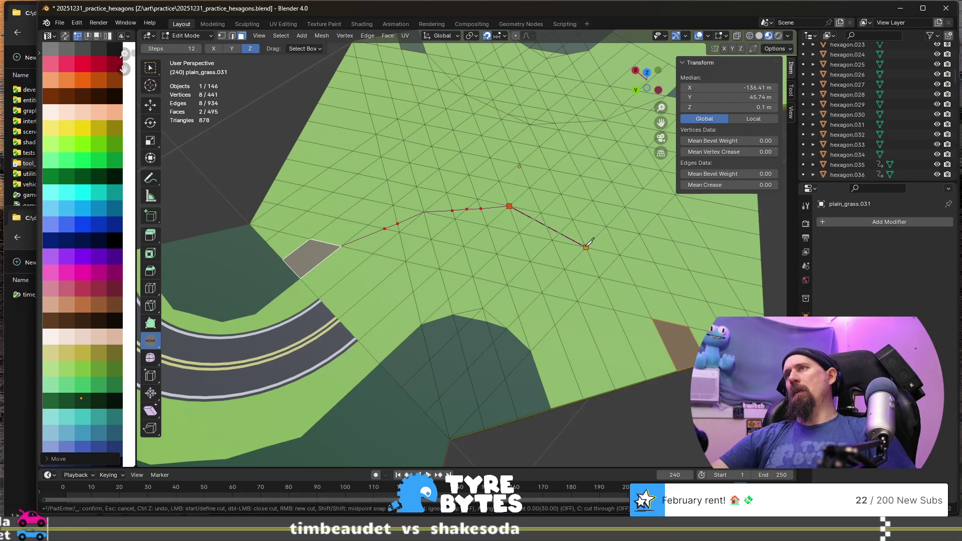
click(651, 318)
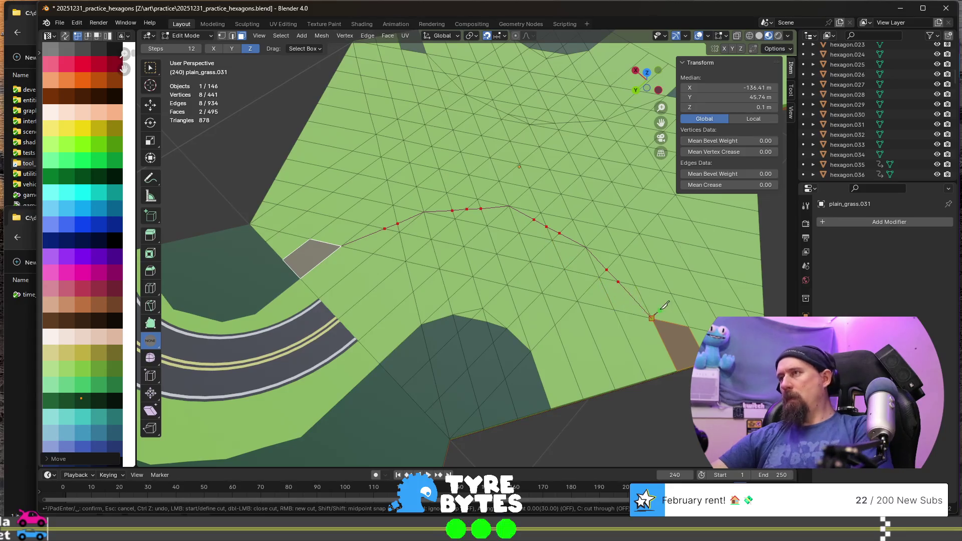
key(Return)
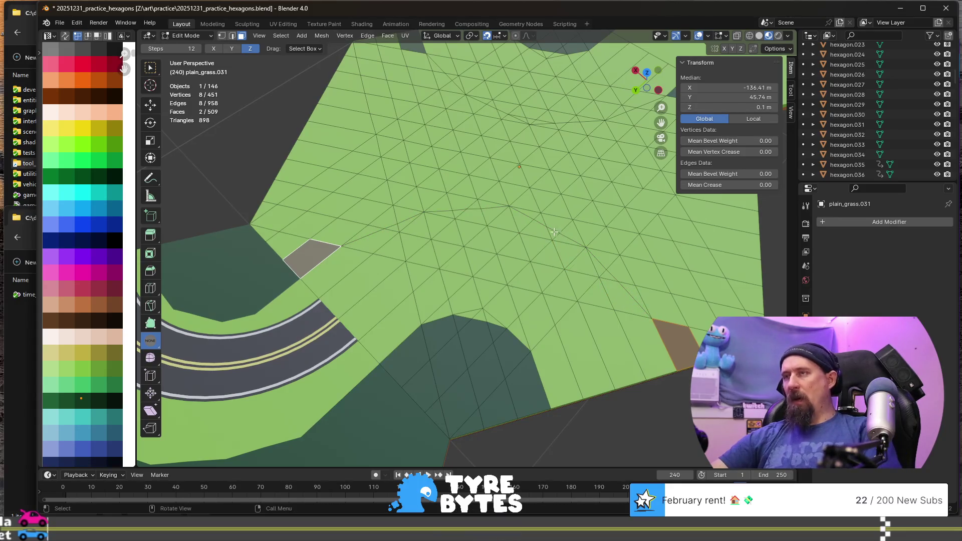
click(481, 208)
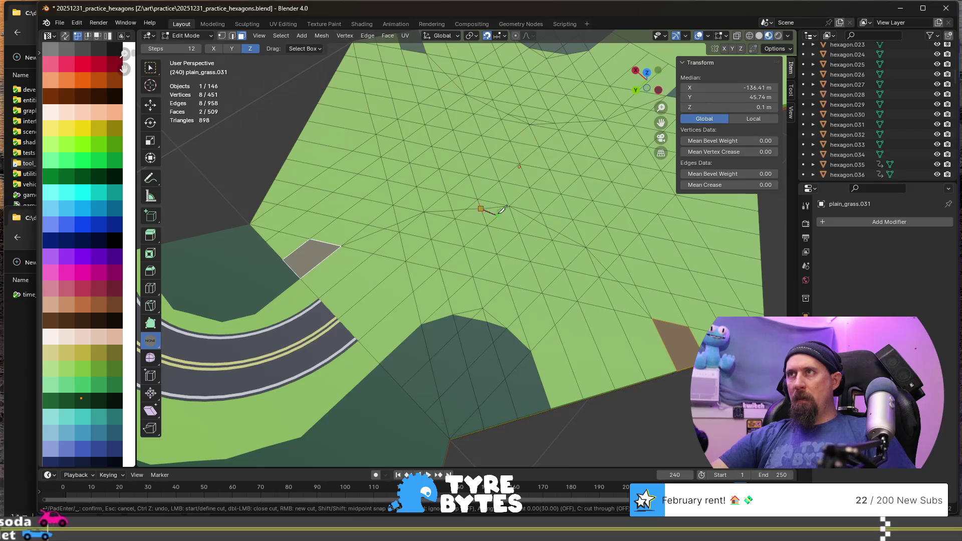
click(534, 220)
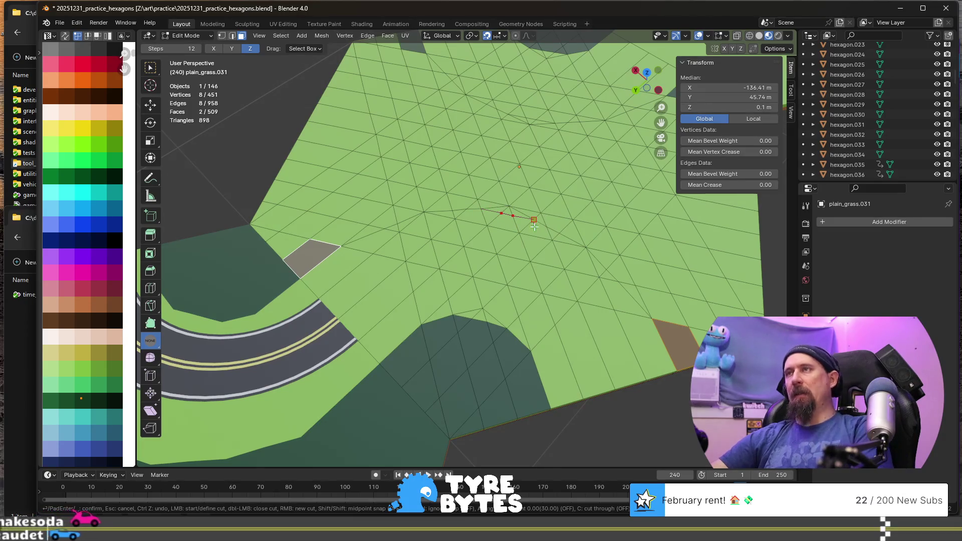
key(Return)
shift+middle_drag(520, 174, 437, 266)
Circle-select the path faces and map their UVs to a single point on the dark-green swatch.
key(c)
mouse_move(301, 166)
mouse_down()
mouse_move(384, 178)
mouse_move(474, 234)
mouse_move(612, 191)
mouse_move(661, 226)
mouse_move(651, 291)
mouse_move(476, 296)
mouse_move(461, 284)
mouse_move(282, 303)
mouse_move(385, 182)
mouse_up()
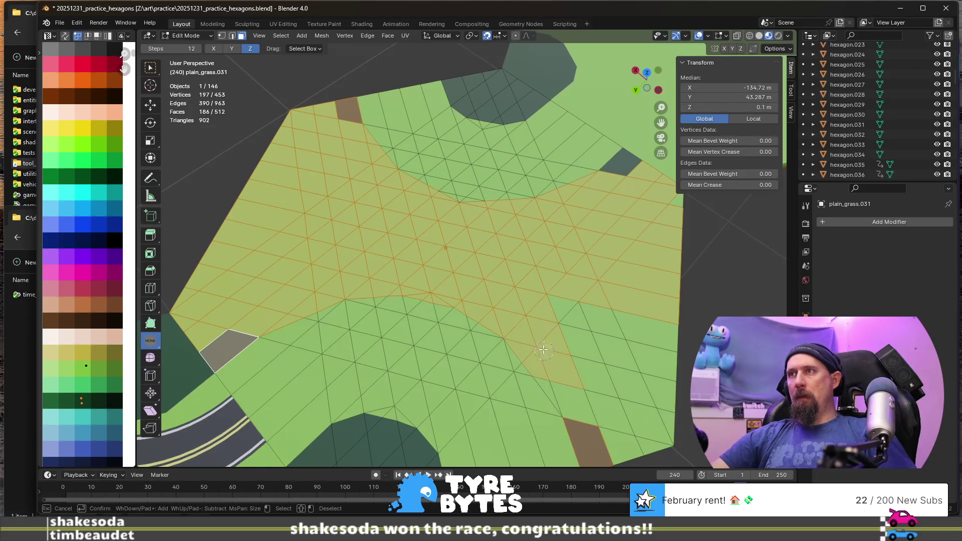
drag(571, 395, 556, 366)
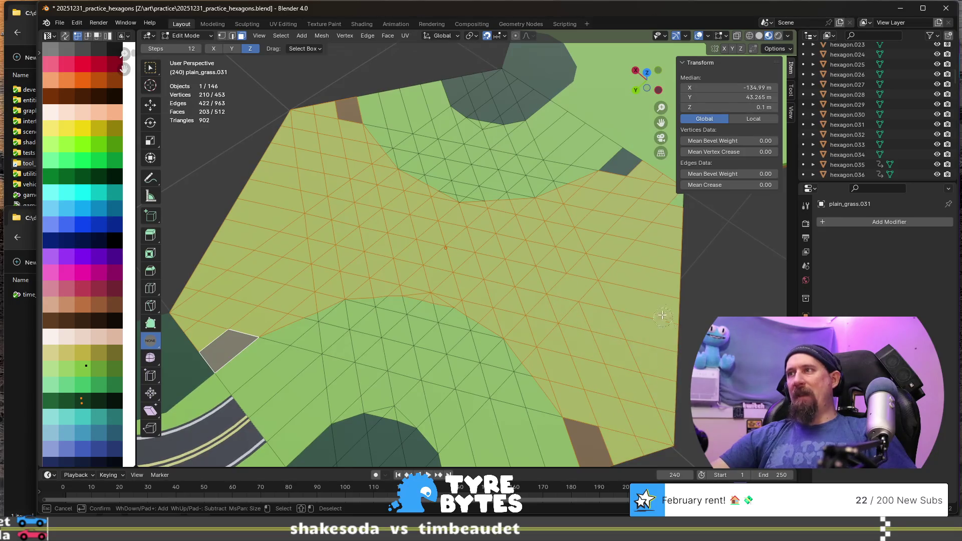
drag(669, 213, 677, 204)
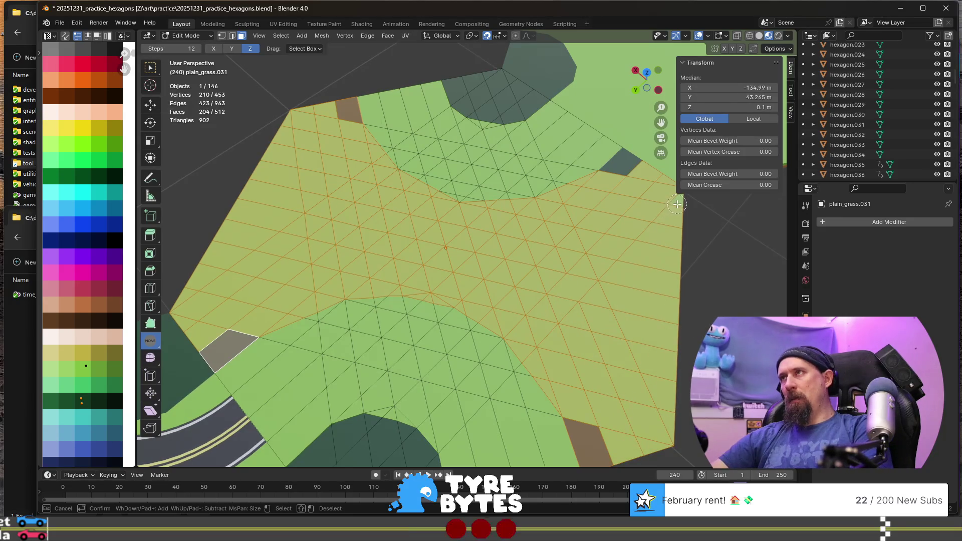
right_click(697, 293)
mouse_move(697, 293)
middle_down()
mouse_move(365, 311)
mouse_move(335, 346)
mouse_move(100, 355)
middle_up()
key(g)
click(85, 419)
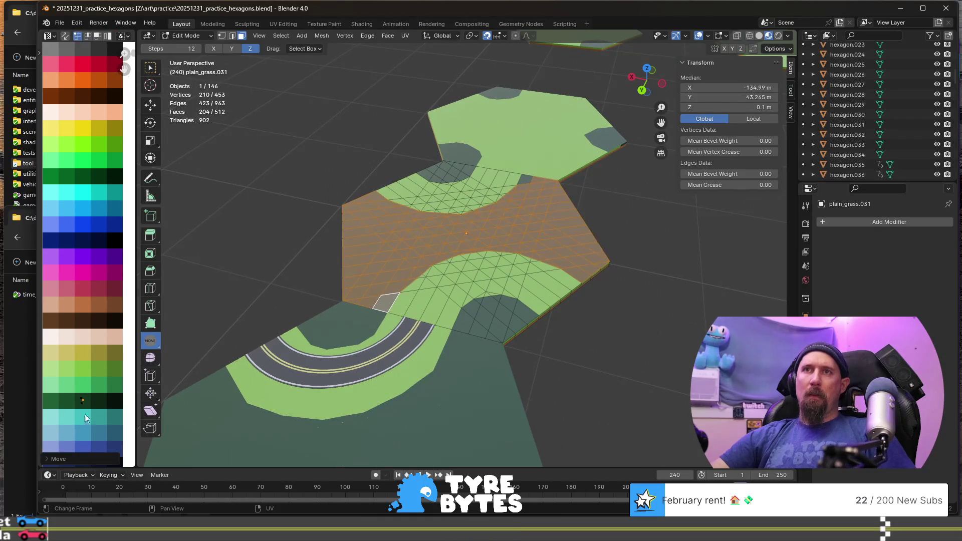
key(s)
key(Return)
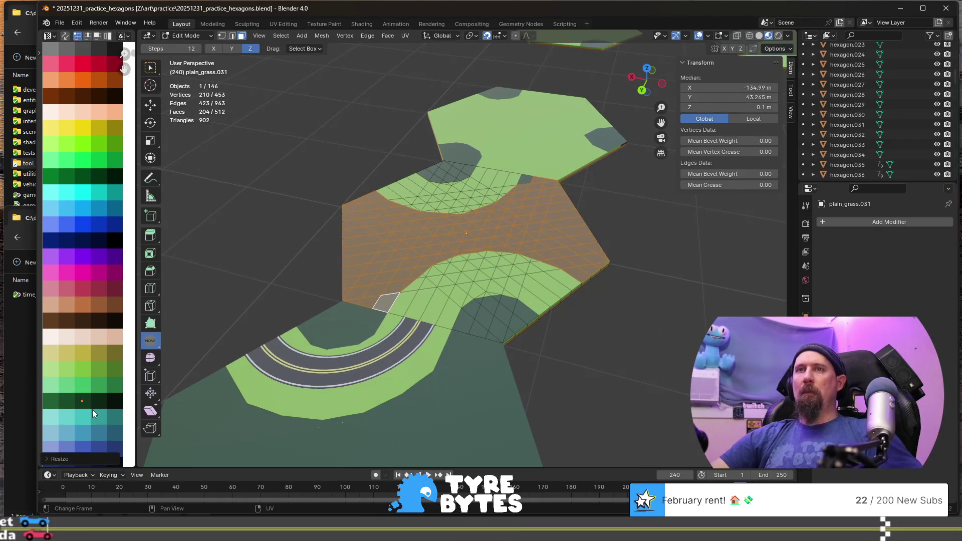
scroll(519, 333, down, 3)
Check the dark path in Object Mode, then merge overlapping vertices by distance.
key(Tab)
scroll(572, 314, up, 2)
mouse_move(572, 314)
middle_down()
mouse_move(609, 331)
mouse_move(554, 348)
mouse_move(476, 344)
middle_up()
scroll(460, 259, up, 5)
key(Tab)
key(Tab)
key(Tab)
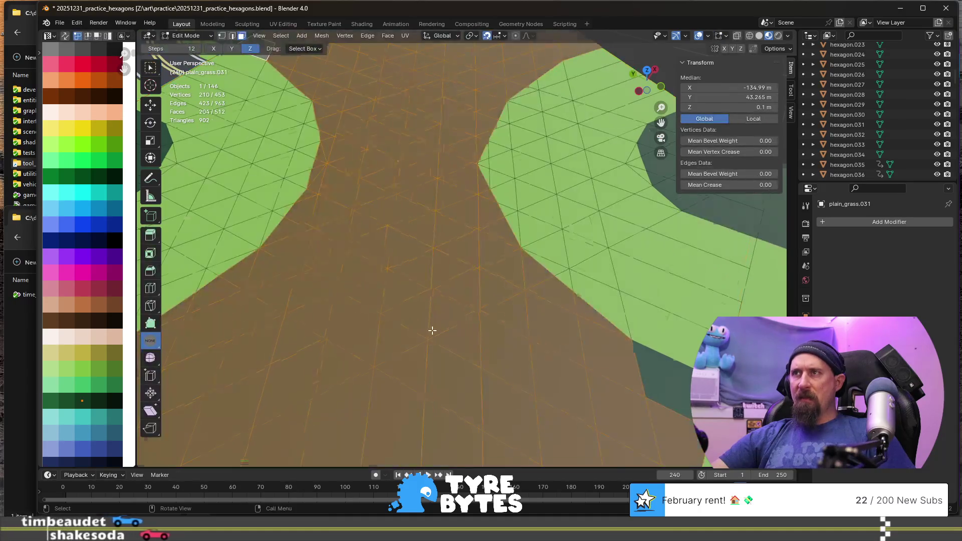
scroll(430, 326, down, 4)
key(m)
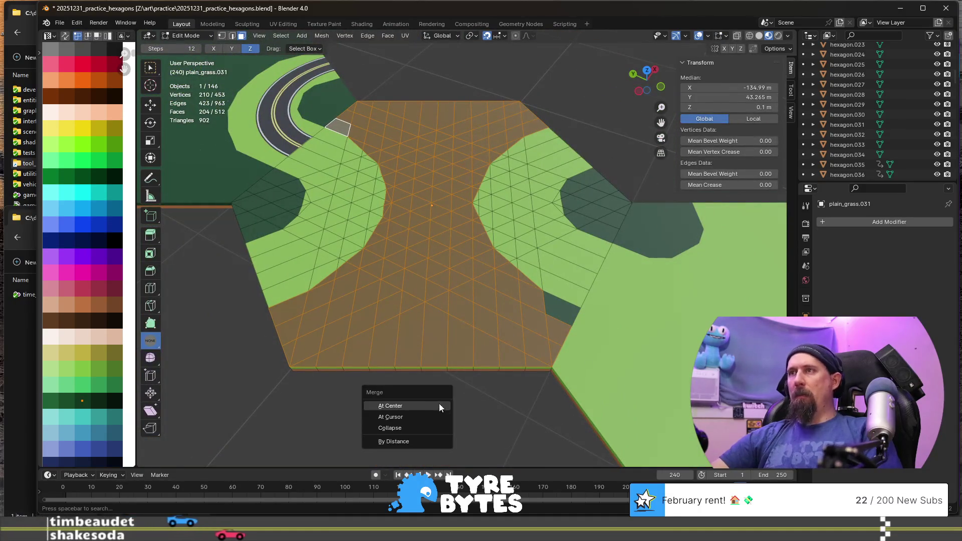
click(429, 440)
key(Tab)
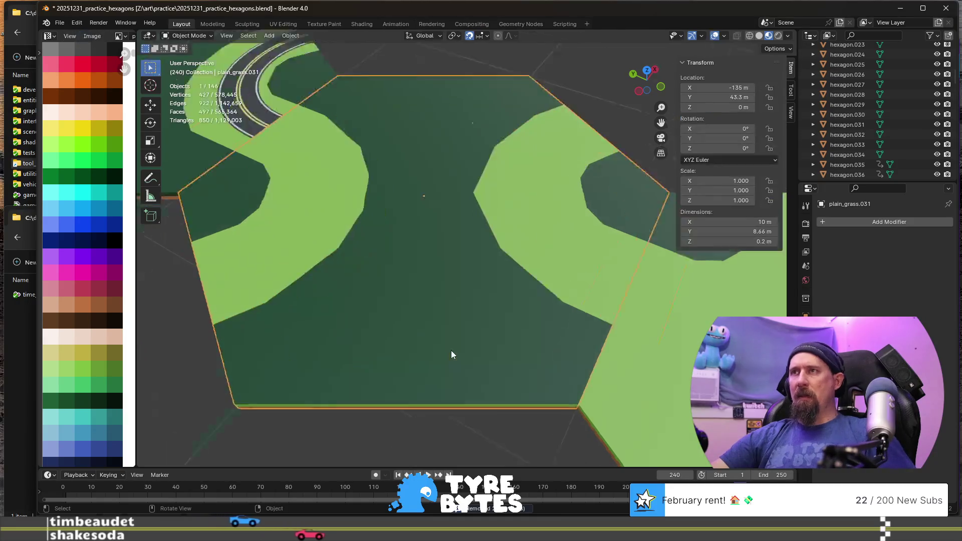
Enter Edit Mode on the tile, clear the selection and switch to vertex select.
scroll(451, 350, up, 4)
mouse_move(451, 350)
middle_down()
mouse_move(395, 181)
mouse_move(295, 165)
mouse_move(608, 376)
middle_up()
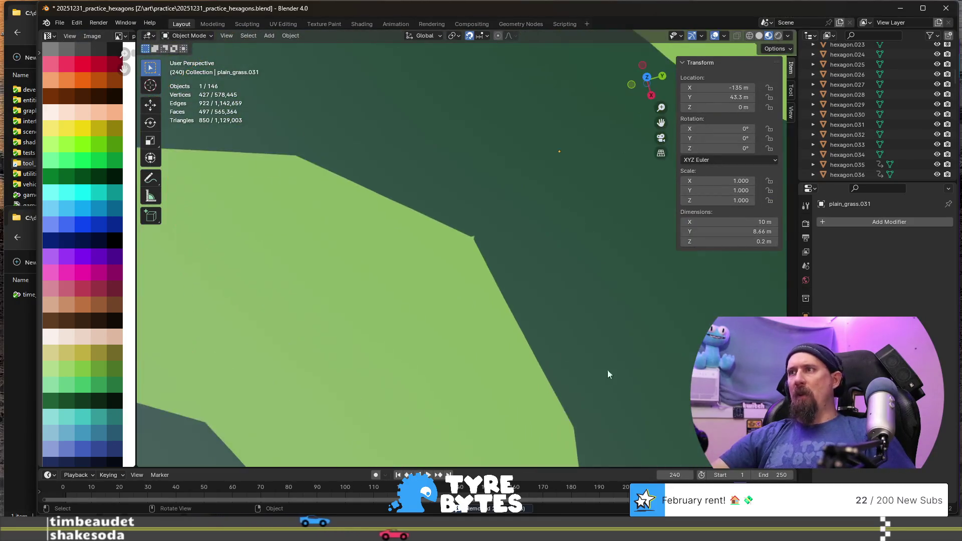
scroll(446, 239, up, 3)
key(Tab)
key(l)
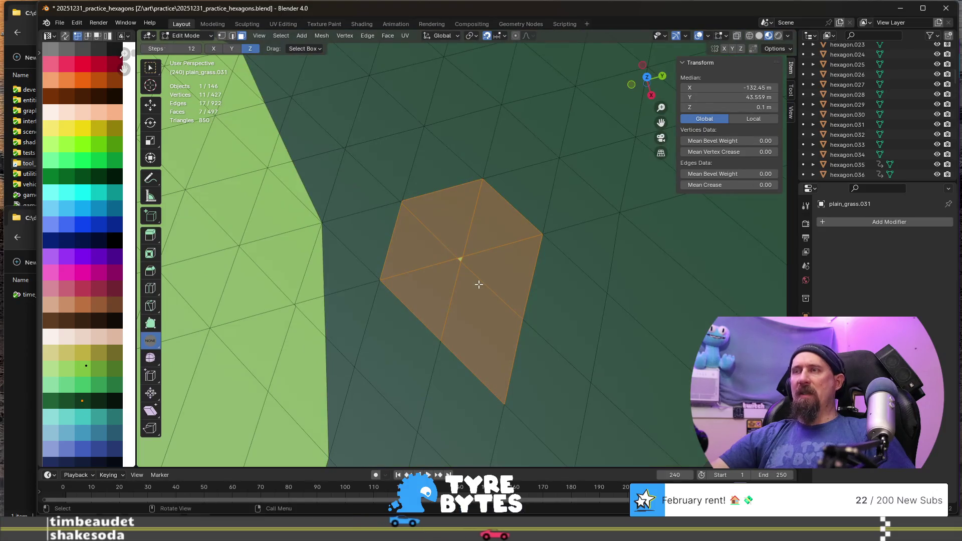
key(a)
key(1)
Merge the first cluster of close path vertices at its centre.
click(460, 258)
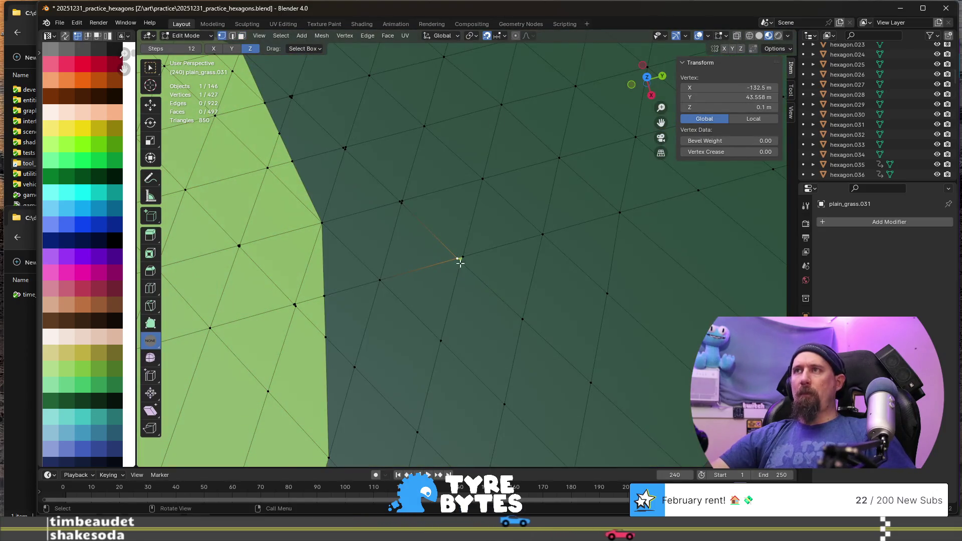
drag(454, 253, 483, 272)
key(m)
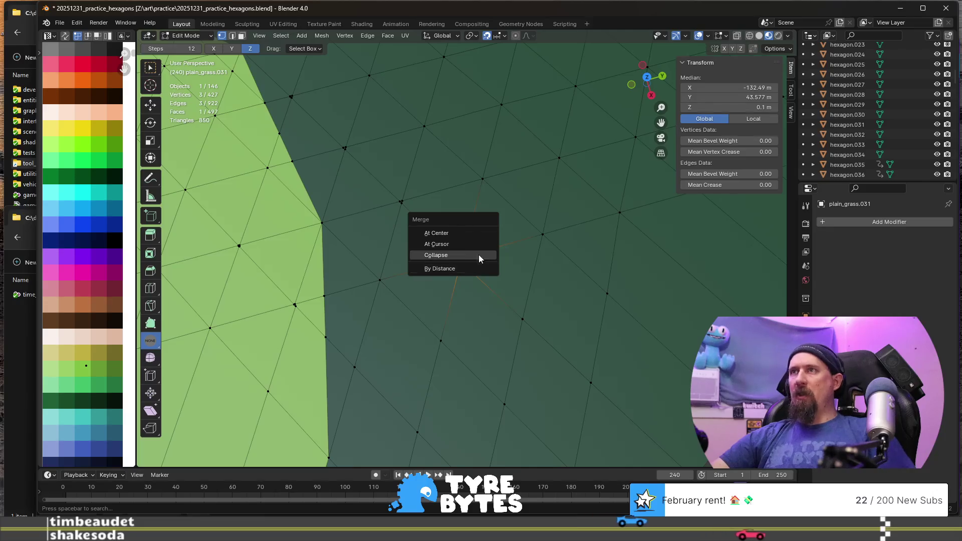
click(474, 230)
scroll(493, 289, down, 3)
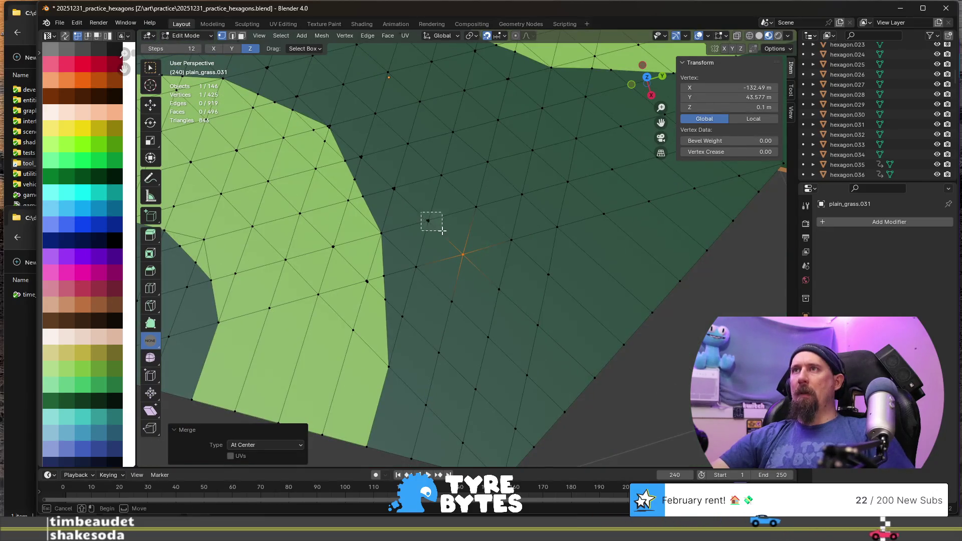
key(ctrl+z)
key(m)
click(442, 230)
Merge the next vertex clusters along the path, each at its centre.
drag(383, 173, 403, 191)
key(m)
click(403, 195)
mouse_move(354, 149)
mouse_down()
mouse_move(365, 160)
mouse_move(347, 148)
mouse_up()
key(m)
click(347, 148)
mouse_move(321, 118)
mouse_down()
mouse_move(340, 129)
mouse_move(305, 102)
mouse_up()
key(m)
click(340, 129)
key(m)
click(304, 103)
drag(267, 66, 283, 76)
key(m)
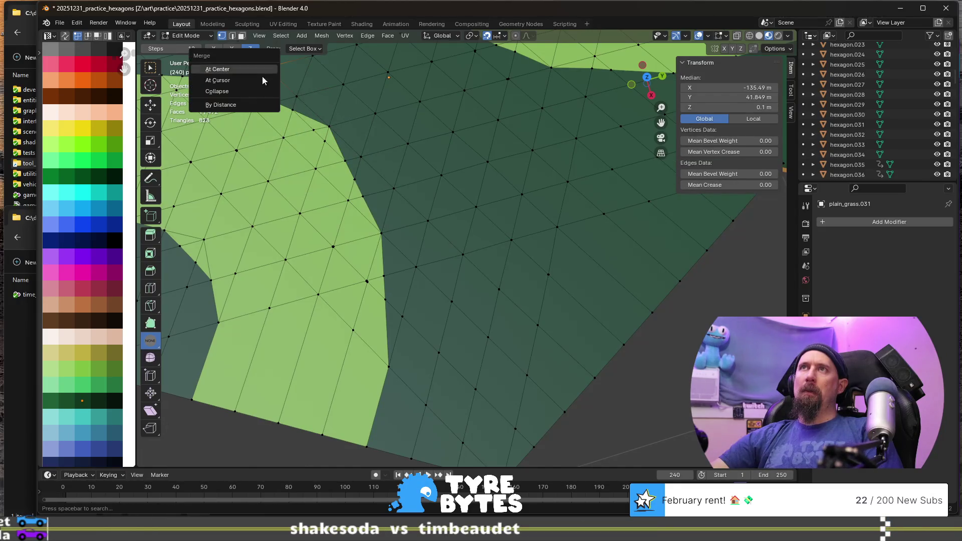
click(217, 70)
Merge three more vertex pairs on the other part of the path at their centres.
middle_drag(218, 69, 478, 347)
scroll(478, 346, up, 3)
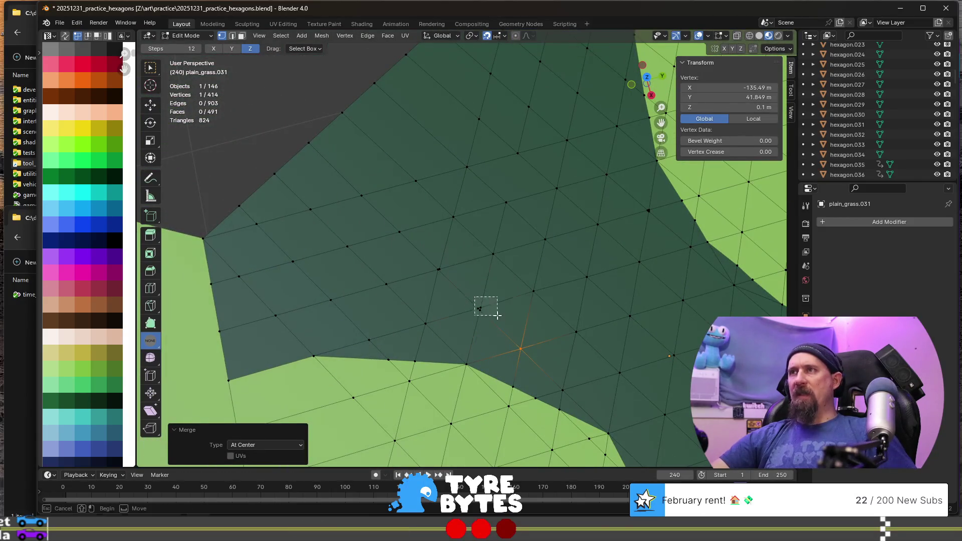
shift+click(481, 308)
key(m)
click(495, 317)
shift+click(438, 271)
key(m)
click(461, 279)
shift+click(648, 211)
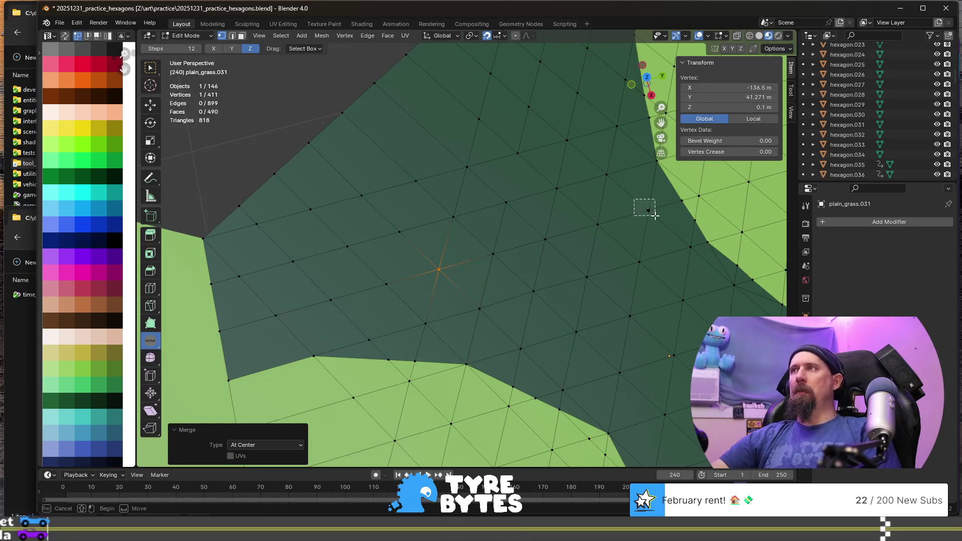
key(m)
click(655, 215)
Return to Object Mode and view the whole tile layout.
scroll(655, 215, down, 5)
key(Tab)
scroll(615, 375, down, 3)
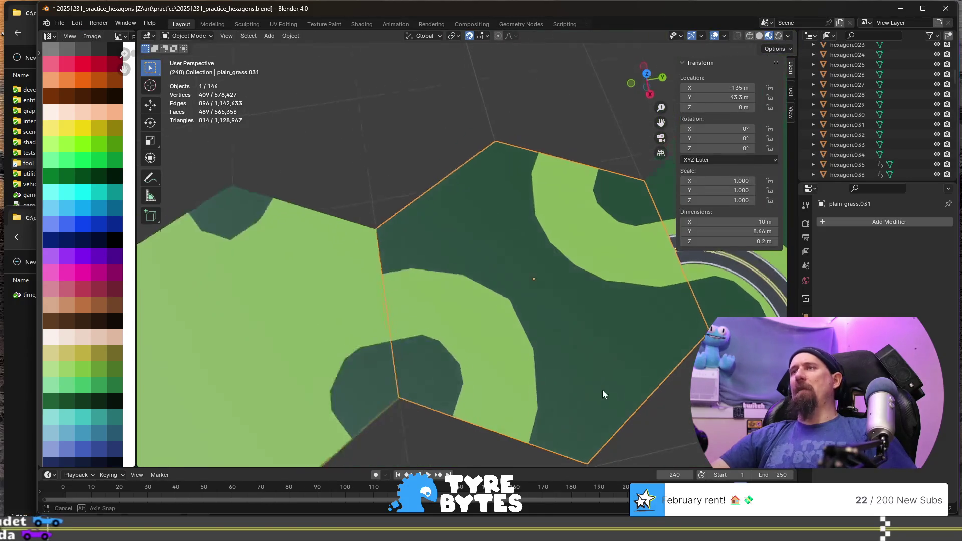
middle_drag(602, 390, 542, 350)
scroll(542, 349, down, 8)
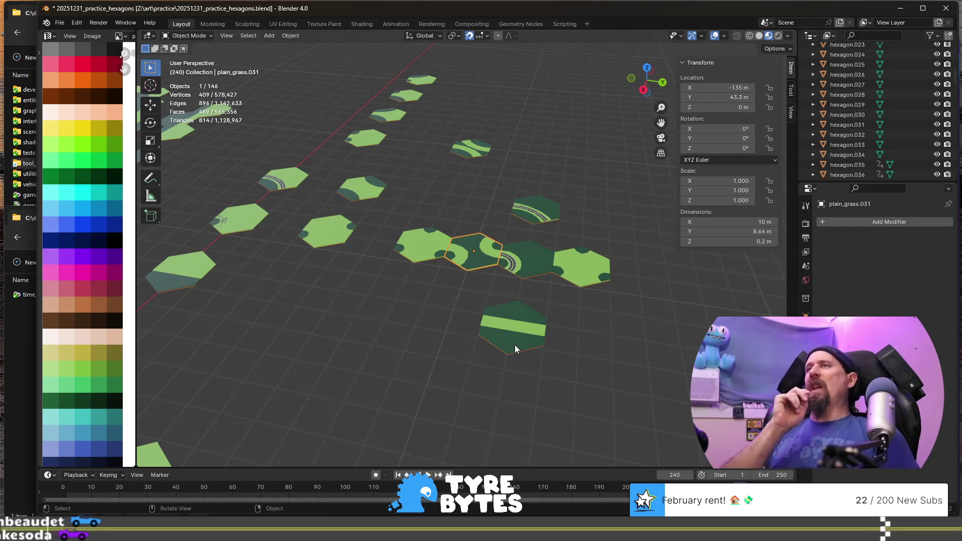
Orbit over the hexagon tiles, frame a grass tile and select plain_grass.035 with dark patches.
middle_drag(515, 345, 424, 362)
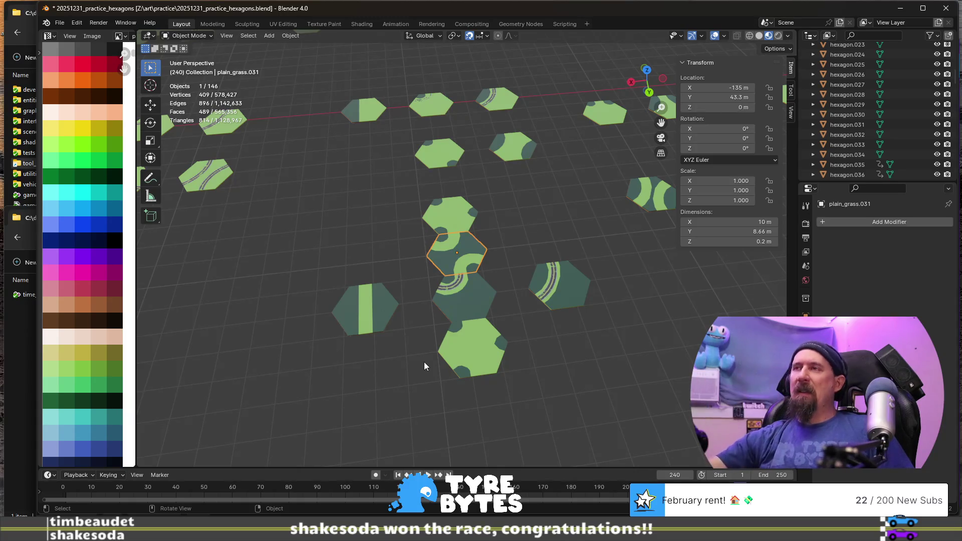
key(KP_Decimal)
mouse_move(431, 288)
middle_down()
mouse_move(442, 298)
mouse_move(404, 285)
mouse_move(374, 305)
middle_up()
click(524, 163)
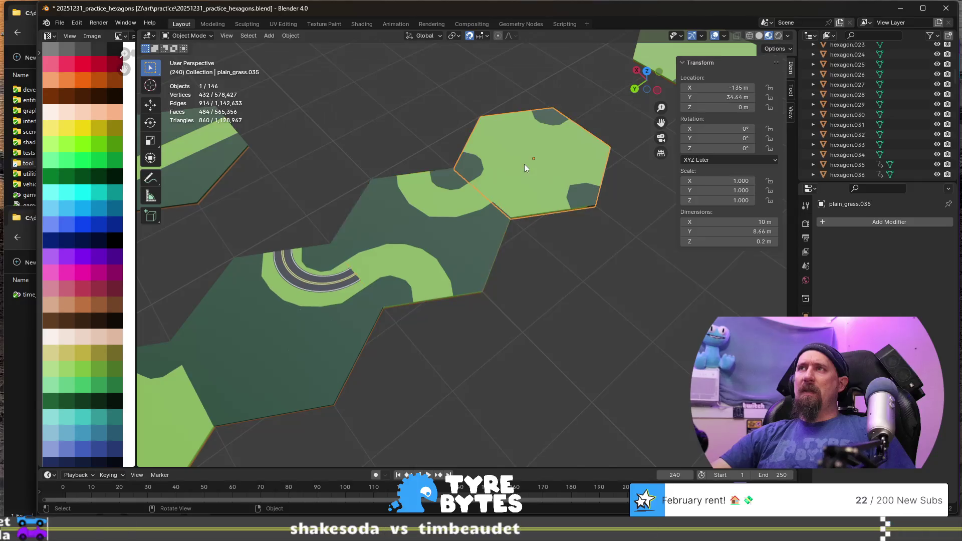
key(Tab)
mouse_move(524, 163)
middle_down()
mouse_move(443, 186)
mouse_move(441, 170)
middle_up()
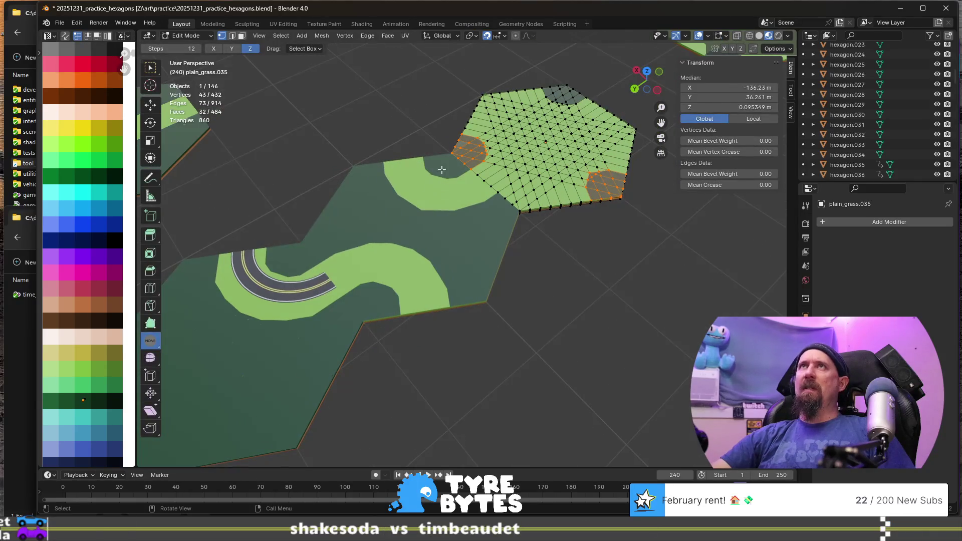
middle_drag(386, 140, 491, 180)
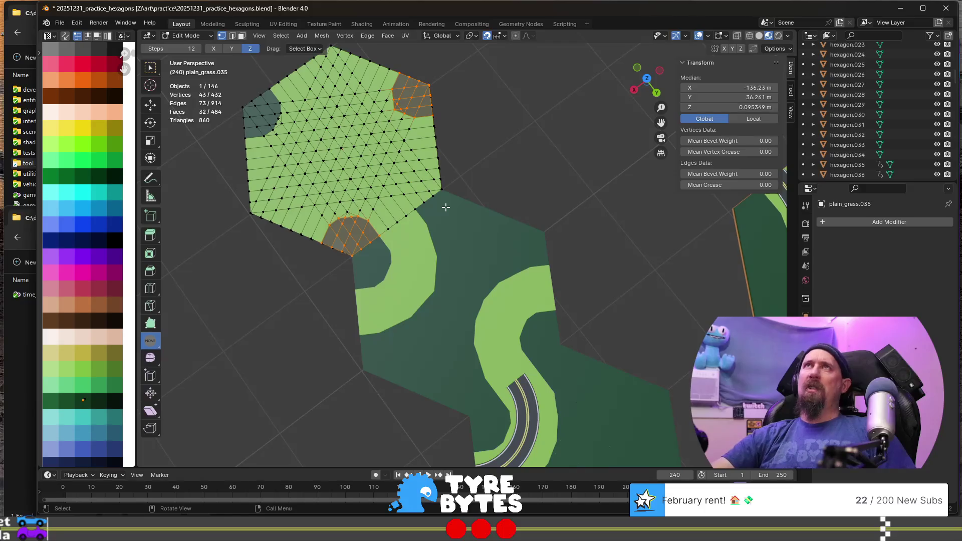
scroll(445, 207, down, 3)
scroll(496, 295, down, 3)
middle_drag(497, 295, 450, 232)
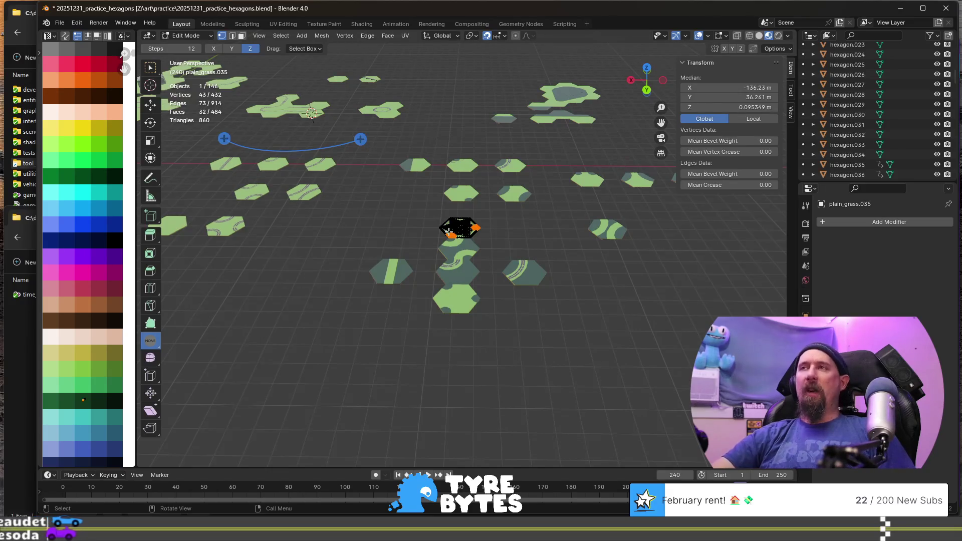
key(KP_Decimal)
middle_drag(349, 234, 401, 254)
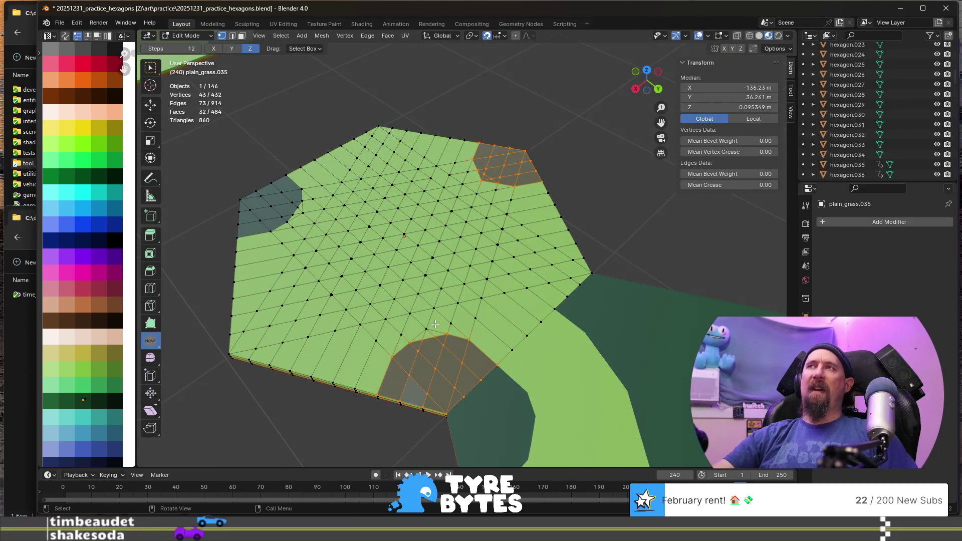
scroll(435, 325, down, 8)
scroll(435, 293, down, 2)
middle_drag(553, 327, 506, 317)
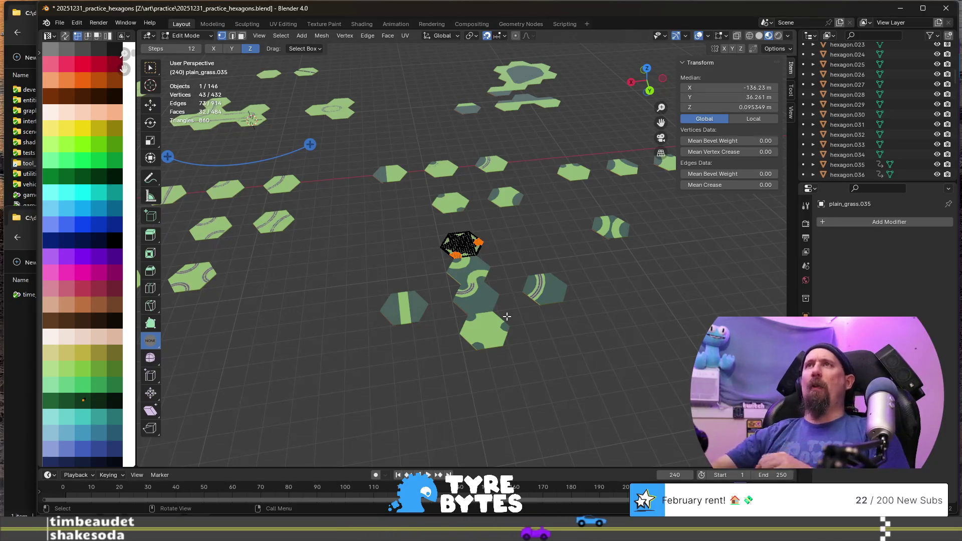
scroll(506, 316, up, 3)
mouse_move(507, 317)
middle_down()
mouse_move(464, 307)
mouse_move(395, 344)
middle_up()
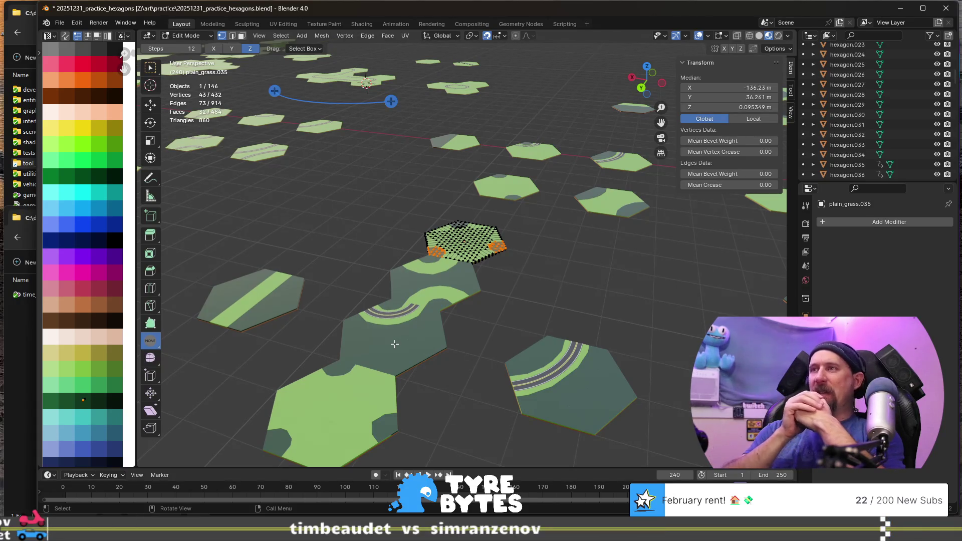
key(KP_Decimal)
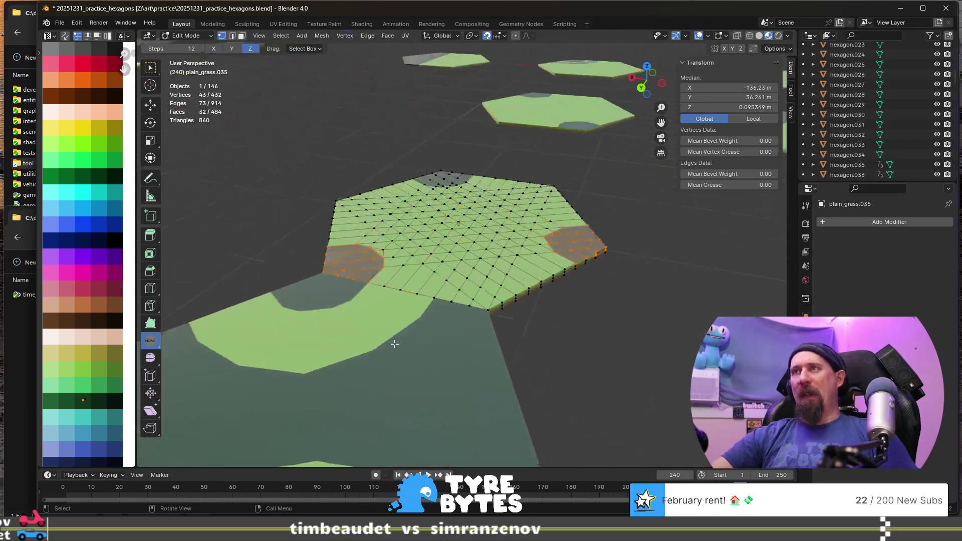
mouse_move(341, 273)
middle_down()
mouse_move(476, 289)
mouse_move(433, 231)
mouse_move(494, 175)
middle_up()
scroll(361, 276, up, 3)
scroll(476, 290, down, 5)
scroll(476, 289, up, 5)
scroll(433, 232, down, 5)
scroll(433, 231, up, 5)
scroll(494, 175, down, 6)
scroll(496, 190, down, 5)
middle_drag(388, 265, 518, 279)
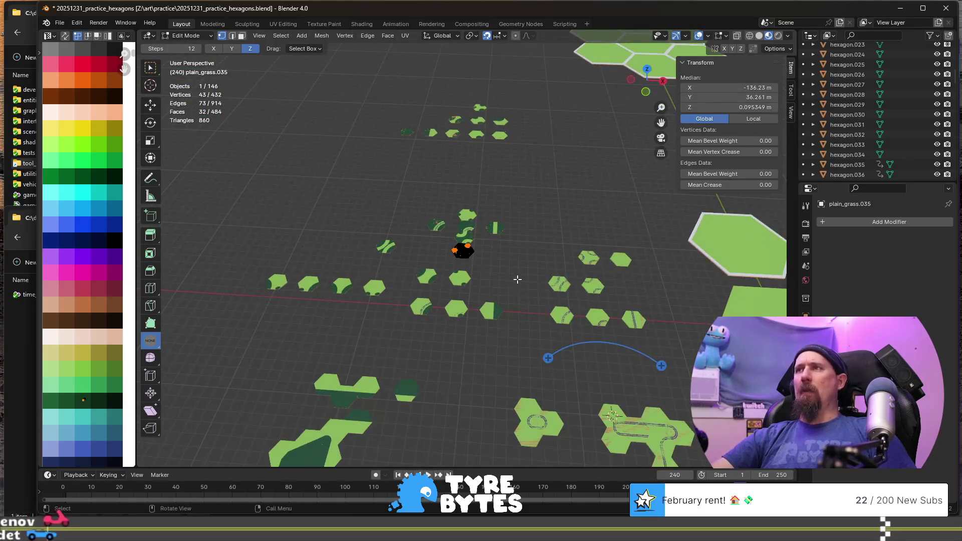
scroll(518, 279, up, 1)
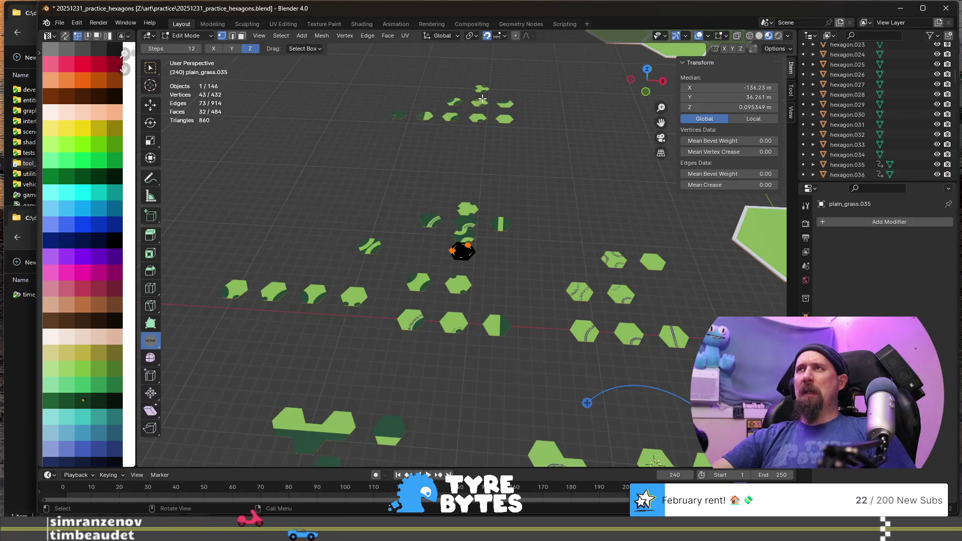
scroll(403, 346, down, 4)
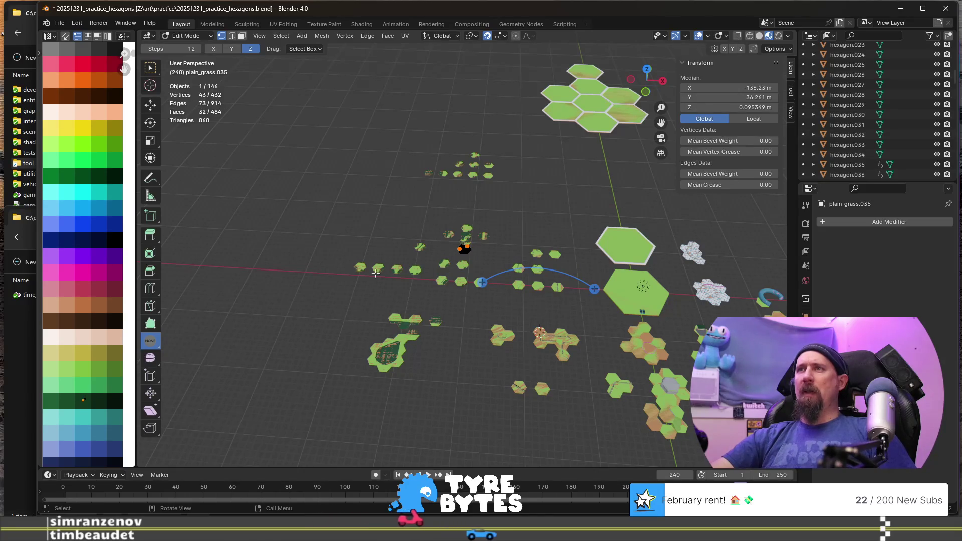
scroll(396, 303, up, 1)
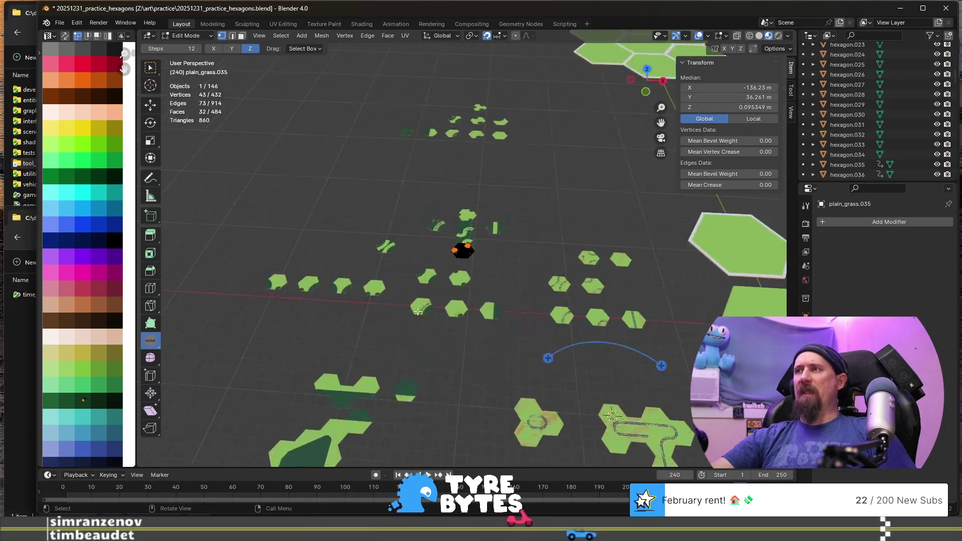
scroll(498, 365, up, 5)
scroll(500, 337, up, 1)
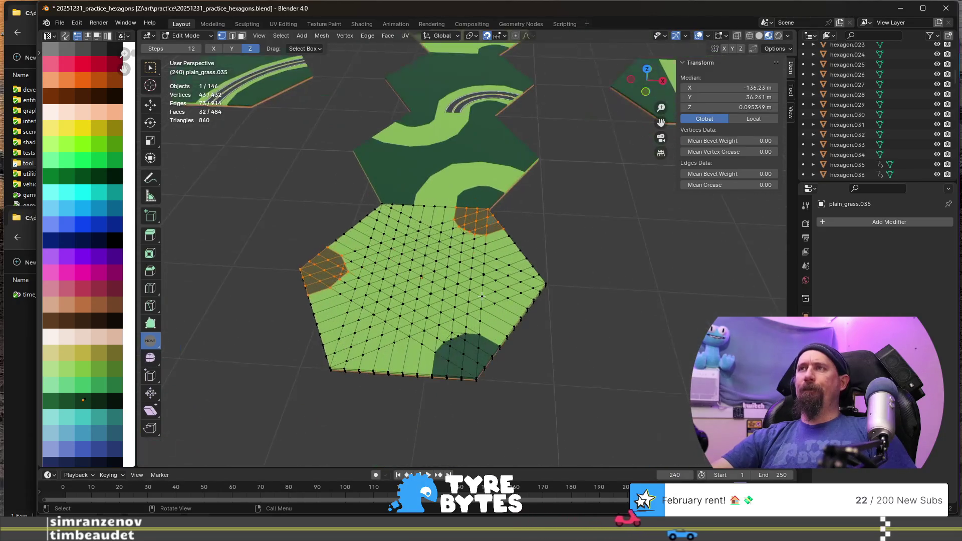
scroll(536, 262, up, 2)
key(Tab)
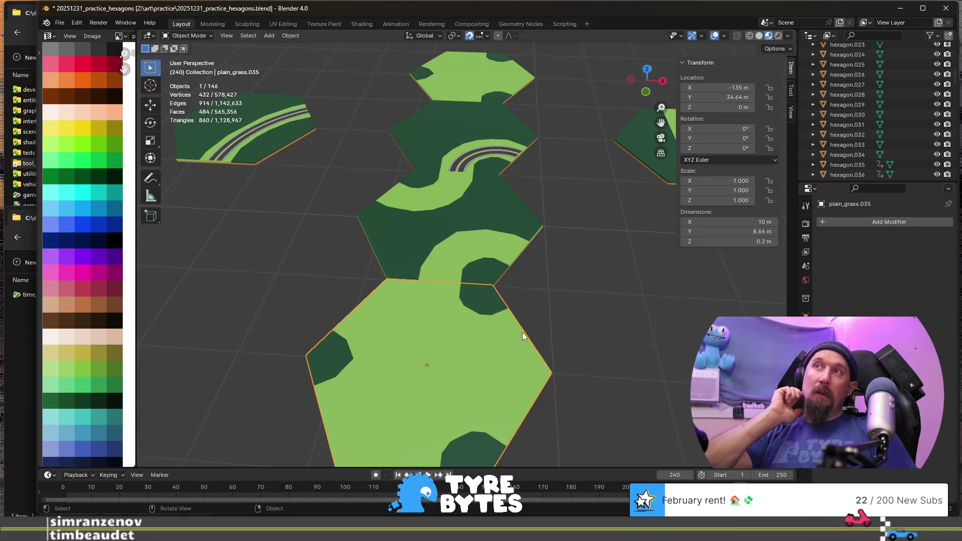
Frame plain_grass.032 from a top-down view and enter its Edit Mode.
scroll(522, 333, down, 3)
scroll(457, 305, up, 3)
scroll(482, 336, down, 5)
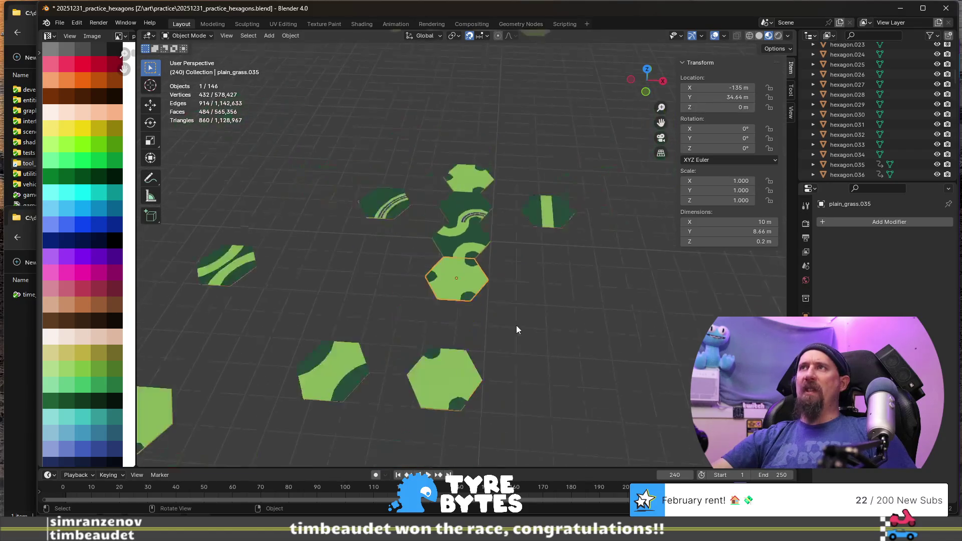
mouse_move(483, 385)
middle_down()
mouse_move(484, 267)
mouse_move(496, 265)
middle_up()
scroll(493, 261, up, 10)
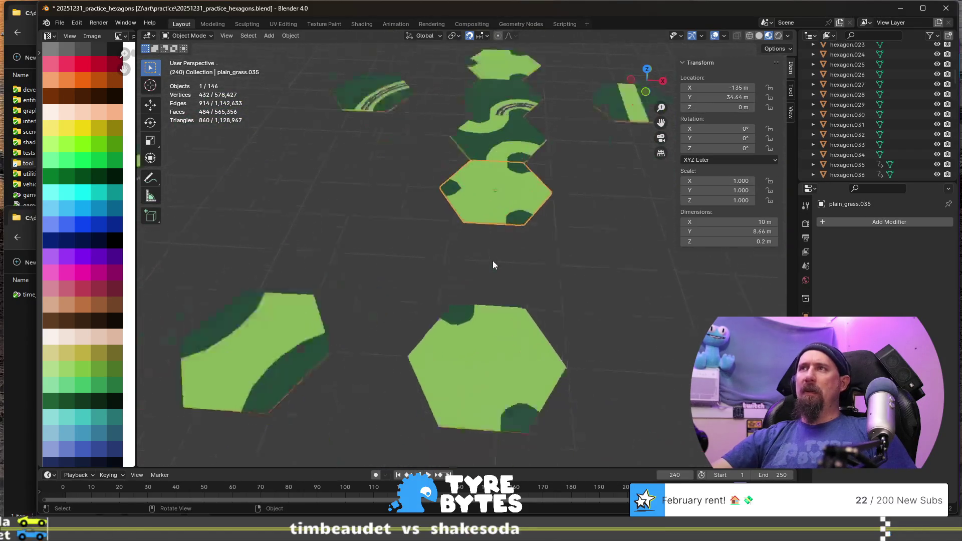
scroll(501, 345, down, 6)
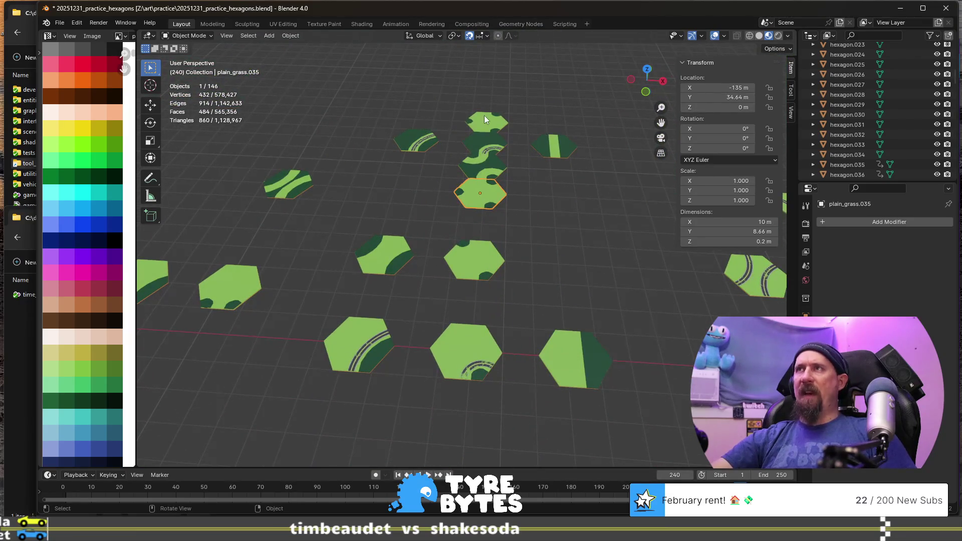
key(KP_Decimal)
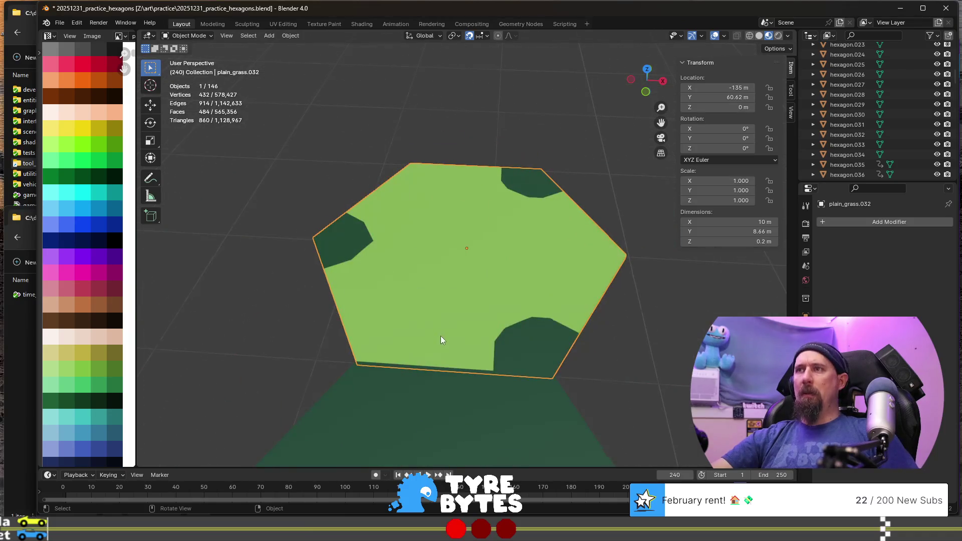
scroll(443, 364, down, 4)
mouse_move(453, 363)
middle_down()
mouse_move(471, 302)
mouse_move(470, 246)
middle_up()
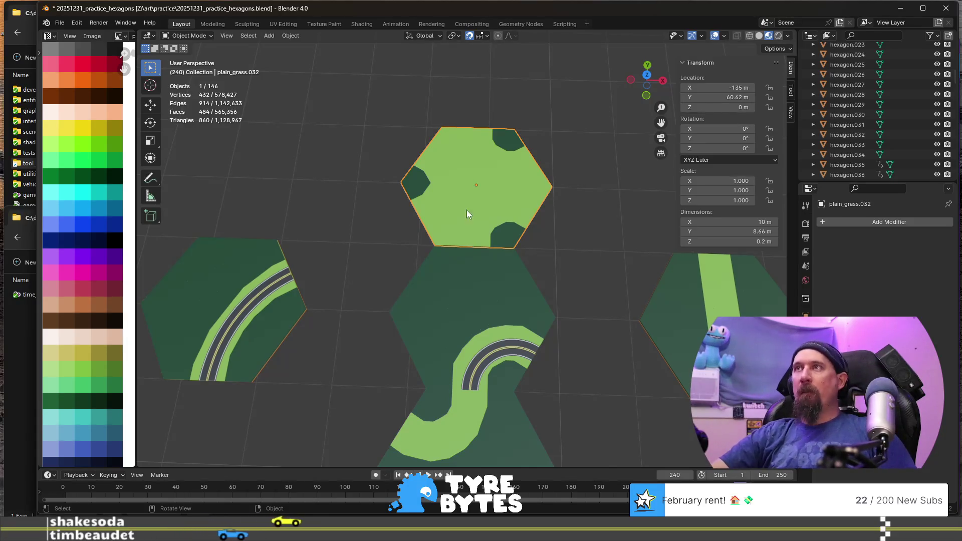
key(Tab)
In face select, clear the selection and pick two faces on the edge bordering the dirt tile.
scroll(471, 210, up, 5)
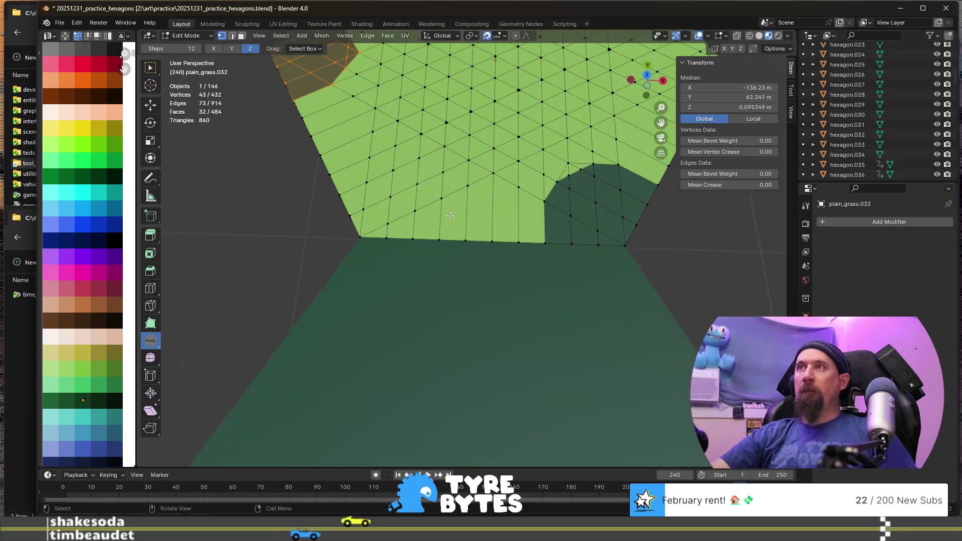
key(3)
key(alt+a)
click(427, 224)
scroll(427, 223, down, 3)
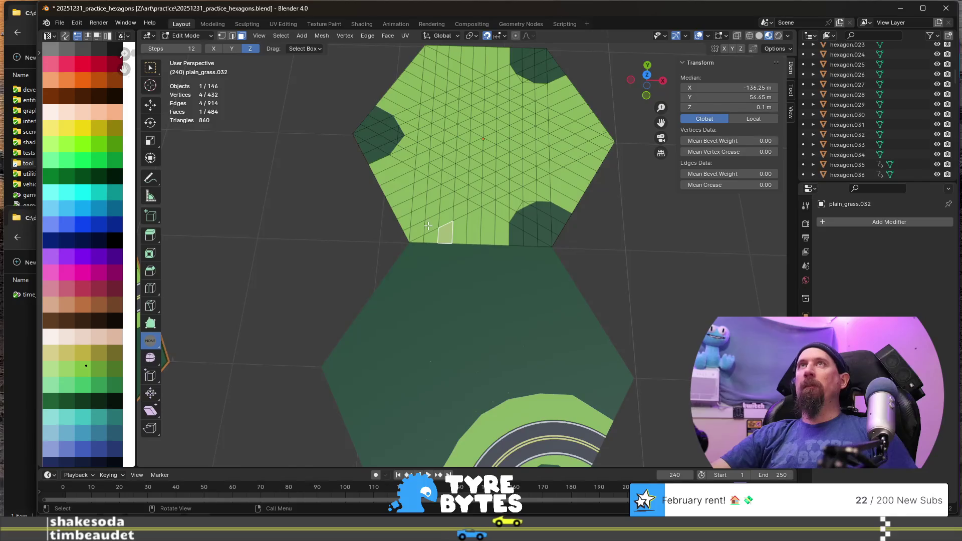
shift+click(406, 211)
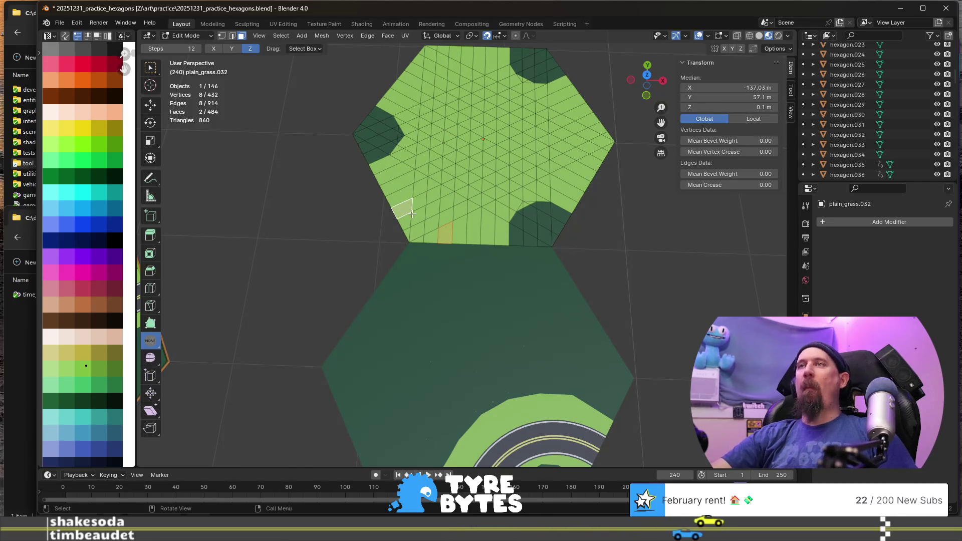
scroll(444, 236, down, 2)
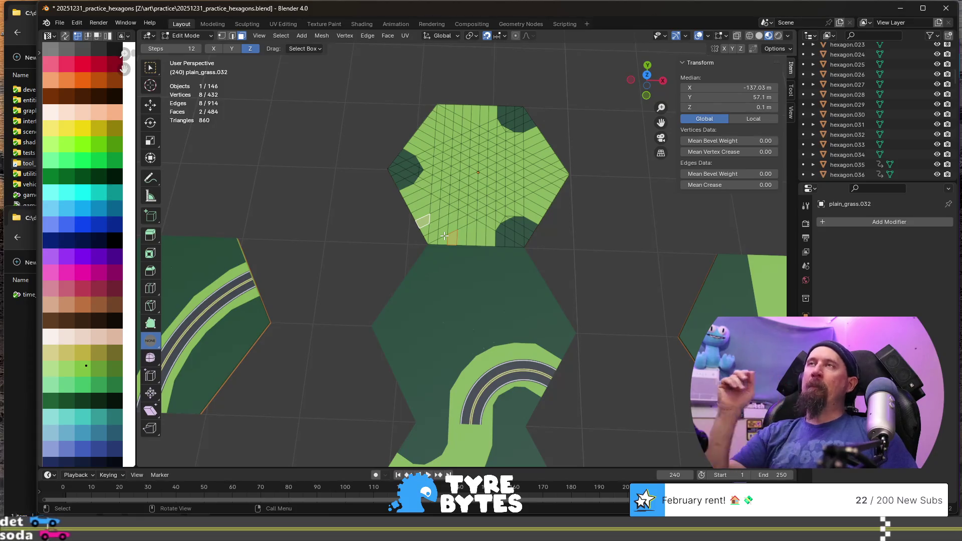
scroll(444, 236, up, 3)
mouse_move(445, 235)
middle_down()
mouse_move(397, 278)
mouse_move(367, 239)
middle_up()
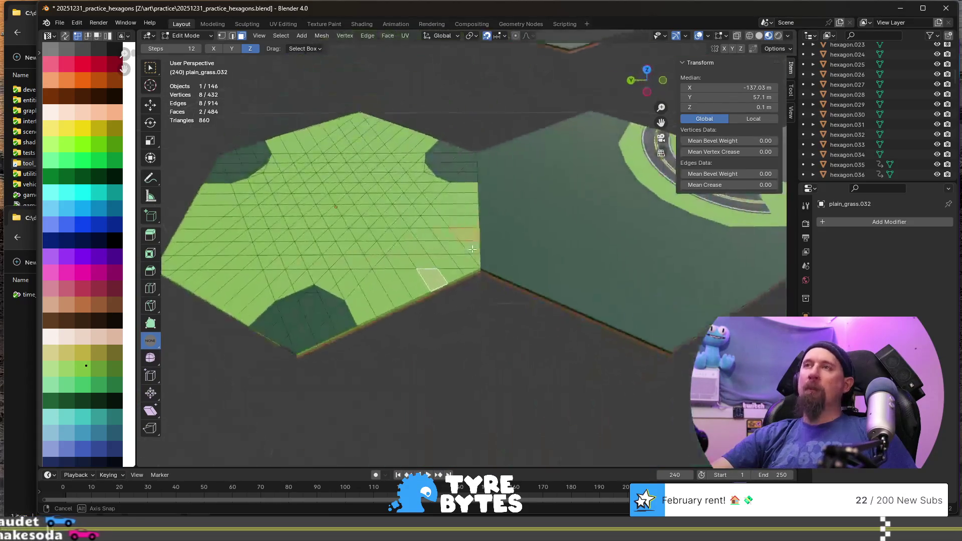
scroll(367, 238, up, 5)
scroll(367, 239, down, 5)
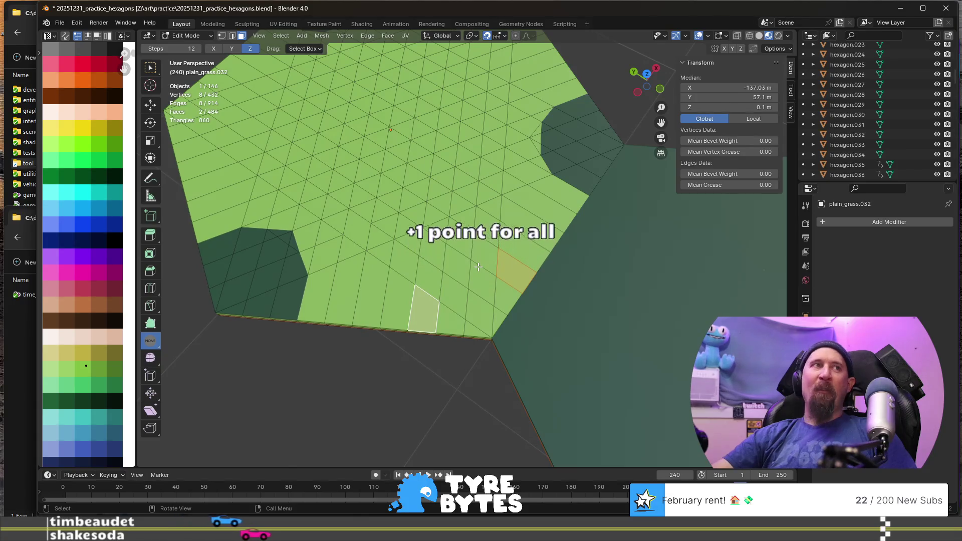
middle_drag(519, 300, 492, 300)
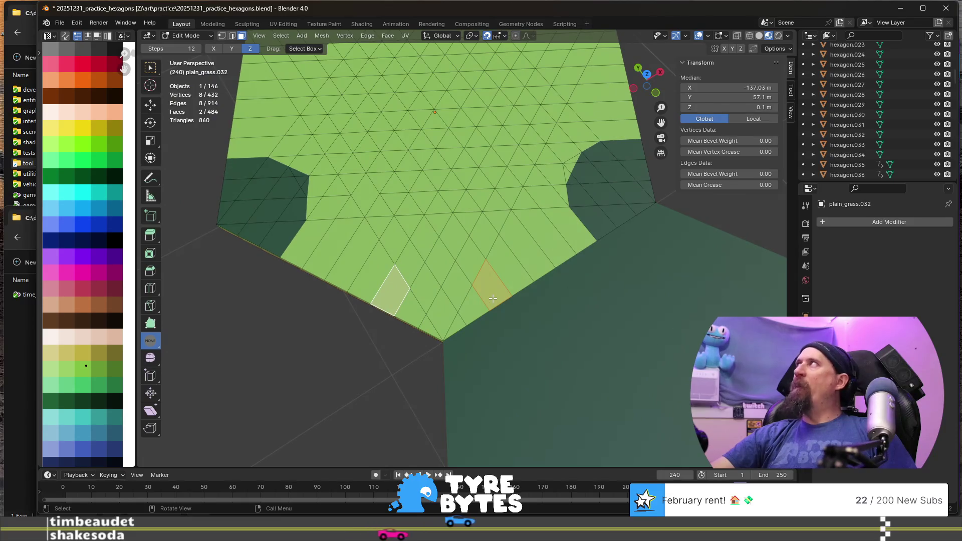
scroll(493, 299, up, 3)
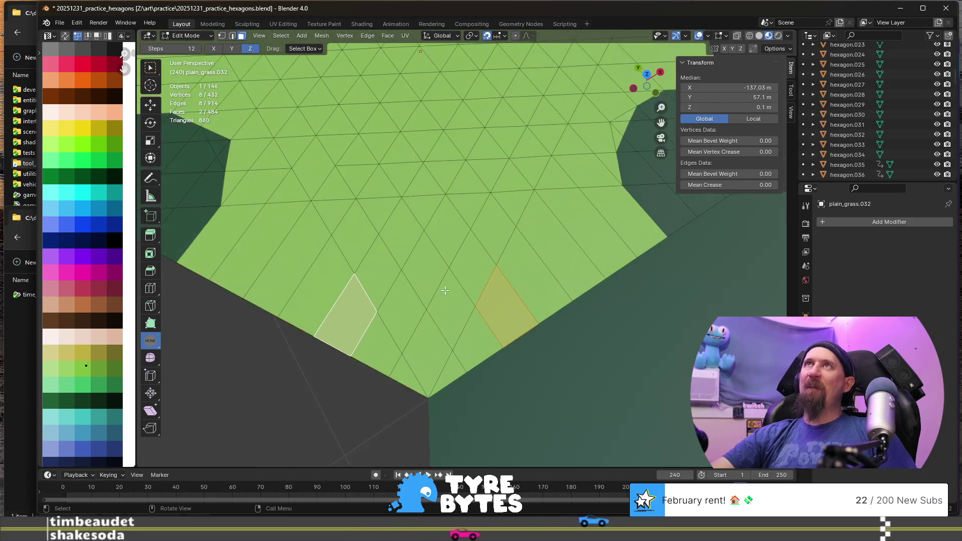
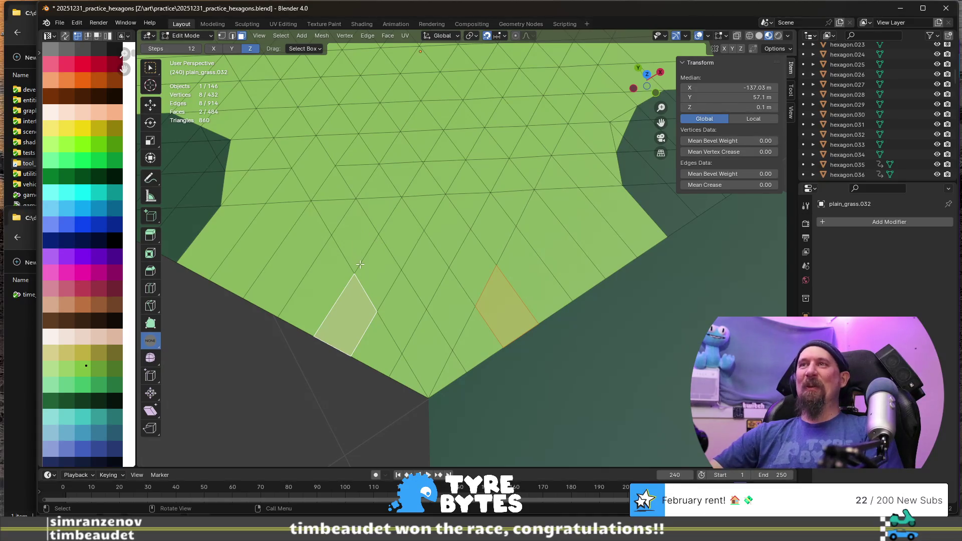
Try a knife cut on the grass mesh, cancel it, and zoom toward the tile's lower edge.
key(k)
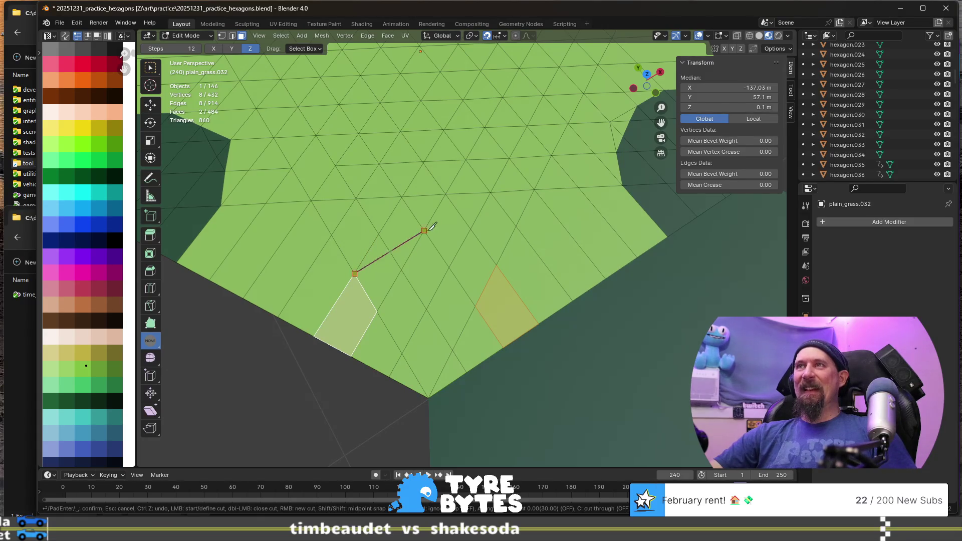
click(496, 263)
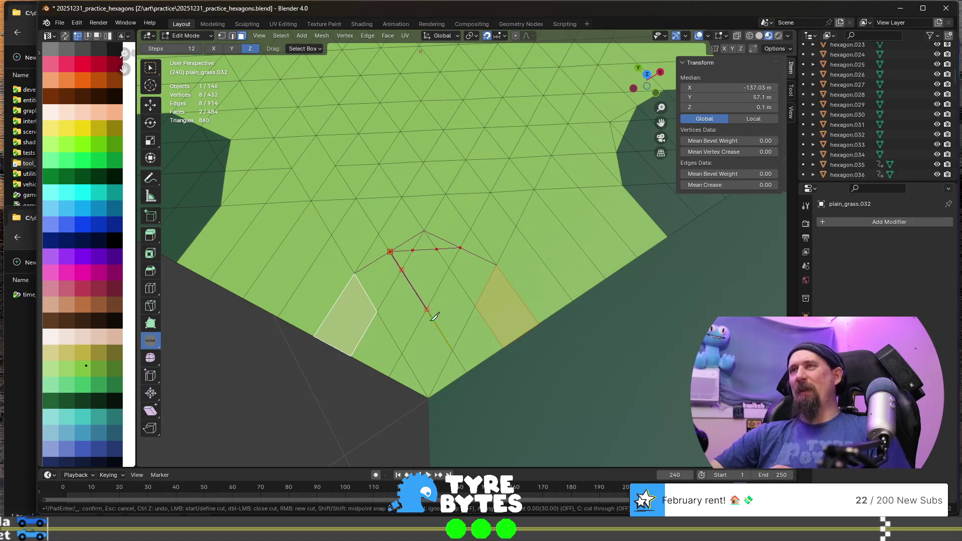
key(Escape)
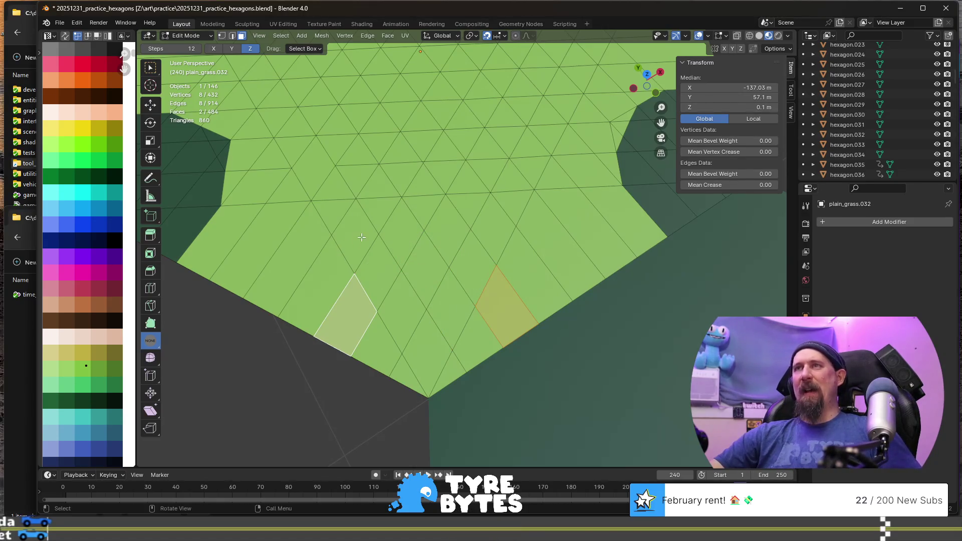
scroll(362, 237, down, 4)
middle_drag(331, 169, 440, 311)
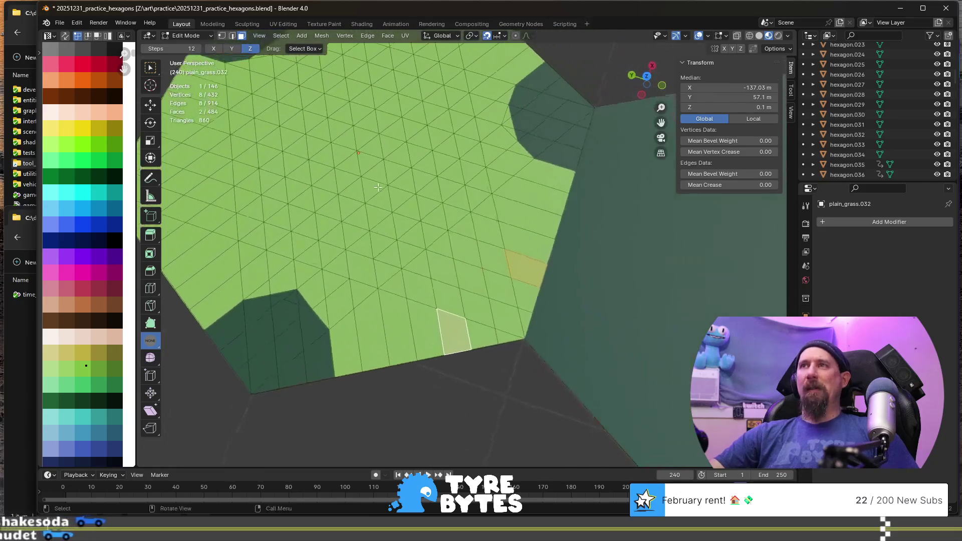
Knife-cut a winding line from the lower edge up and across toward the left side.
key(k)
click(436, 308)
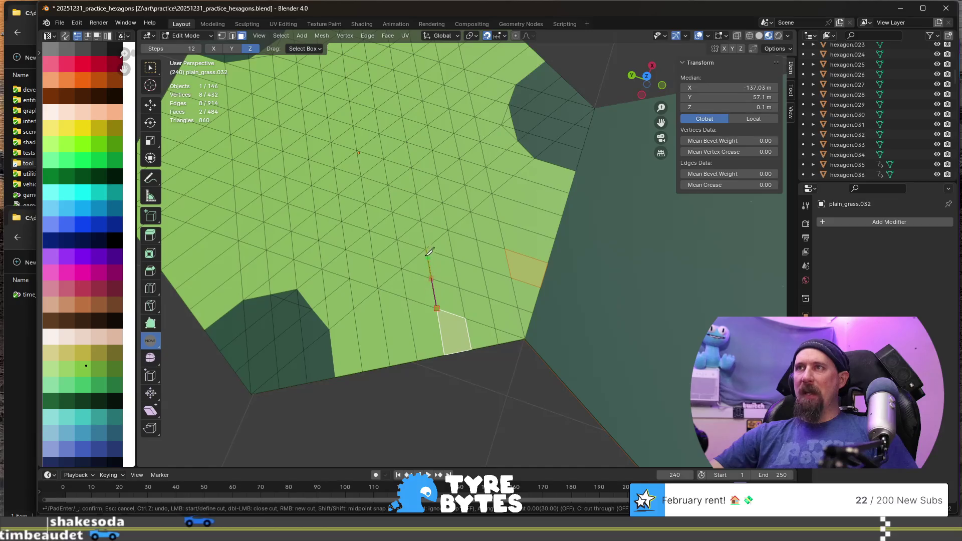
click(397, 240)
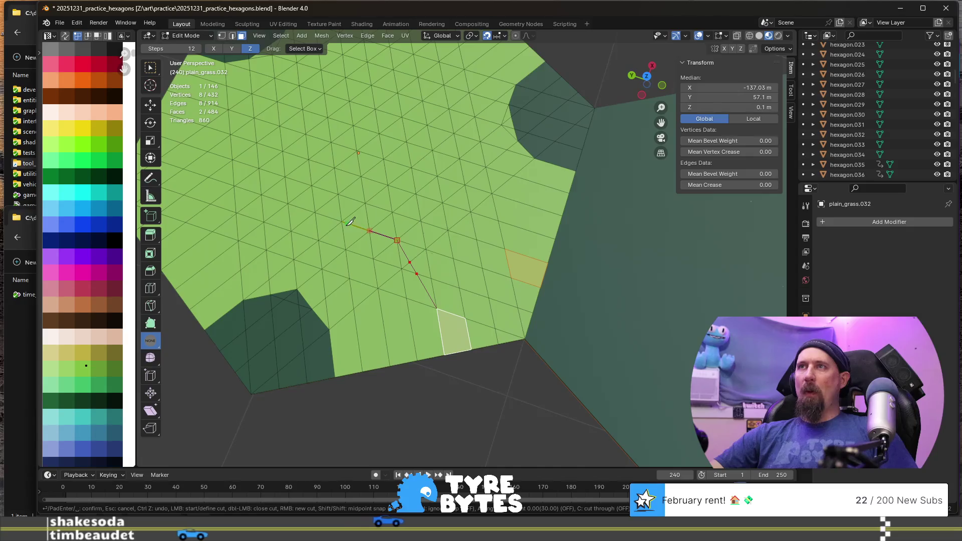
click(340, 193)
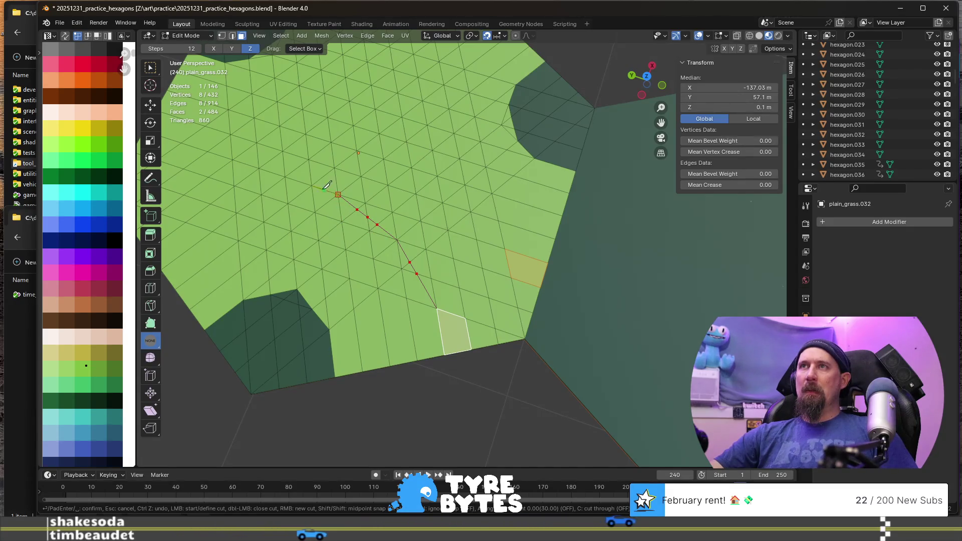
click(261, 194)
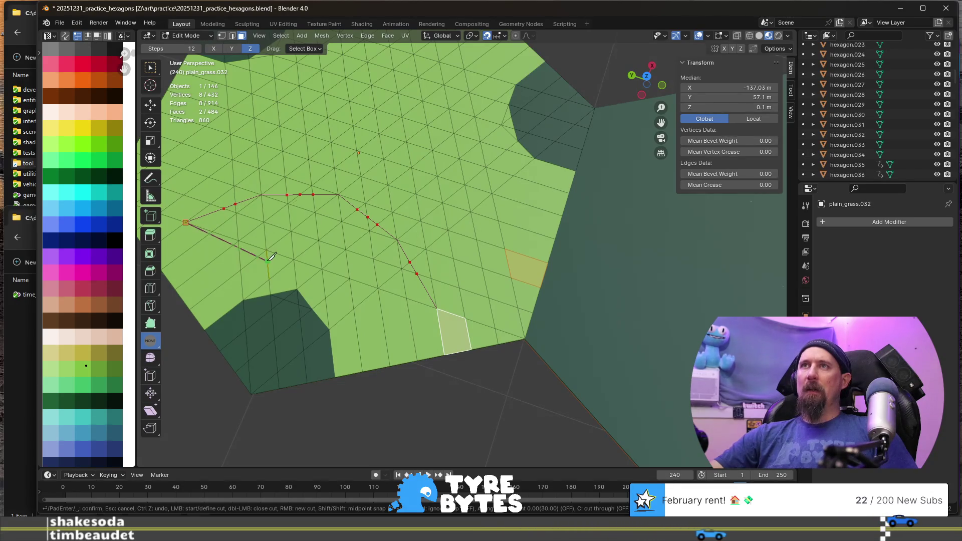
key(Return)
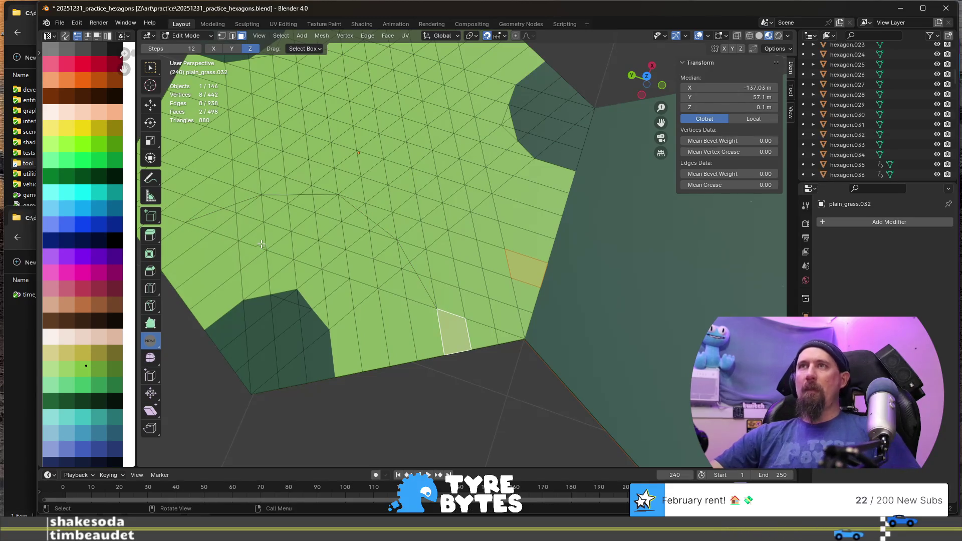
shift+middle_drag(261, 244, 321, 271)
key(k)
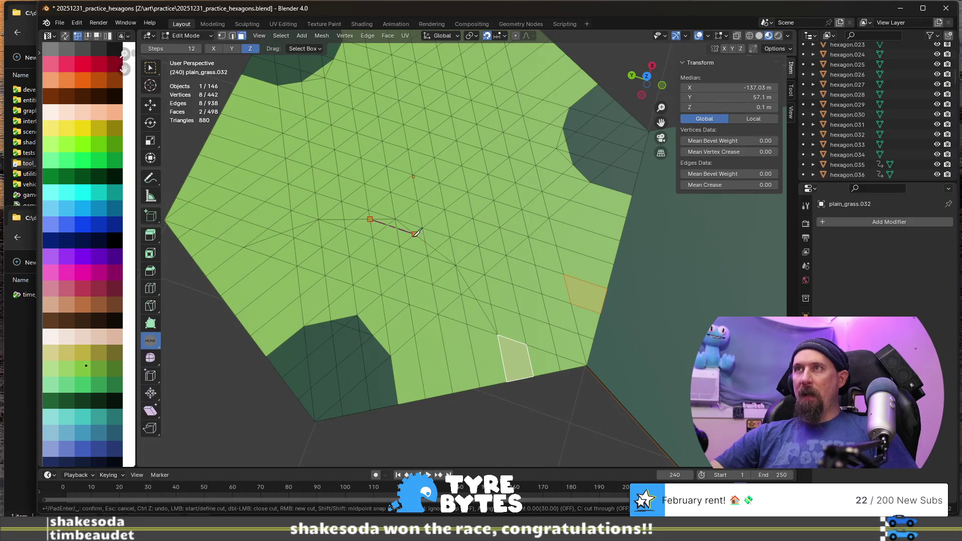
Commit the short knife cut and zoom in closer on the hexagon tile.
key(Return)
scroll(492, 261, down, 2)
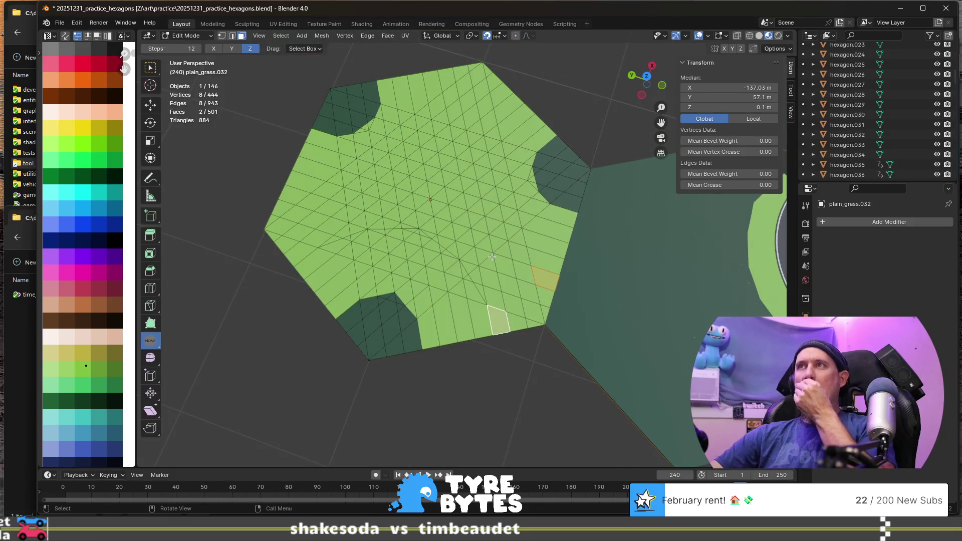
middle_drag(507, 257, 491, 314)
shift+middle_drag(421, 308, 404, 279)
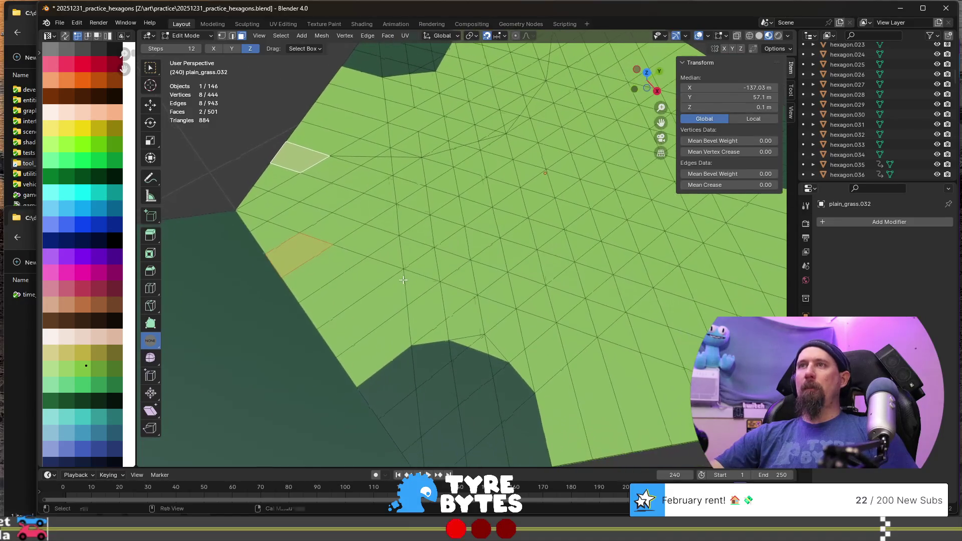
scroll(354, 241, down, 1)
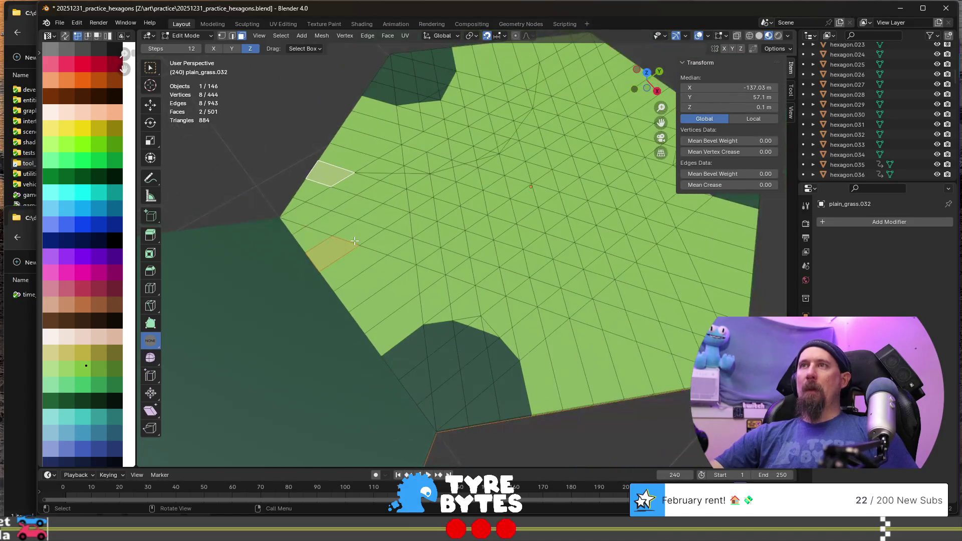
Knife-cut a path edge from beside the left-edge face, through the centre, to the lower-right edge.
key(k)
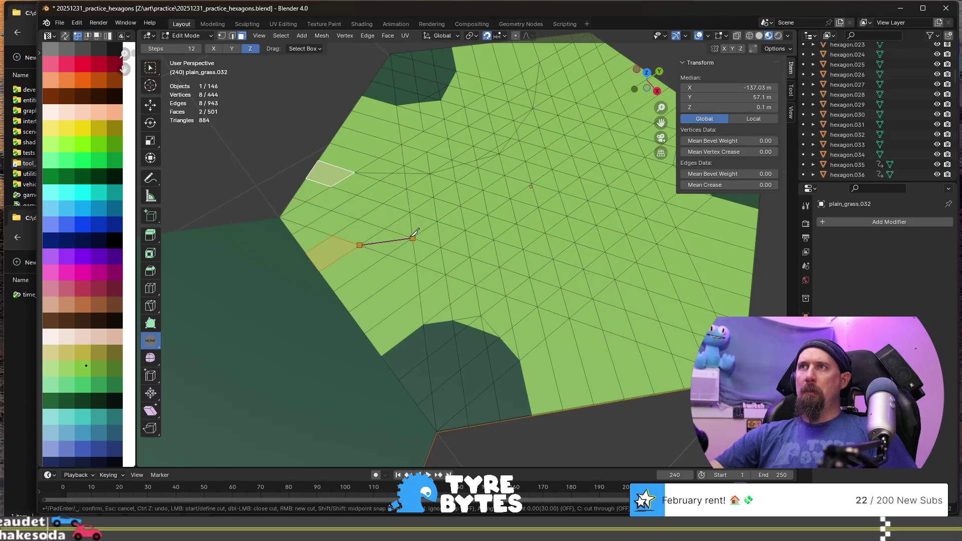
click(437, 221)
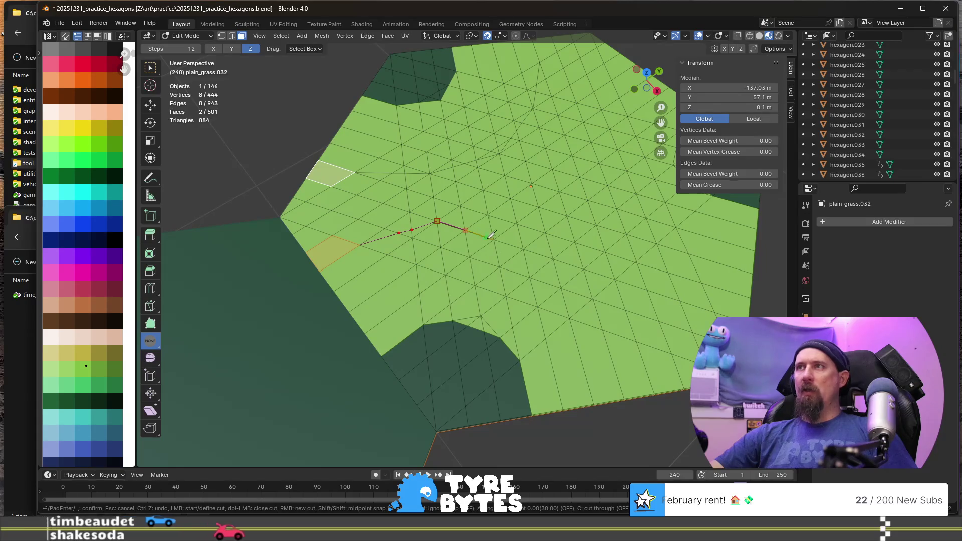
click(516, 224)
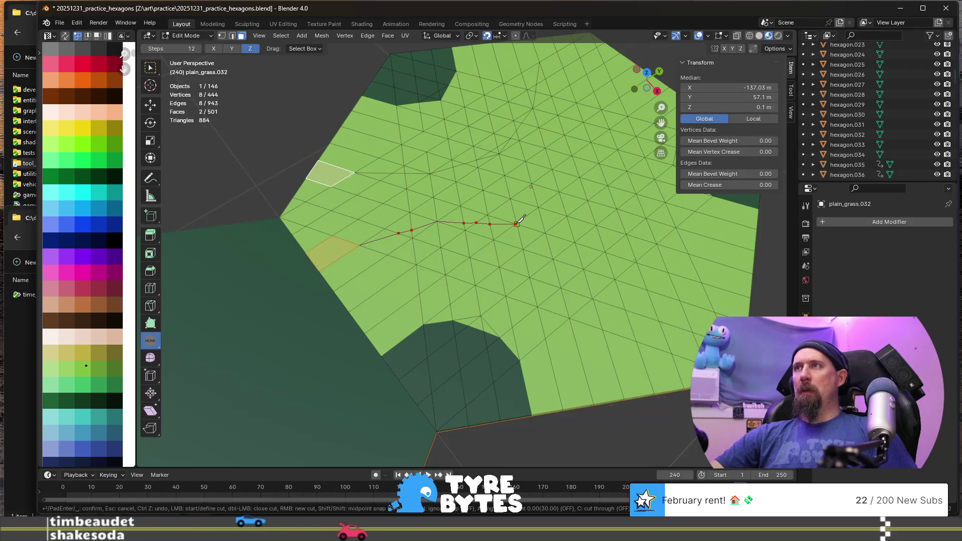
click(586, 265)
click(638, 338)
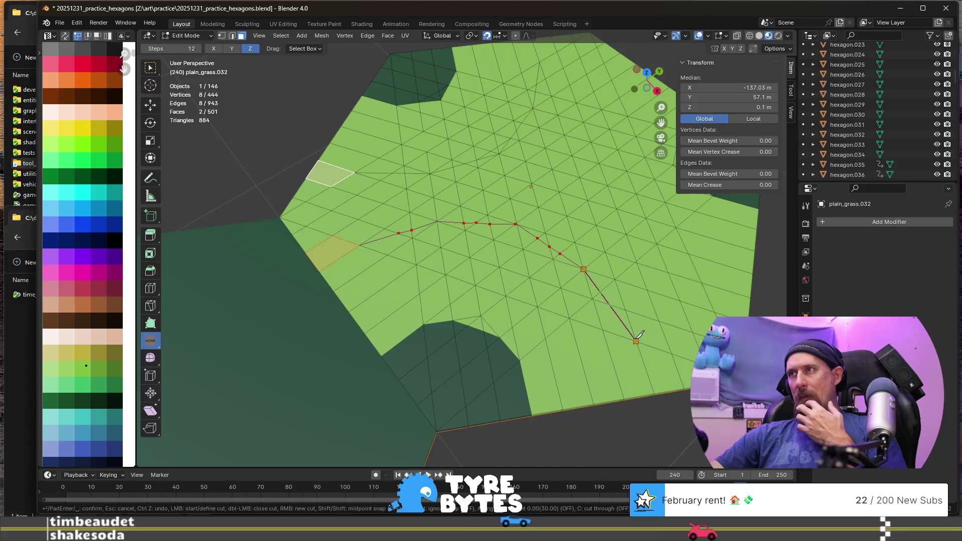
key(Return)
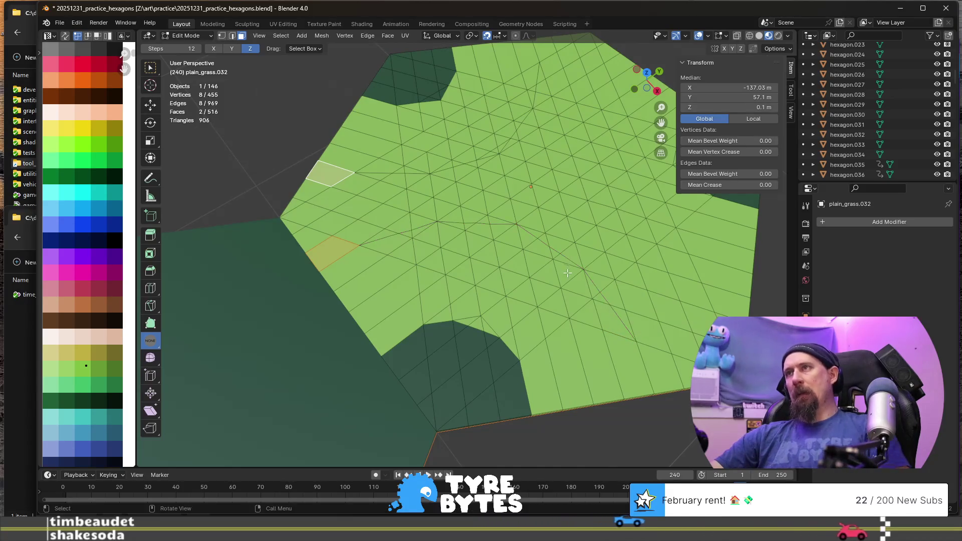
Add a short connecting knife cut and recentre the tile in view.
key(k)
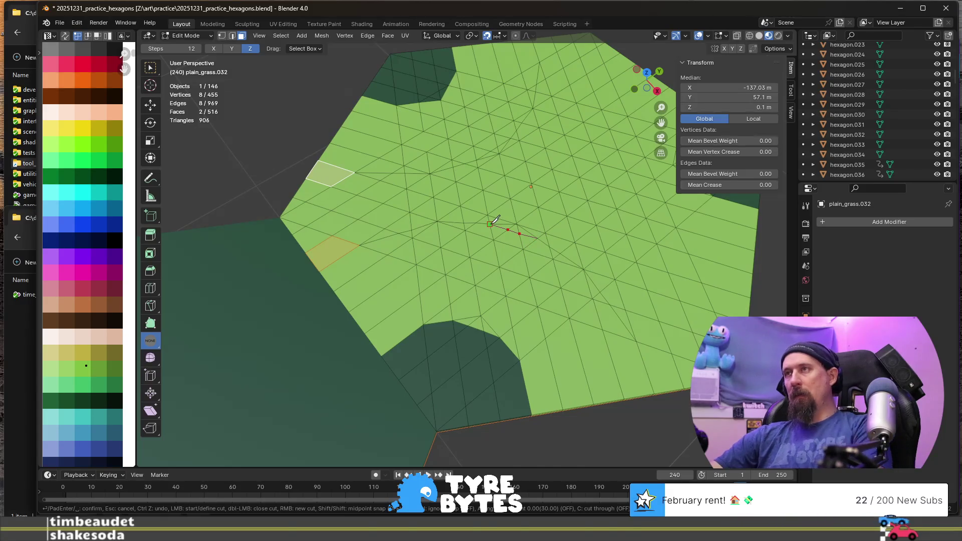
key(Return)
mouse_move(494, 290)
middle_down()
mouse_move(408, 309)
mouse_move(392, 299)
middle_up()
scroll(393, 299, up, 3)
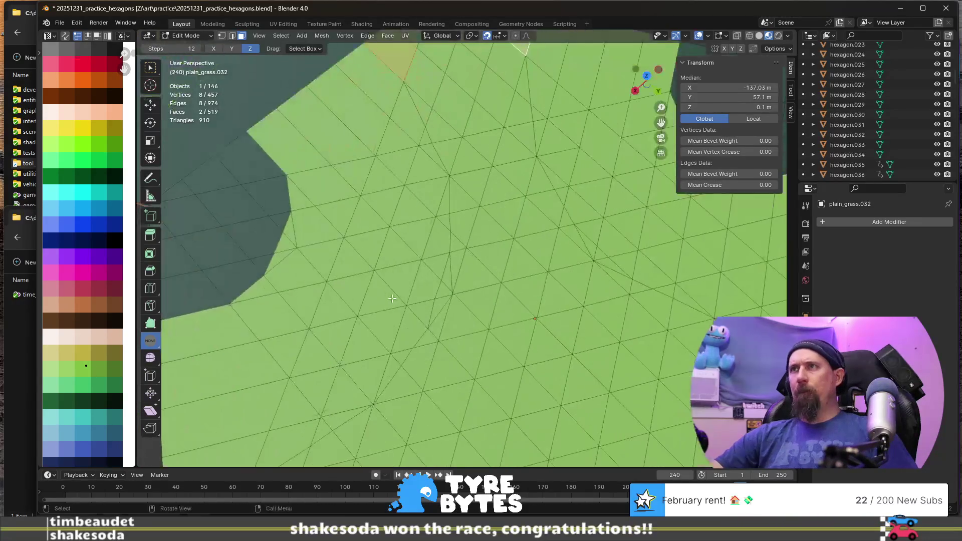
scroll(393, 298, down, 4)
shift+middle_drag(456, 354, 427, 273)
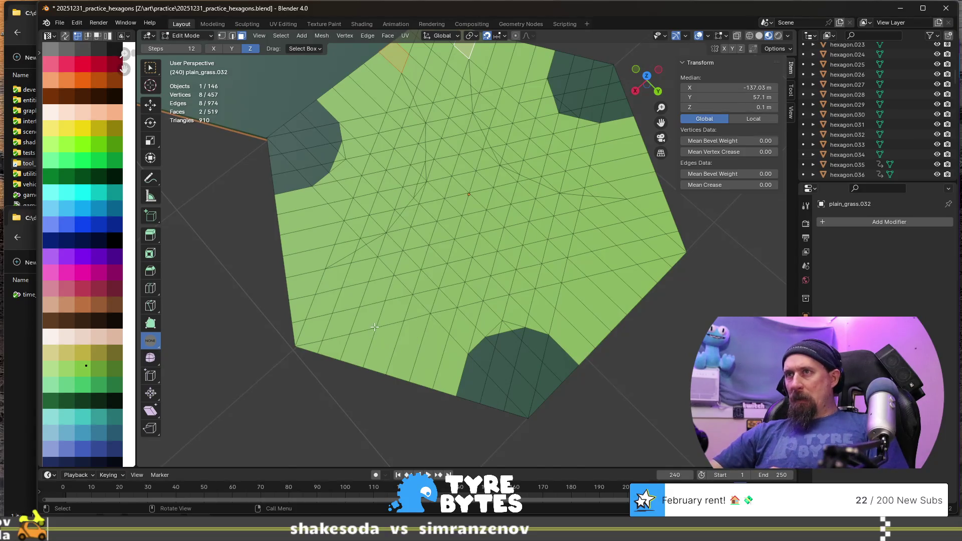
Knife-cut from the lower-left vertex through a bend near the centre toward the right.
key(k)
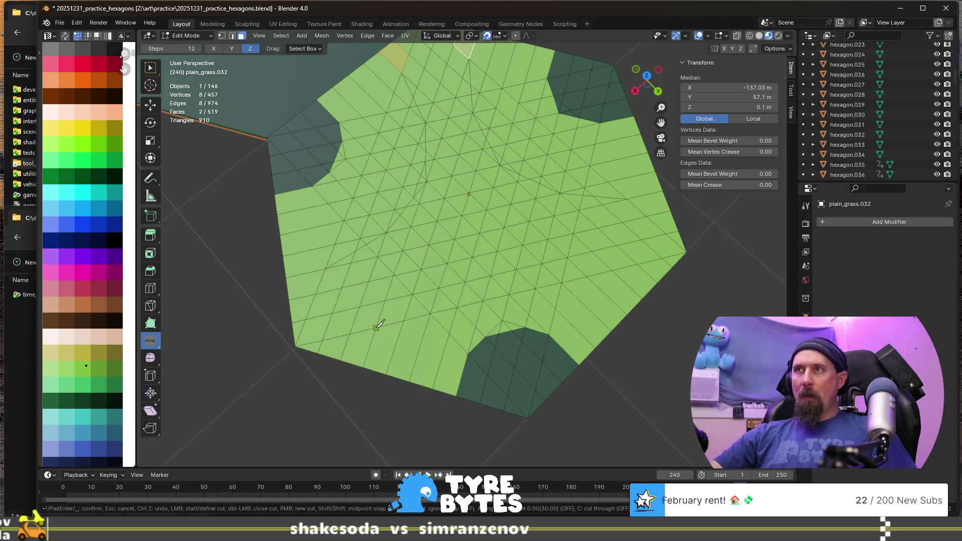
click(376, 327)
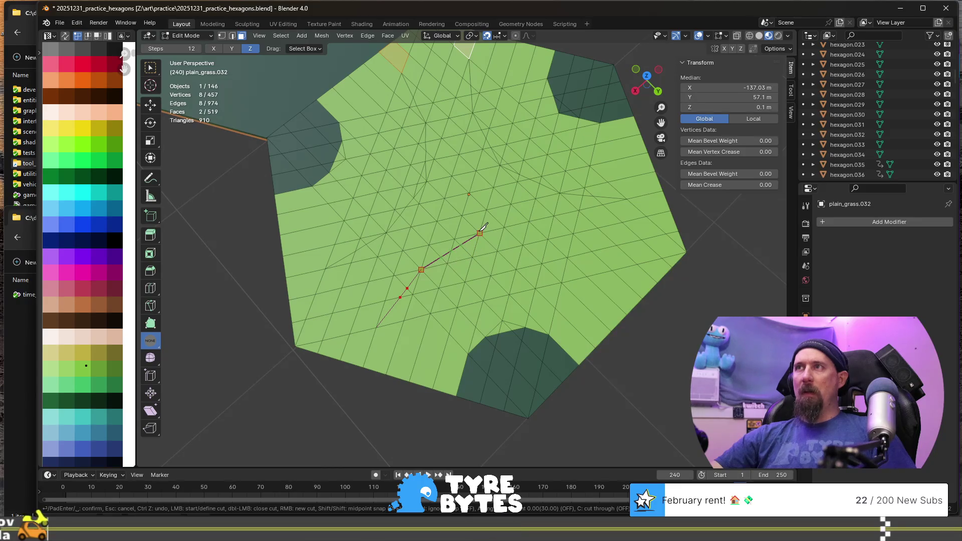
click(548, 238)
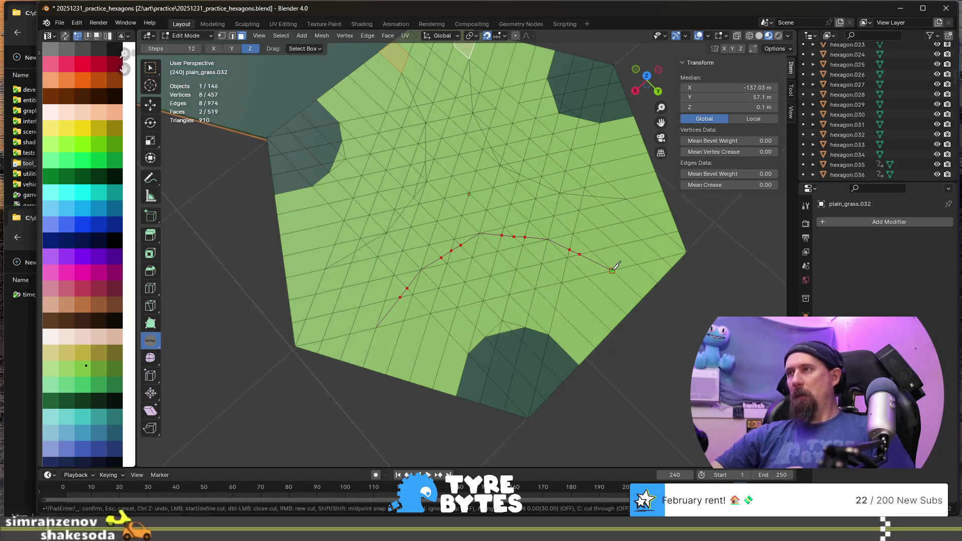
key(Return)
Add a short knife cut near the centre, then brush-select the strip of faces between cuts.
key(k)
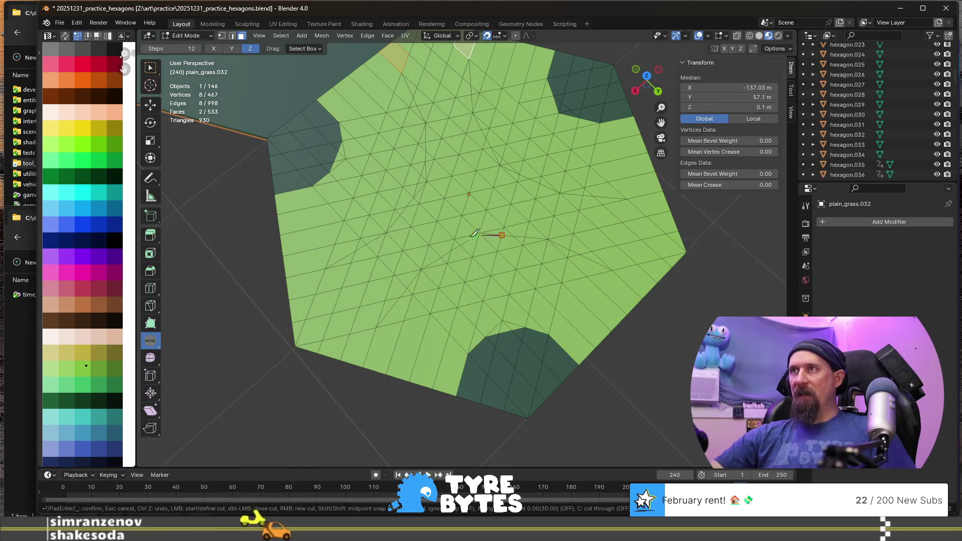
click(461, 245)
key(Return)
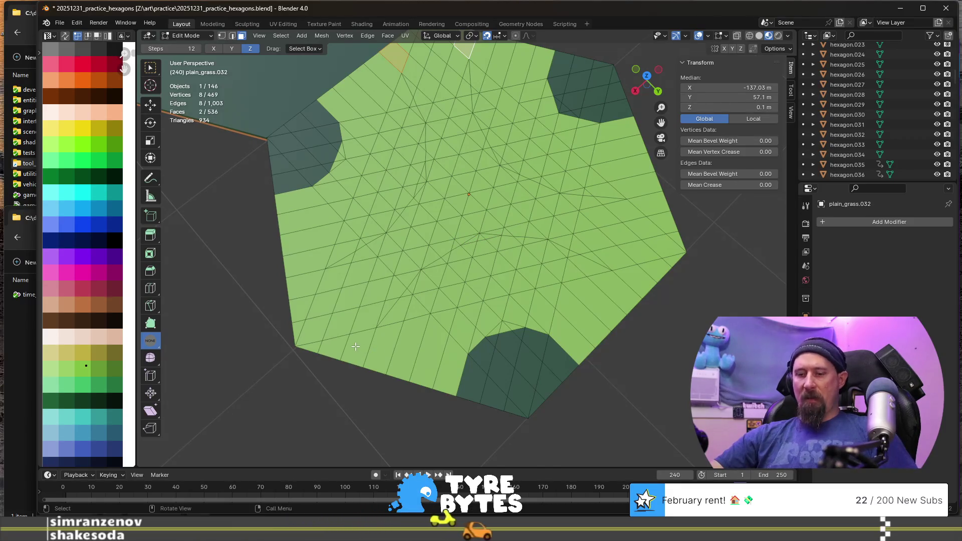
key(c)
mouse_move(355, 347)
mouse_down()
mouse_move(371, 298)
mouse_move(458, 231)
mouse_move(541, 220)
mouse_move(668, 272)
mouse_move(672, 238)
mouse_up()
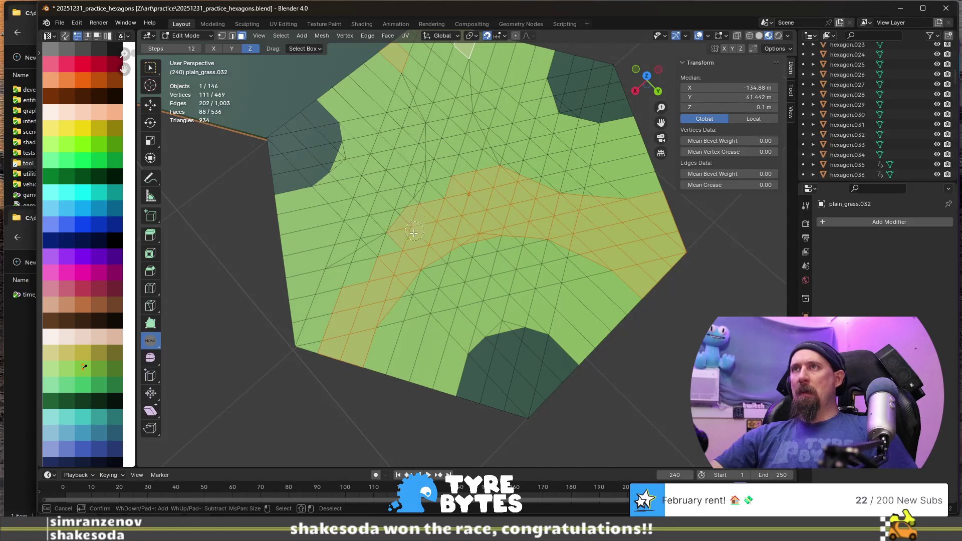
Brush-select the lower-left and upper-right path faces, then tilt the view to check.
drag(413, 233, 370, 270)
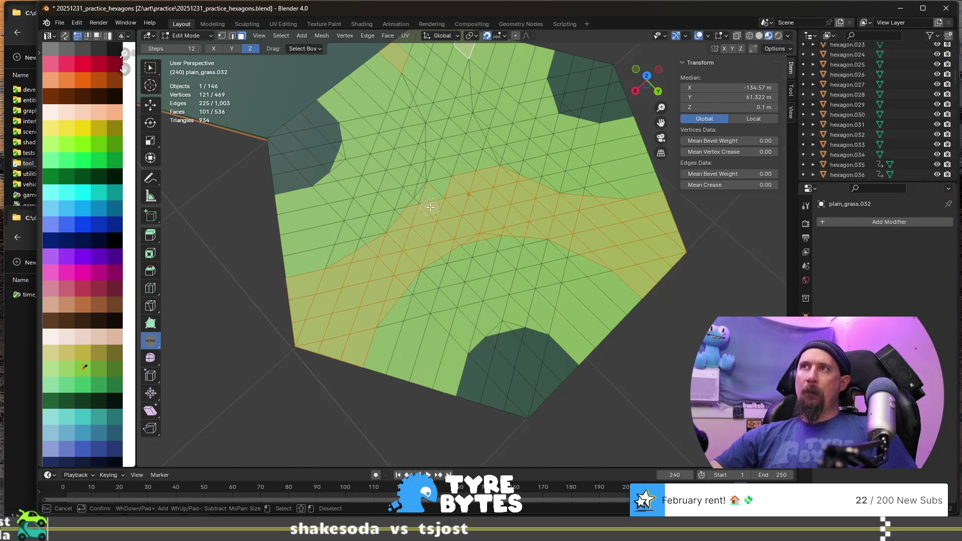
drag(446, 188, 474, 170)
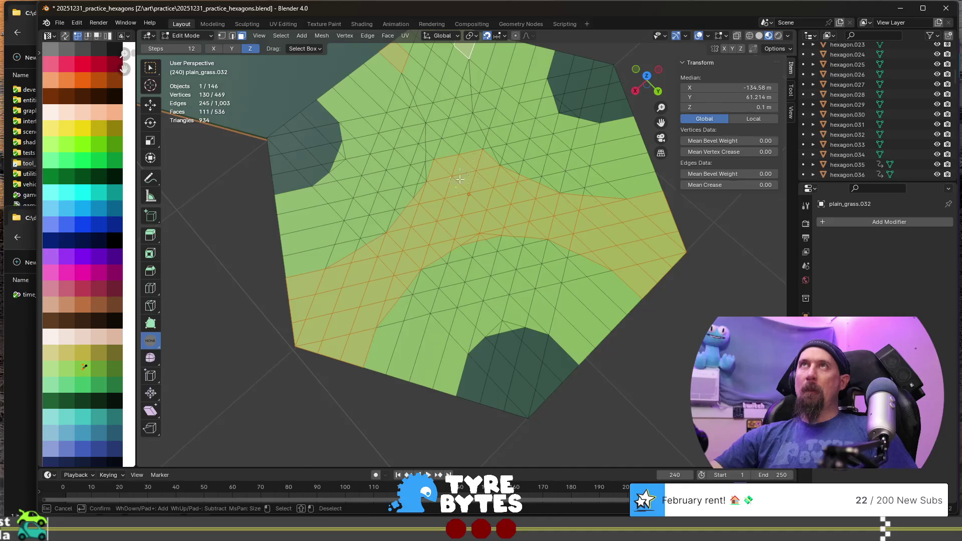
right_click(345, 305)
middle_drag(345, 304, 333, 311)
scroll(332, 311, up, 4)
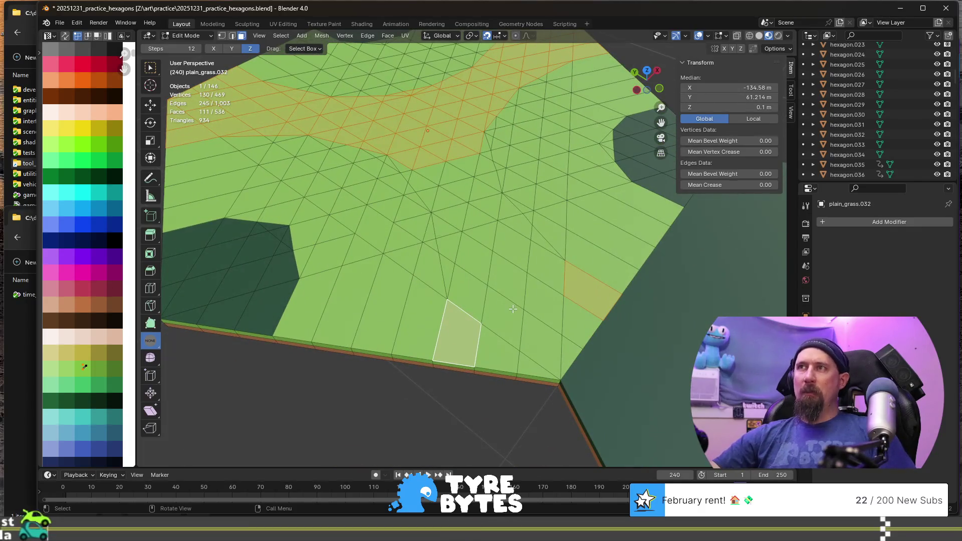
middle_drag(416, 279, 486, 320)
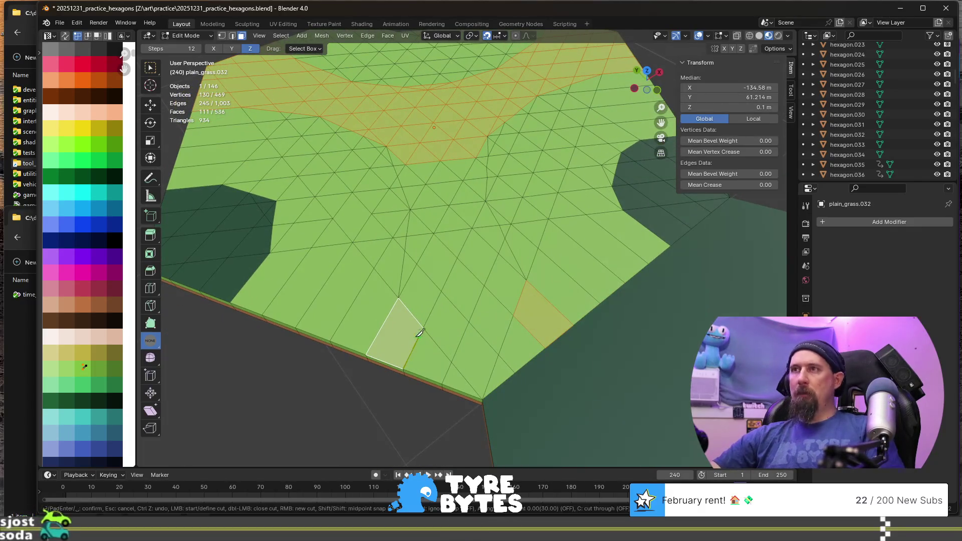
Add the remaining faces along the Y-shaped path to the selection and view the whole hexagon.
key(k)
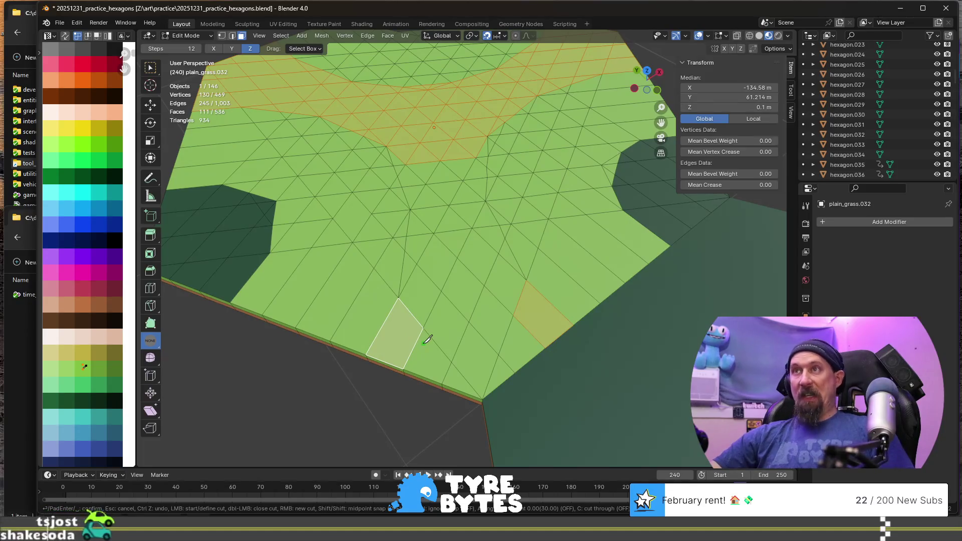
key(Escape)
key(c)
mouse_move(423, 344)
mouse_down()
mouse_move(473, 366)
mouse_move(521, 321)
mouse_move(470, 217)
mouse_move(484, 125)
mouse_move(425, 182)
mouse_move(439, 290)
mouse_up()
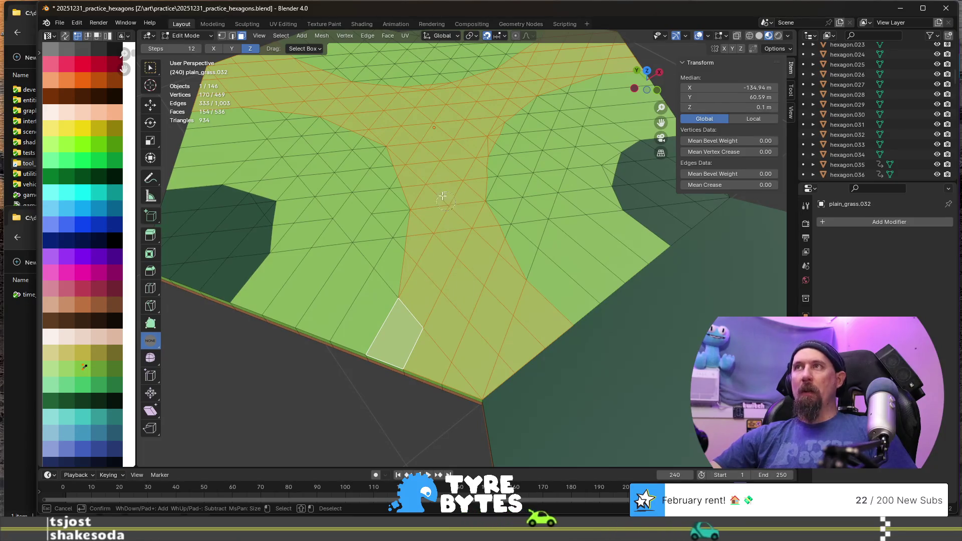
drag(401, 143, 443, 162)
right_click(443, 161)
scroll(426, 225, down, 5)
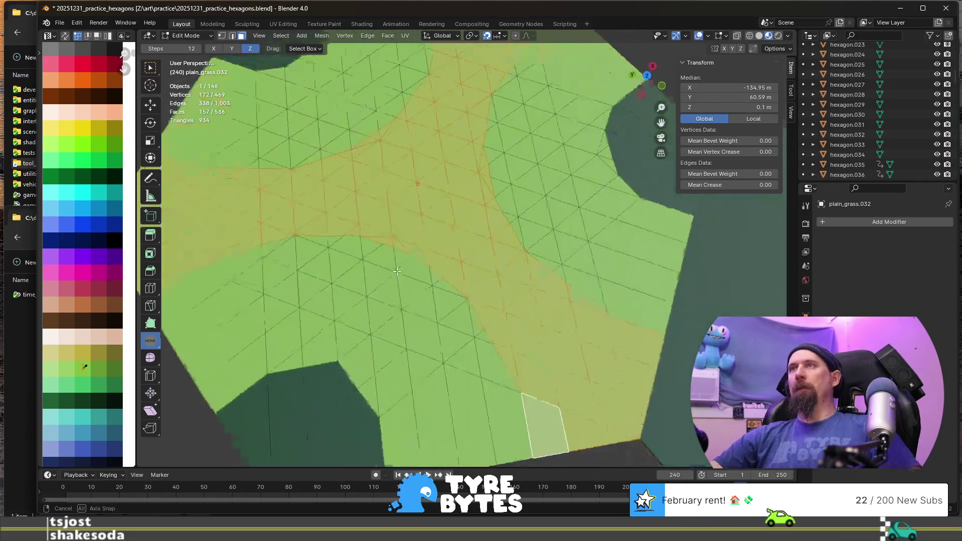
scroll(408, 297, down, 3)
scroll(401, 291, up, 6)
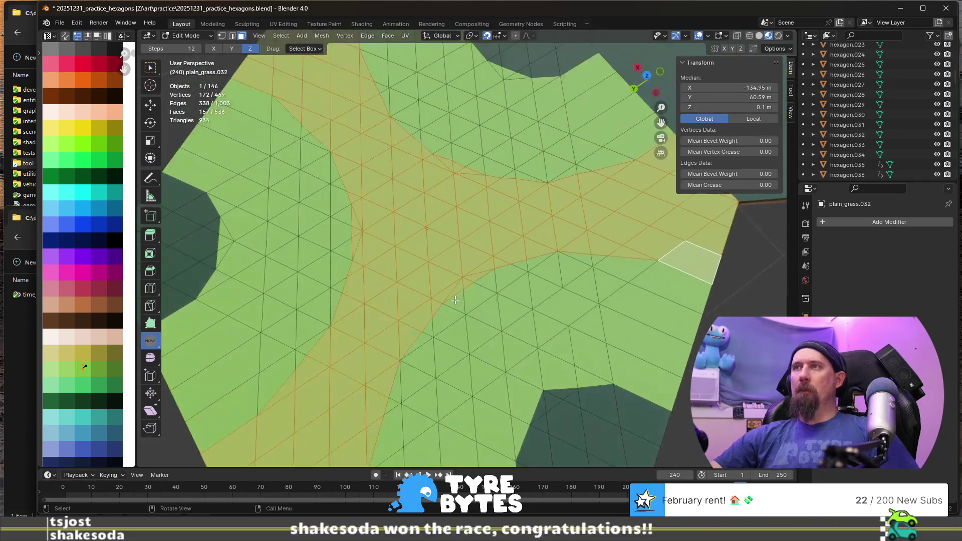
middle_drag(401, 290, 395, 285)
scroll(394, 283, down, 3)
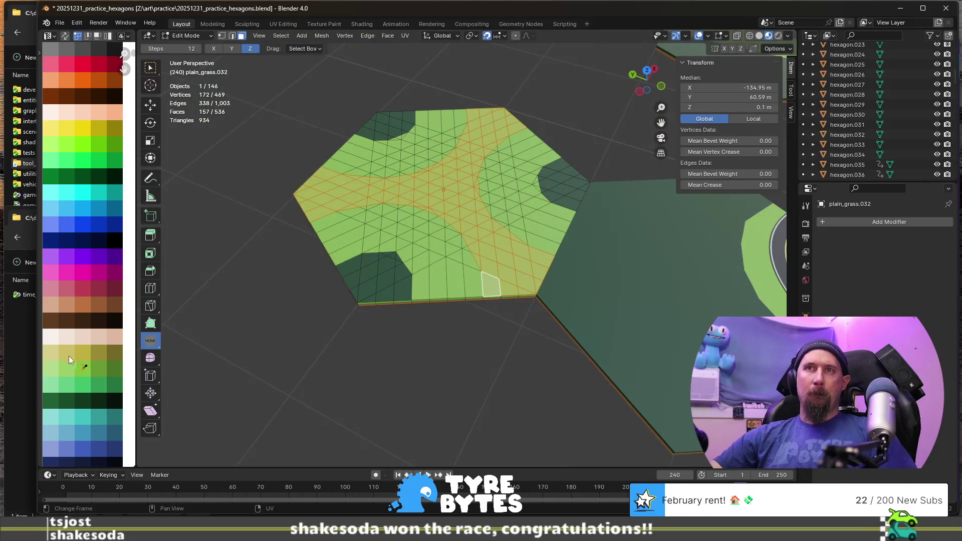
Shrink the path faces' UVs and move them onto the dark-green palette swatch.
key(s)
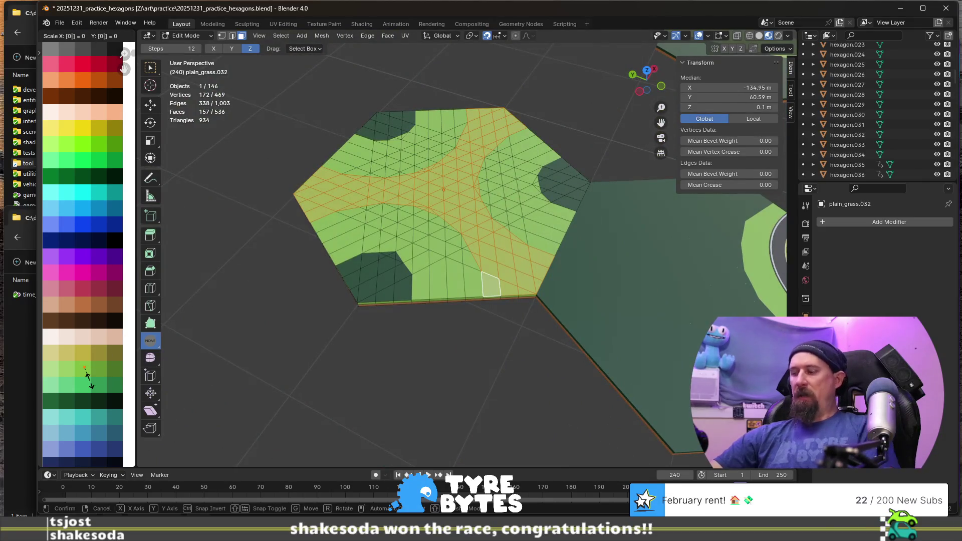
key(Return)
key(g)
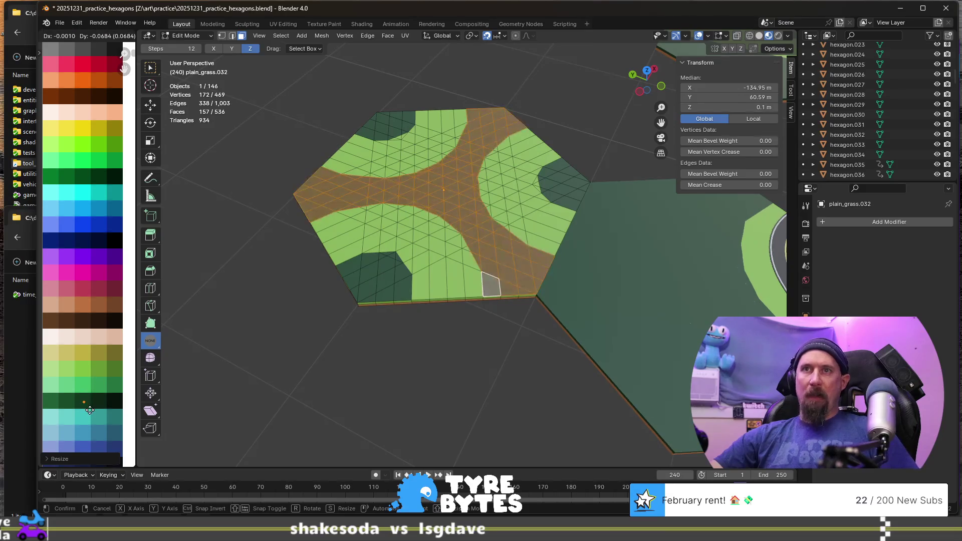
click(88, 404)
key(Tab)
scroll(461, 329, down, 5)
mouse_move(461, 328)
middle_down()
mouse_move(485, 359)
mouse_move(414, 344)
mouse_move(391, 276)
mouse_move(400, 284)
middle_up()
scroll(414, 344, down, 2)
scroll(413, 339, up, 8)
scroll(400, 284, up, 4)
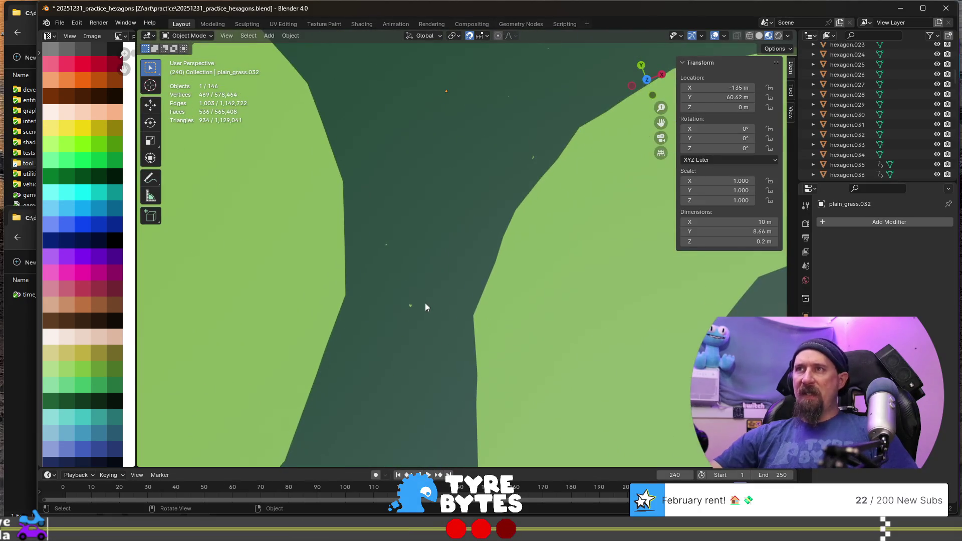
Select the one missed path face and move its UVs onto the dark-green swatch too.
key(Tab)
key(c)
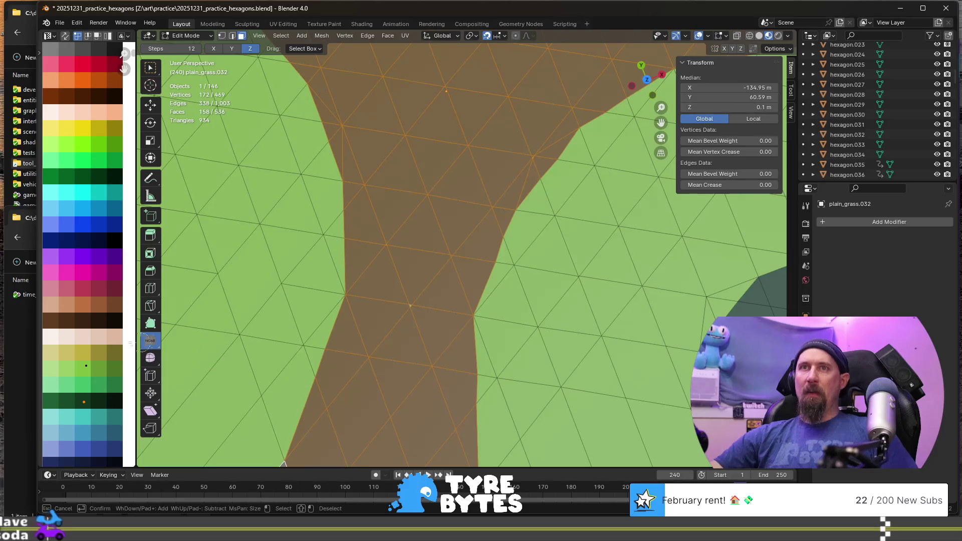
click(510, 132)
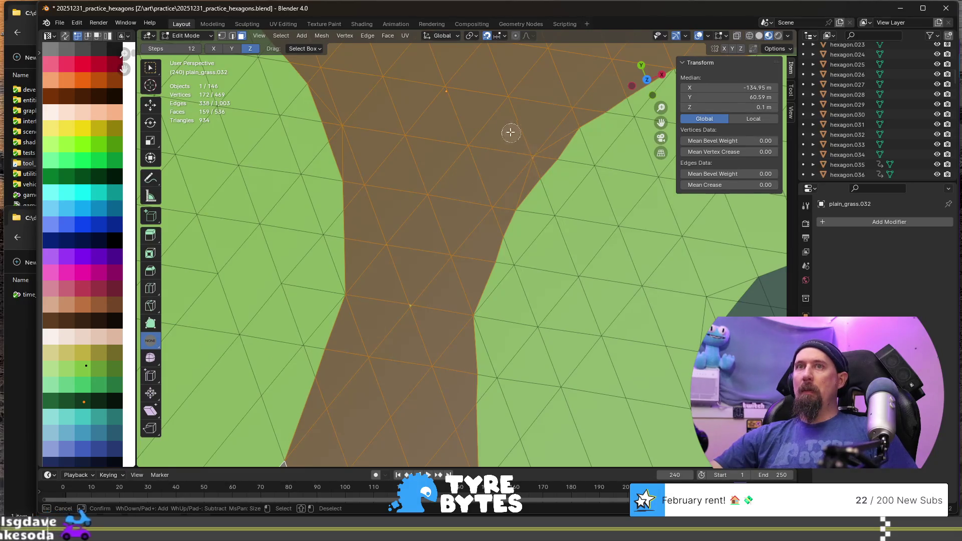
key(Escape)
key(g)
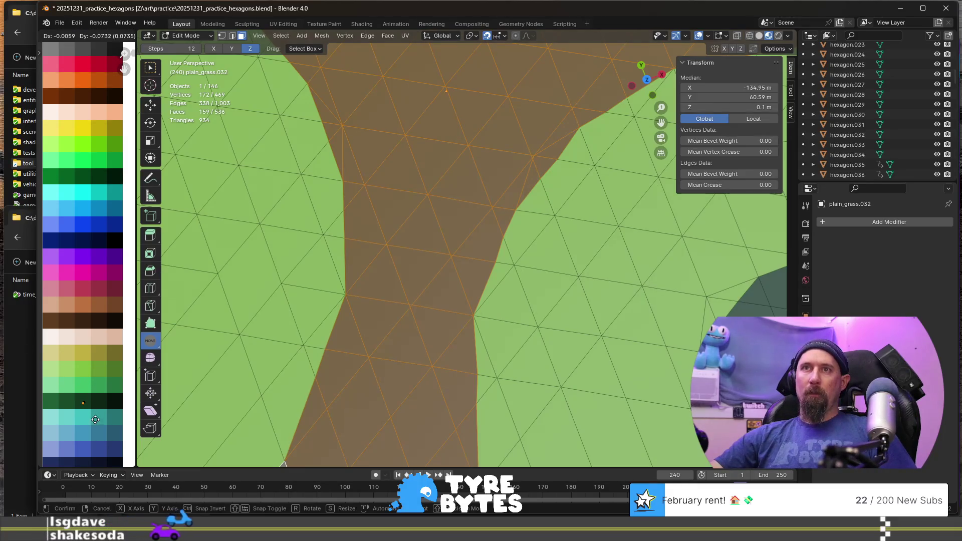
click(95, 419)
key(Tab)
key(KP_Decimal)
scroll(480, 189, up, 3)
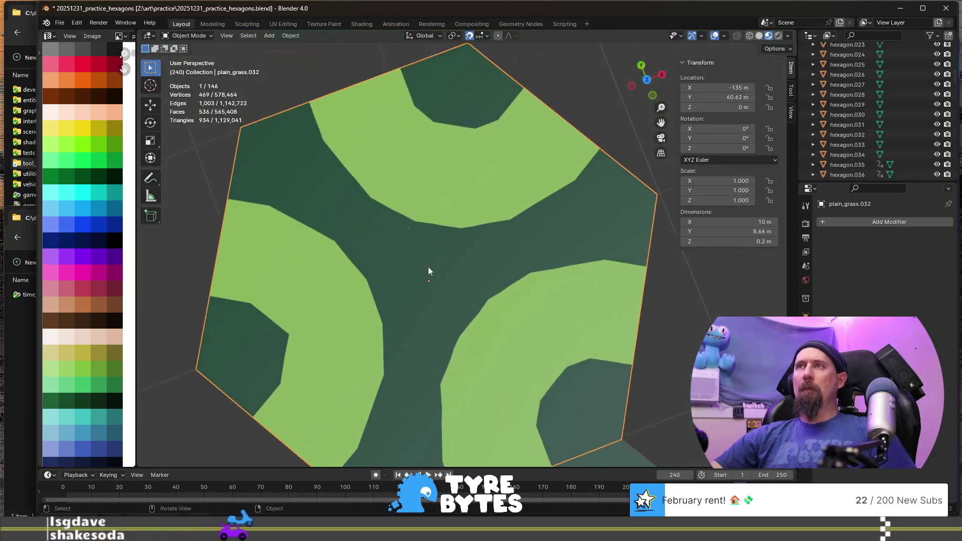
scroll(428, 271, up, 2)
key(Tab)
key(Tab)
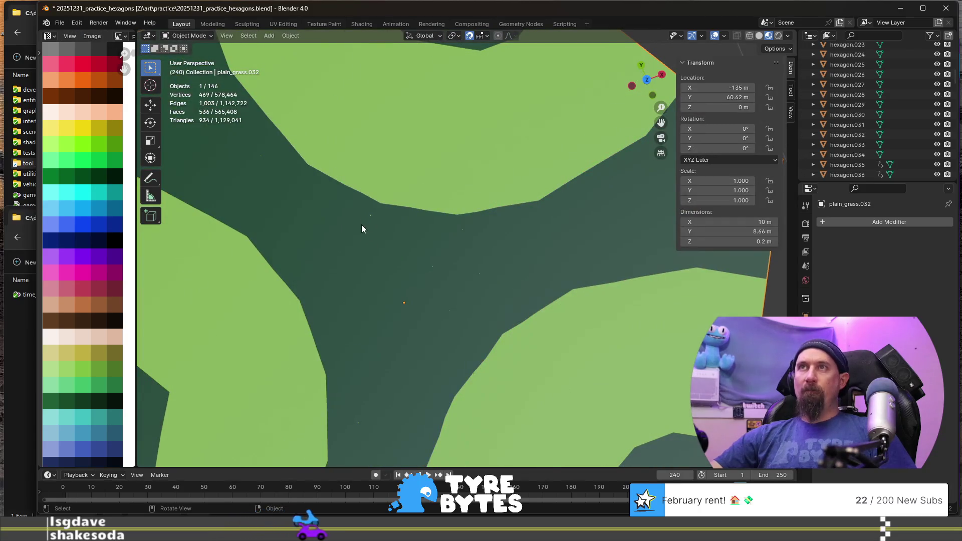
scroll(362, 224, down, 5)
mouse_move(423, 288)
middle_down()
mouse_move(552, 373)
mouse_move(525, 317)
middle_up()
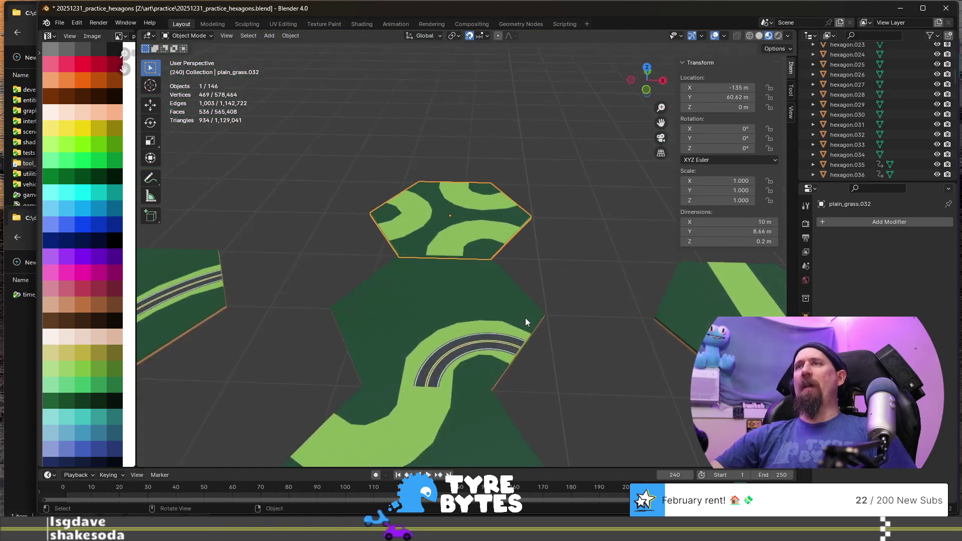
Select plain_grass.032 with a second grass tile and start moving both along global Y.
scroll(525, 318, down, 4)
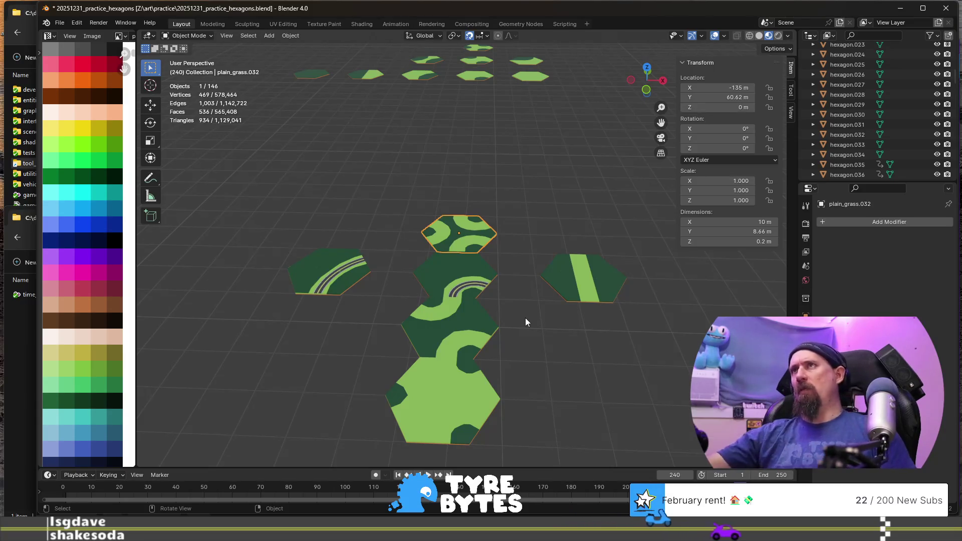
scroll(525, 318, down, 3)
mouse_move(494, 361)
middle_down()
mouse_move(454, 293)
mouse_move(374, 305)
mouse_move(396, 332)
middle_up()
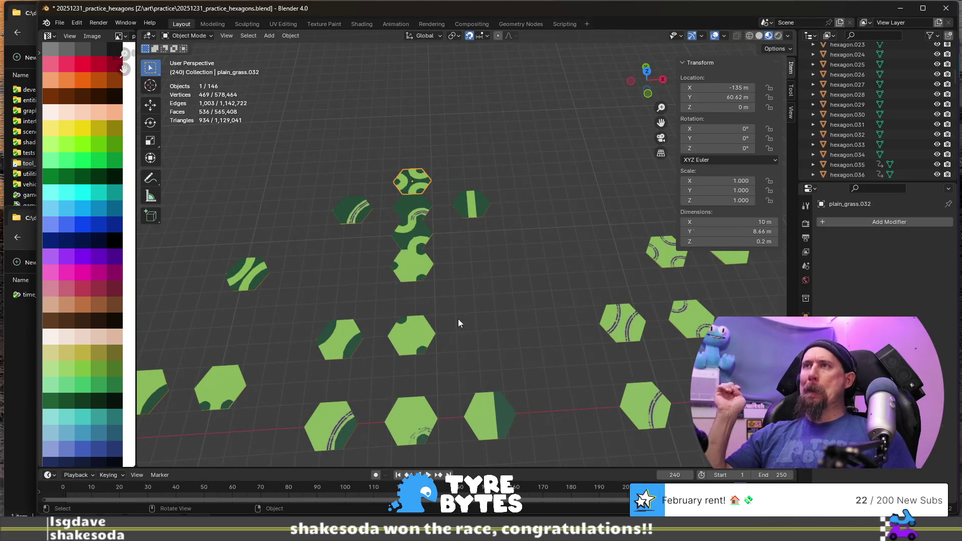
mouse_move(458, 319)
ctrl+middle_down()
mouse_move(469, 272)
mouse_move(437, 331)
ctrl+middle_up()
shift+click(432, 327)
shift+click(444, 242)
key(g)
key(y)
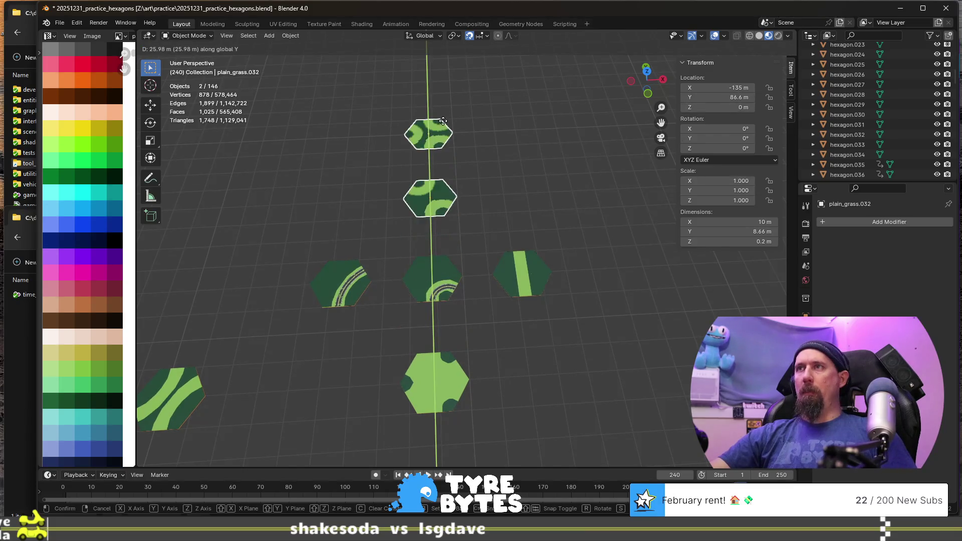
Confirm the two tiles' 25.98 m shift along Y.
click(443, 120)
scroll(509, 308, down, 3)
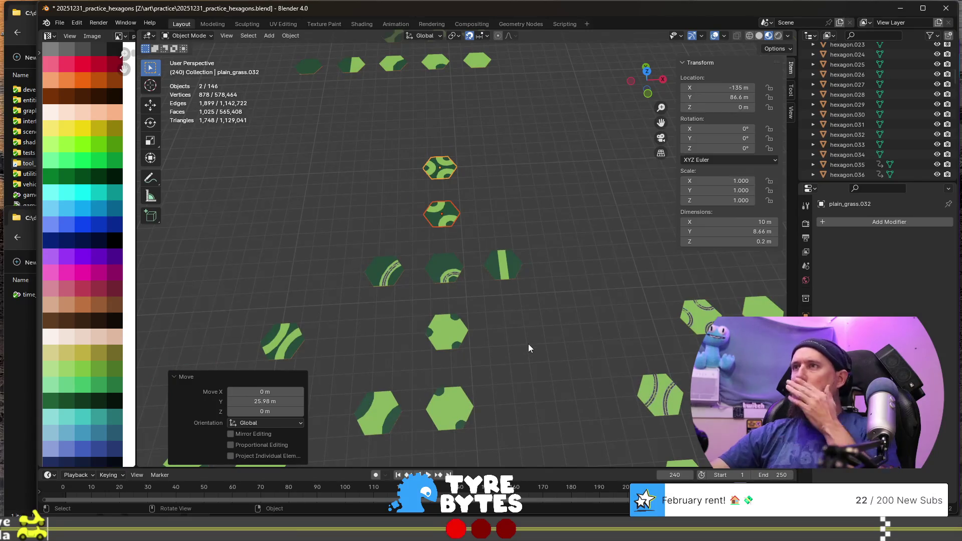
scroll(533, 355, down, 2)
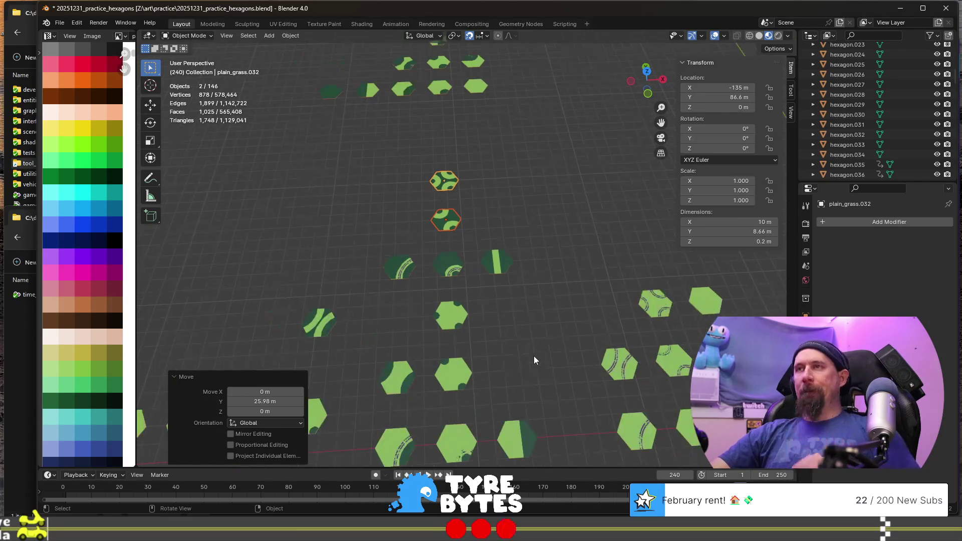
middle_drag(531, 368, 496, 357)
Duplicate plain_grass.034 along Y, then delete the copy.
click(422, 345)
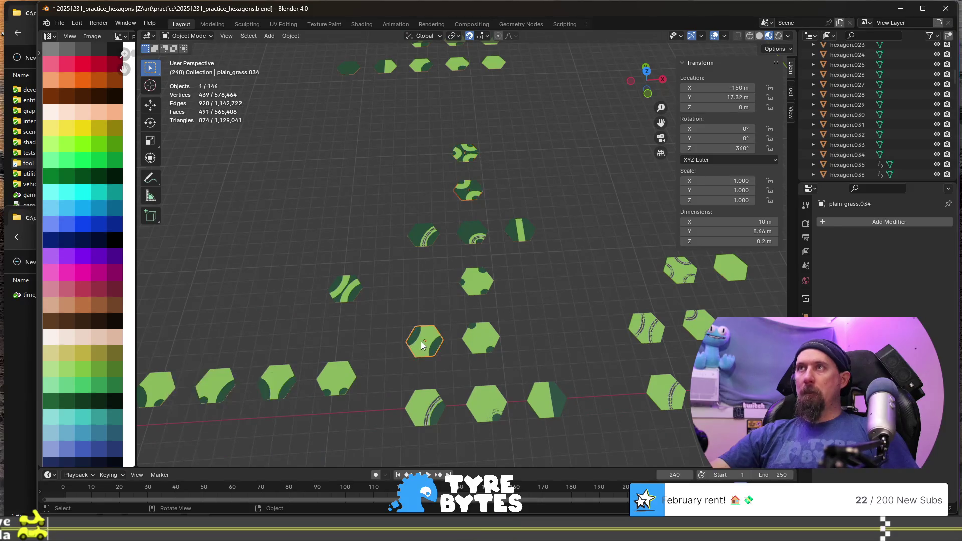
key(shift+d)
key(y)
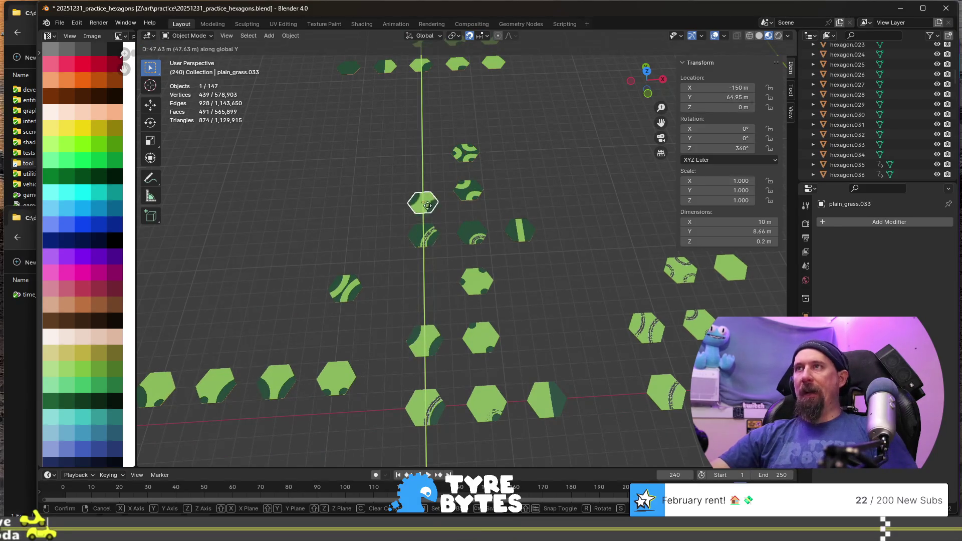
click(427, 199)
scroll(405, 272, up, 2)
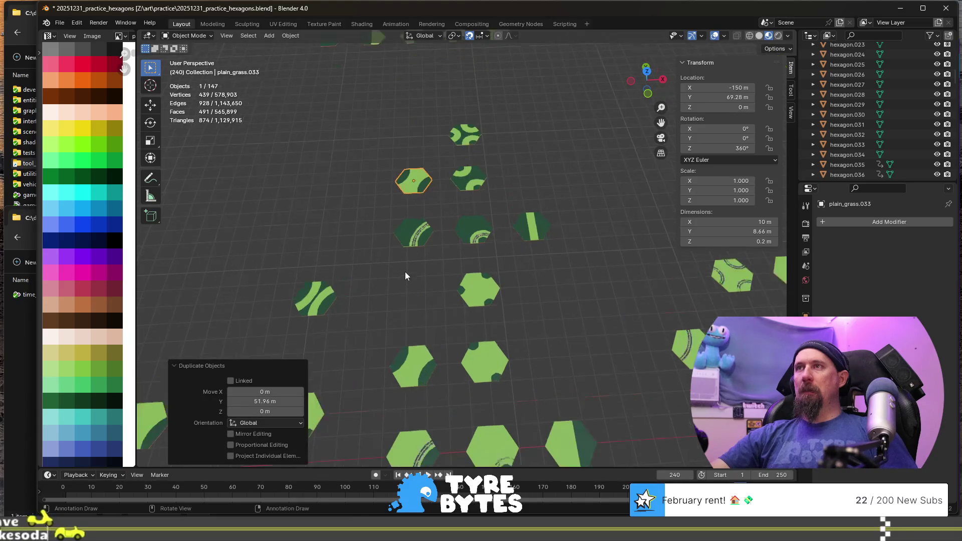
scroll(405, 272, down, 3)
scroll(405, 276, up, 3)
key(Delete)
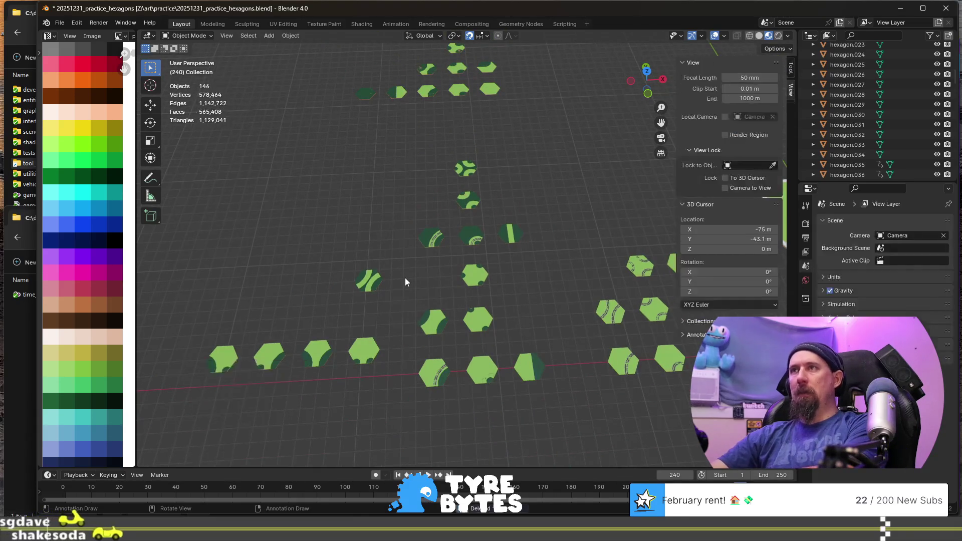
Reposition plain_grass.036 with X moves and a 34.64 m Y move to X −150 m, Y 69.28 m.
click(368, 288)
text(gx)
text(30)
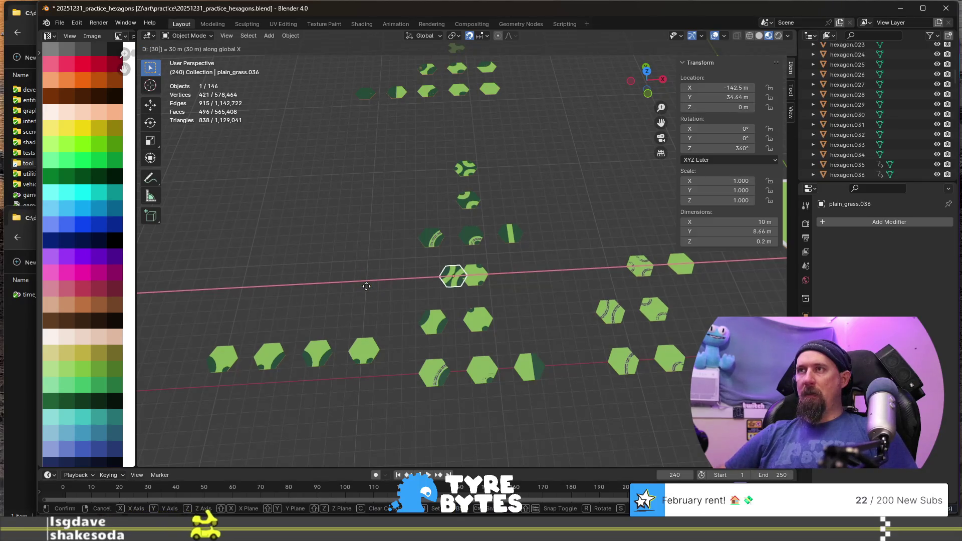
key(BackSpace)
key(BackSpace)
text(15)
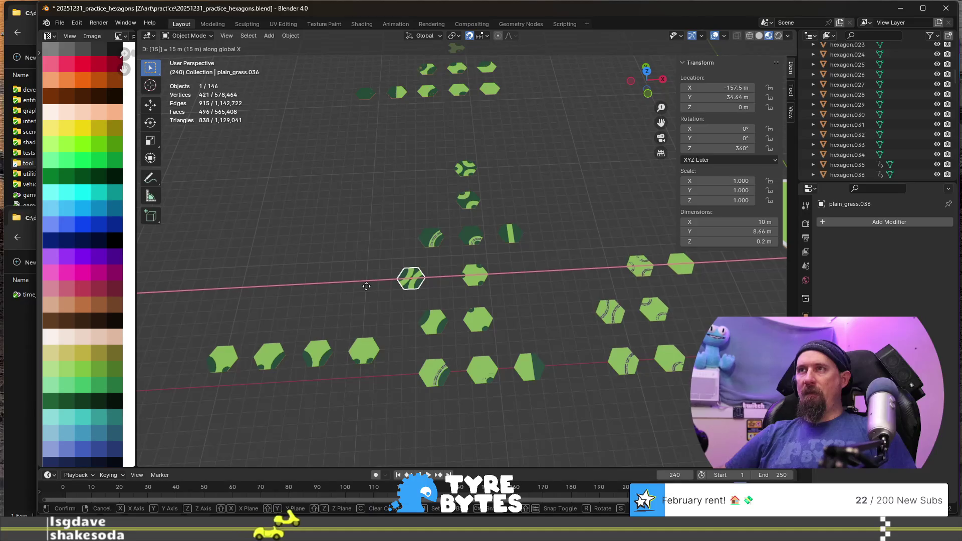
key(Return)
text(gx7)
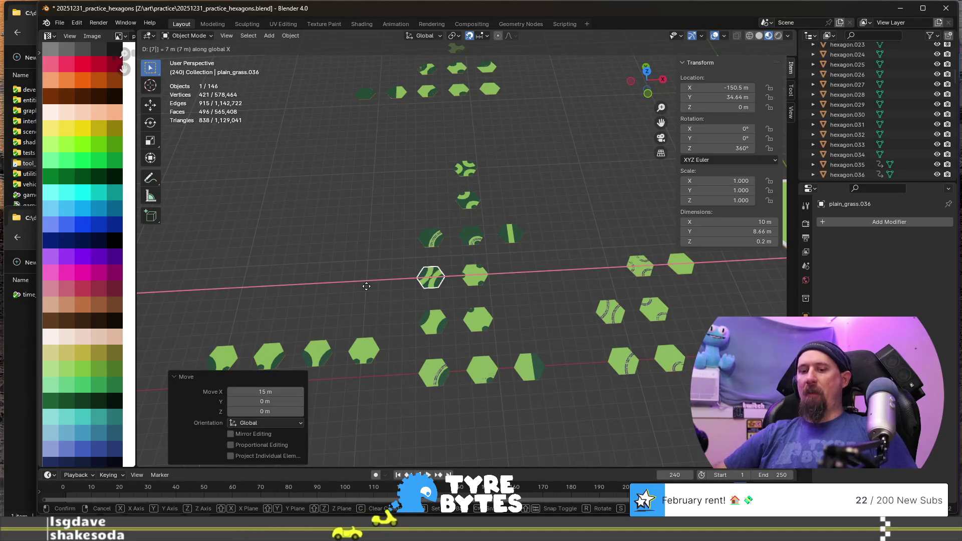
text(.5)
key(Return)
text(gy34.64)
key(Return)
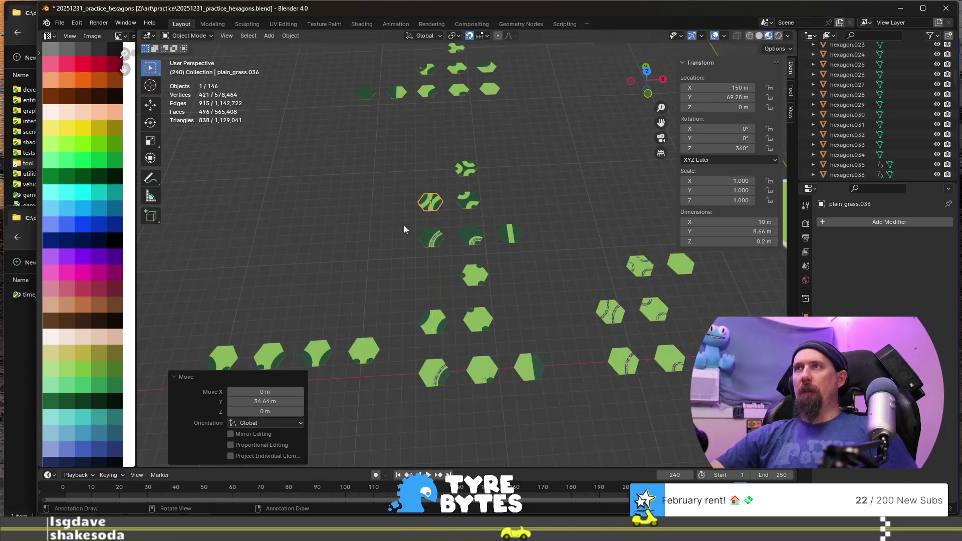
Select road_straight.004 and enter Edit Mode on its mesh.
mouse_move(560, 316)
middle_down()
mouse_move(551, 303)
mouse_move(541, 340)
middle_up()
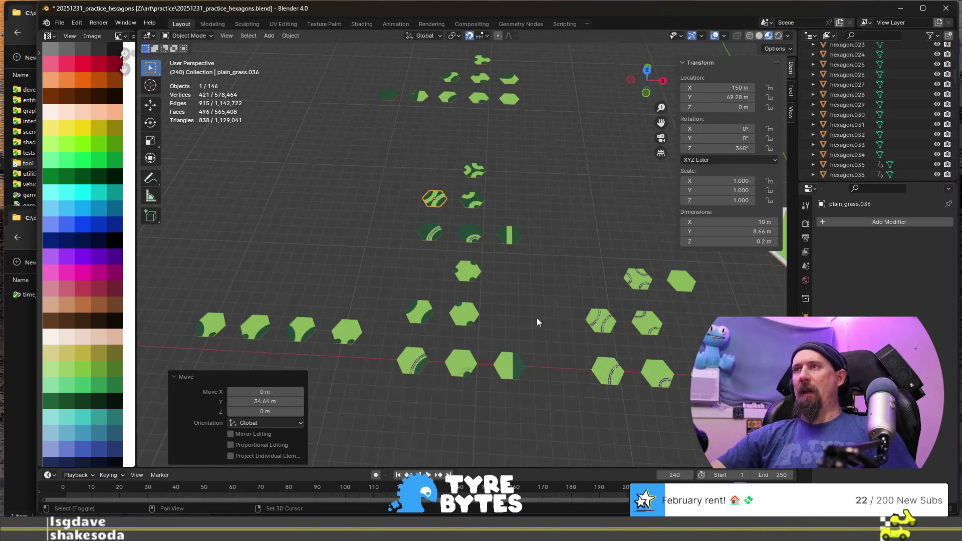
shift+middle_drag(537, 318, 485, 289)
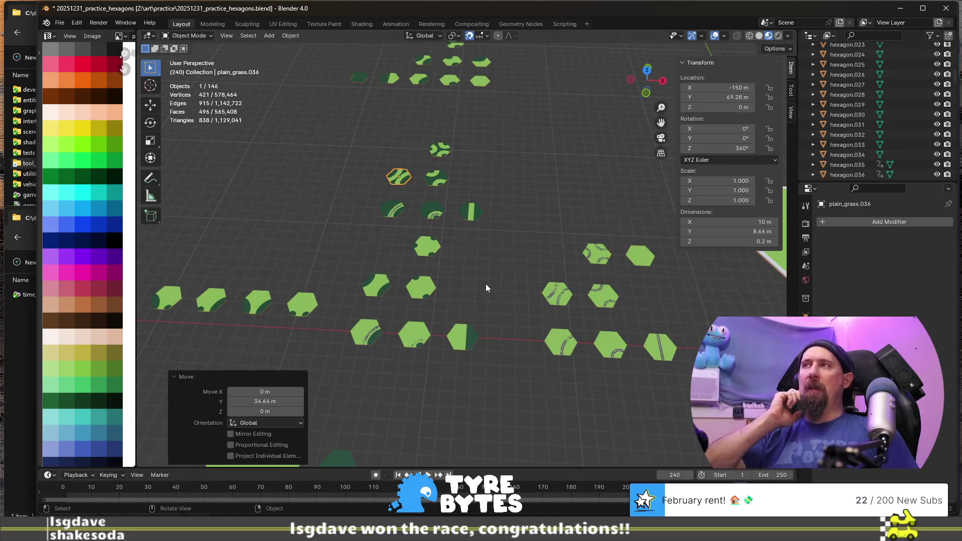
click(638, 256)
key(Tab)
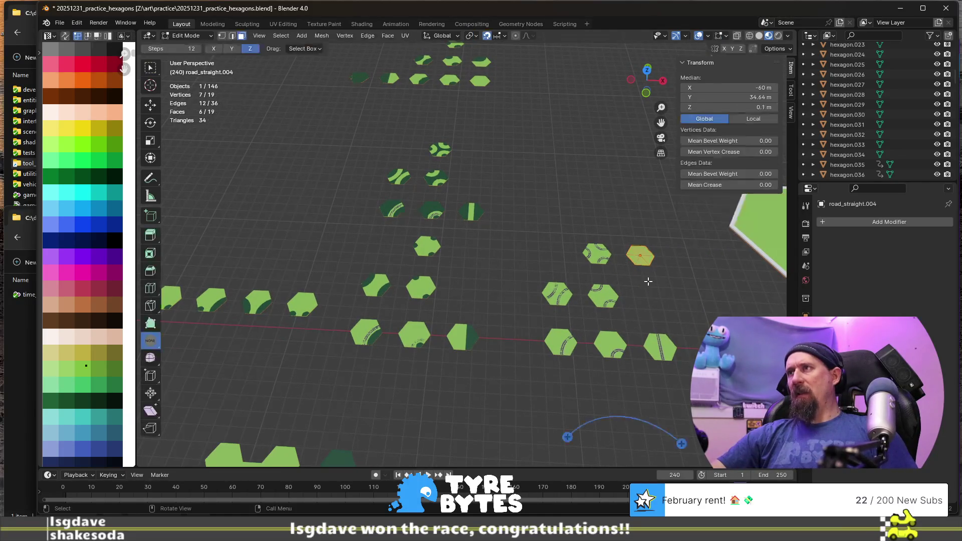
Move road_straight.004 along Y to −86.6 m into the row of road tiles.
scroll(633, 287, down, 3)
shift+middle_drag(633, 287, 585, 261)
key(Tab)
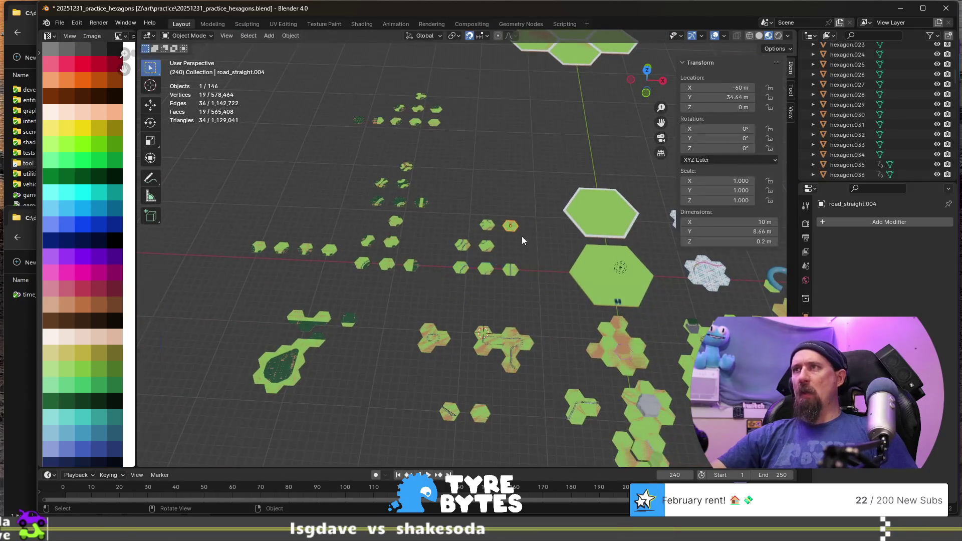
key(g)
key(y)
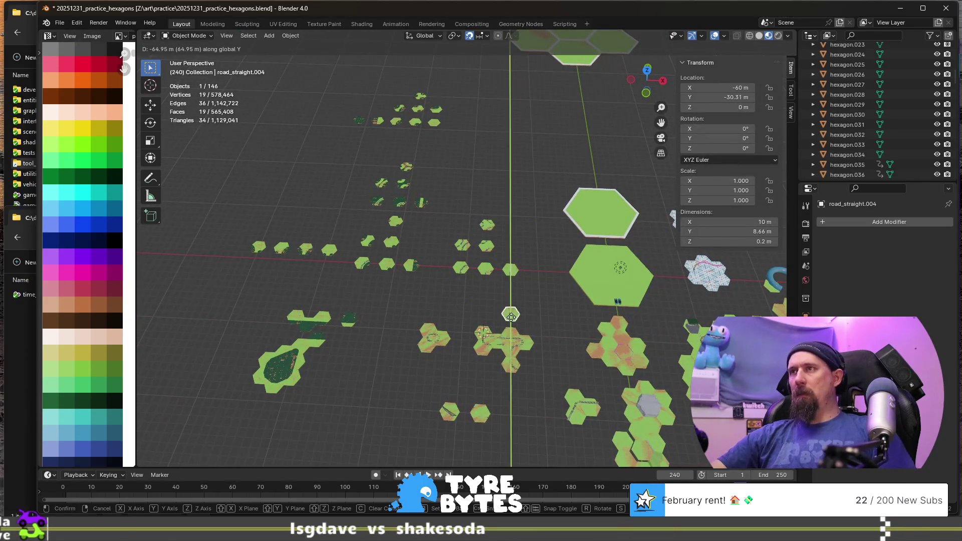
click(512, 420)
Briefly inspect the road tile's mesh, then select and frame a small plain grass tile.
key(Tab)
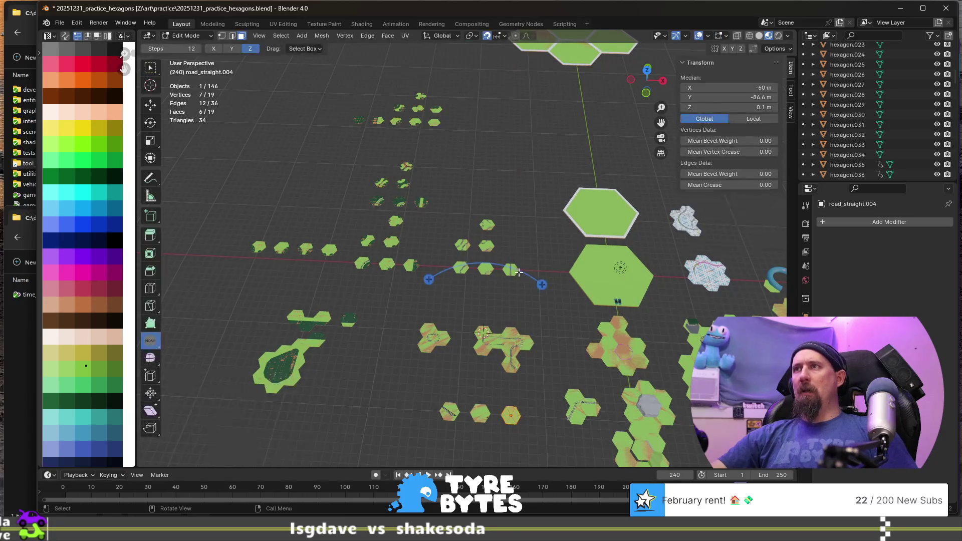
scroll(533, 256, up, 5)
scroll(532, 256, down, 2)
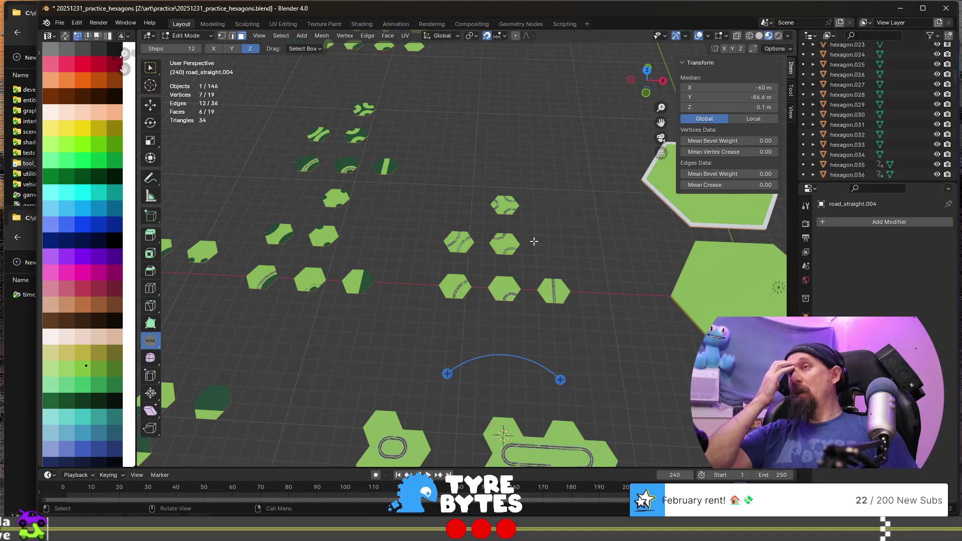
key(Tab)
scroll(468, 200, down, 1)
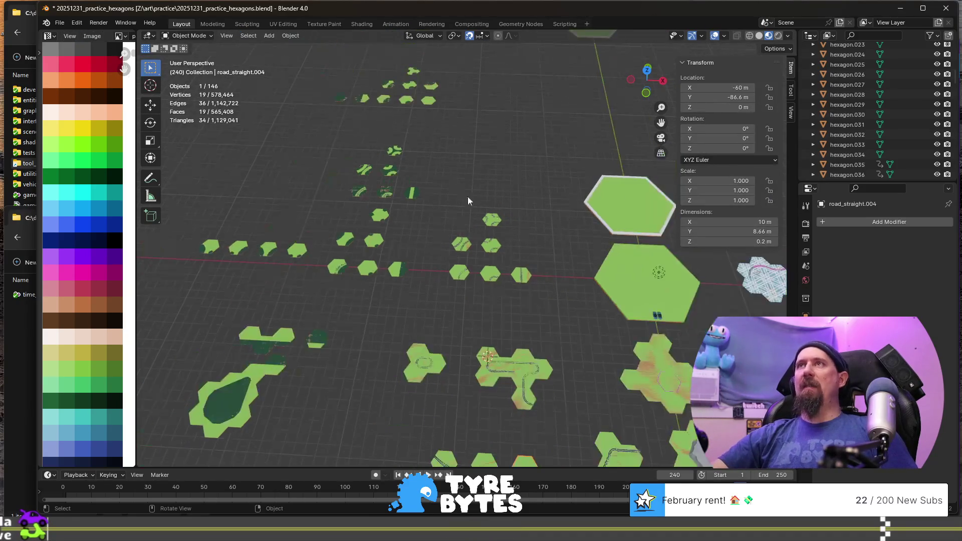
click(430, 102)
key(KP_Decimal)
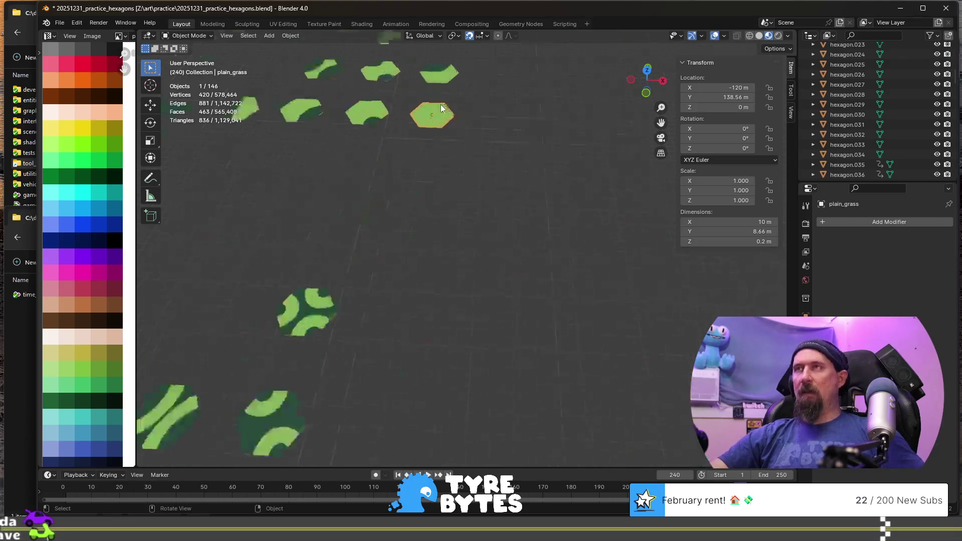
key(Tab)
mouse_move(467, 330)
middle_down()
mouse_move(462, 316)
mouse_move(392, 318)
mouse_move(376, 331)
middle_up()
scroll(461, 316, up, 5)
scroll(353, 352, up, 3)
scroll(352, 352, down, 5)
scroll(422, 348, up, 7)
scroll(423, 348, down, 8)
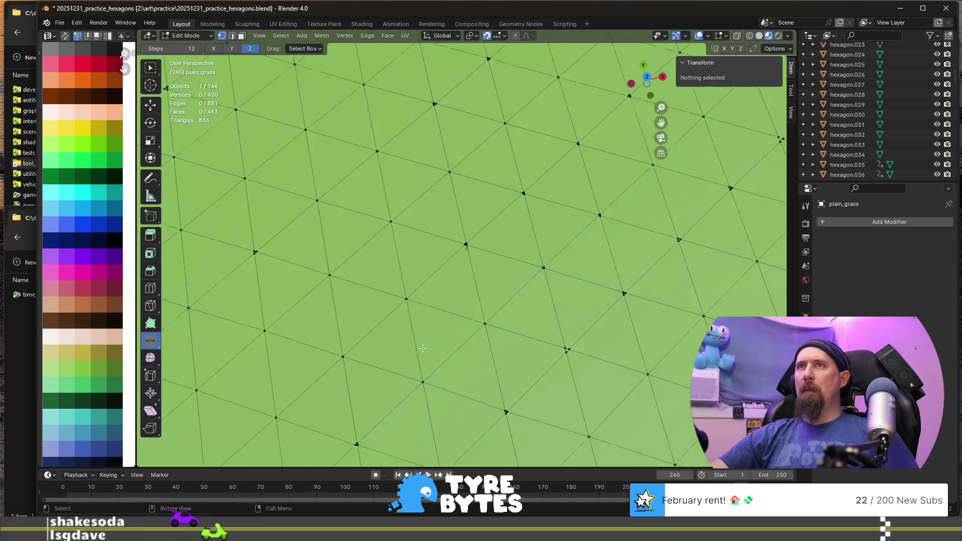
scroll(445, 374, down, 2)
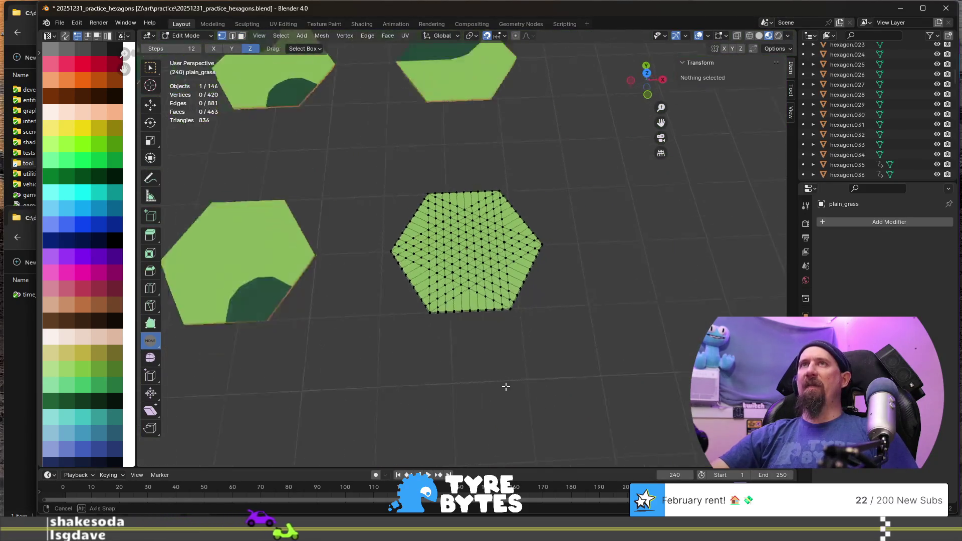
middle_drag(504, 386, 483, 365)
scroll(483, 365, down, 6)
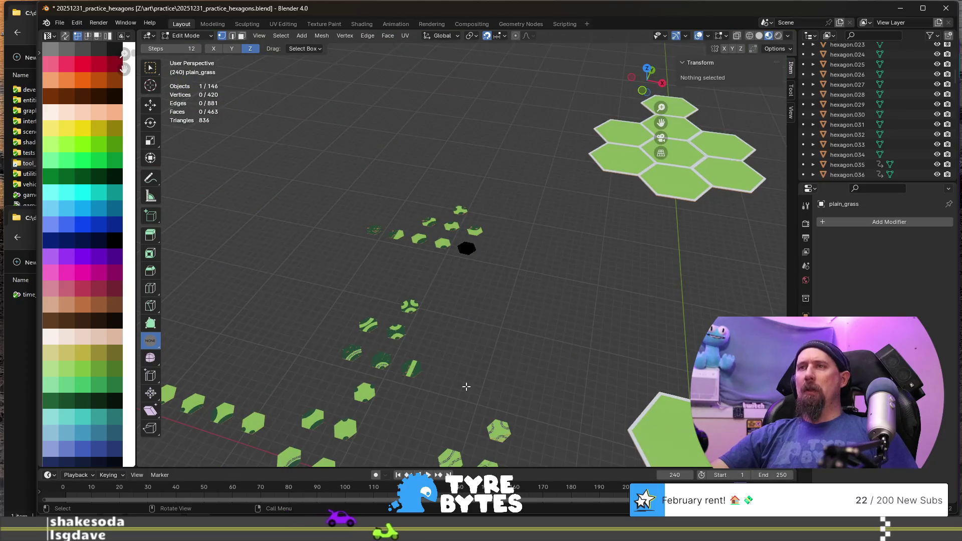
shift+middle_drag(439, 412, 490, 274)
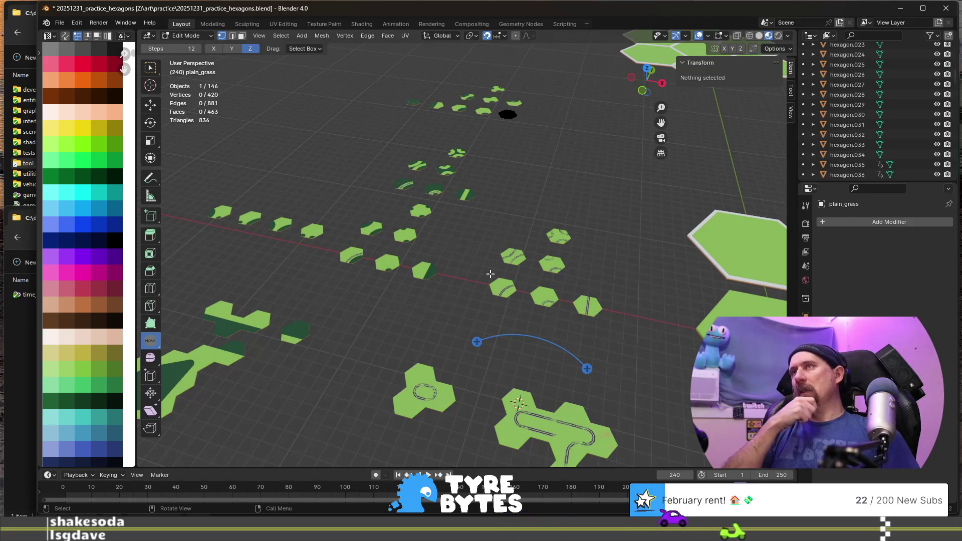
key(Tab)
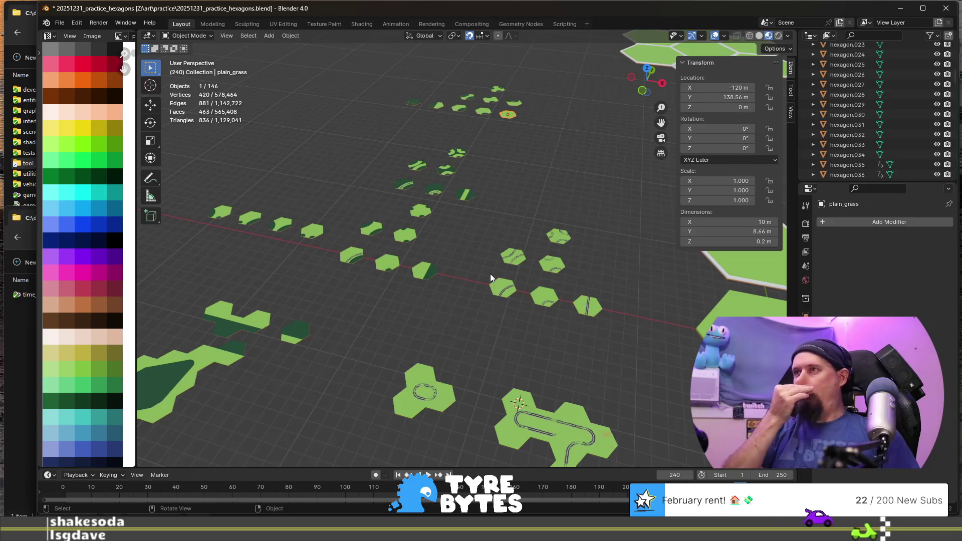
click(492, 320)
scroll(490, 320, down, 3)
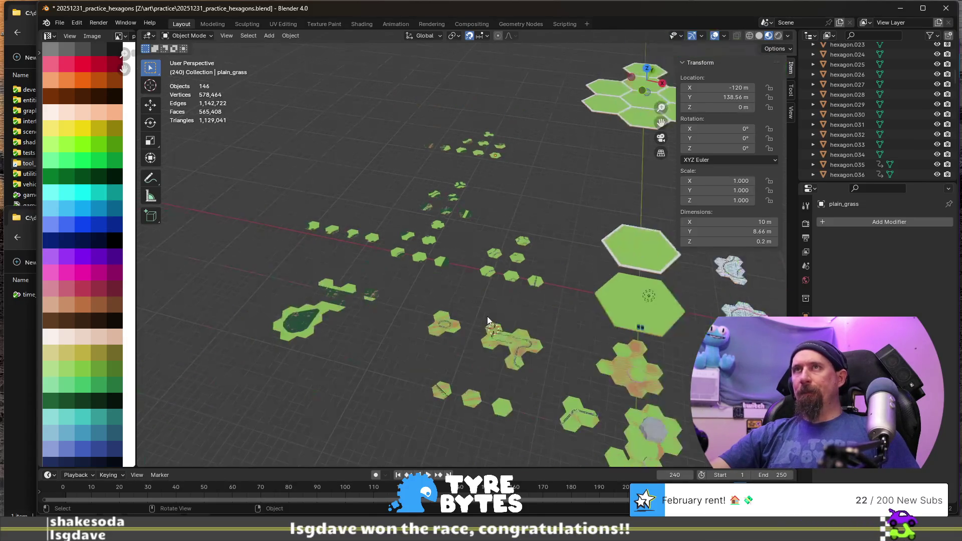
scroll(489, 320, up, 1)
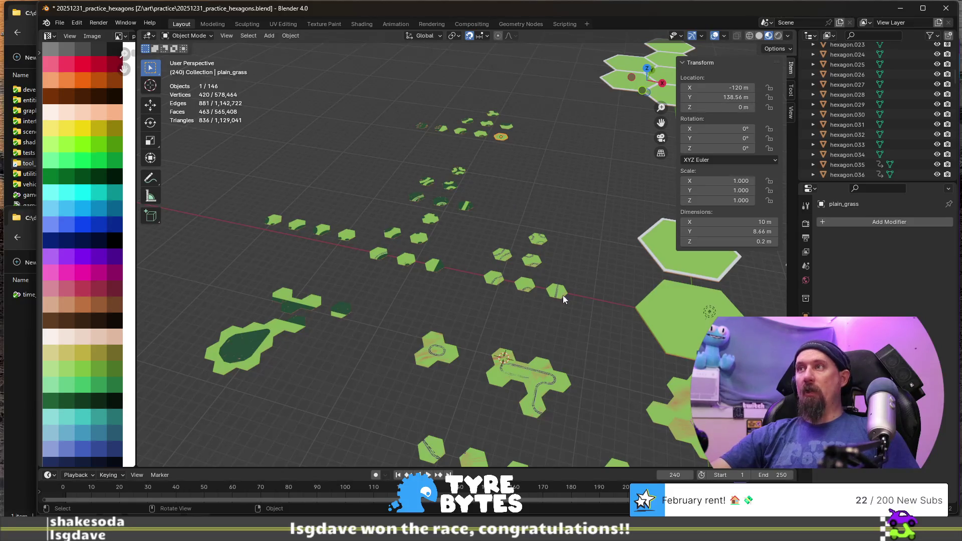
mouse_move(465, 312)
middle_down()
mouse_move(487, 281)
mouse_move(474, 302)
mouse_move(450, 293)
middle_up()
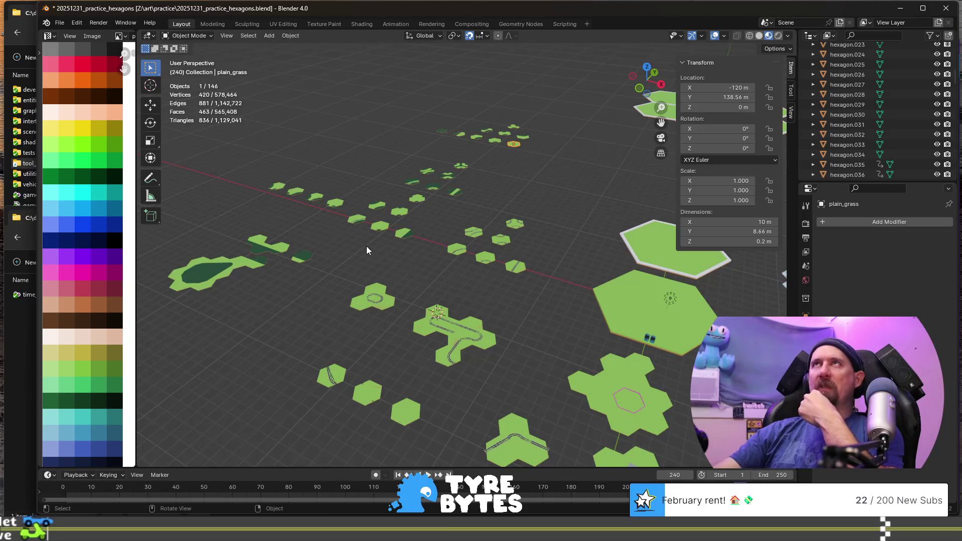
middle_drag(359, 242, 386, 268)
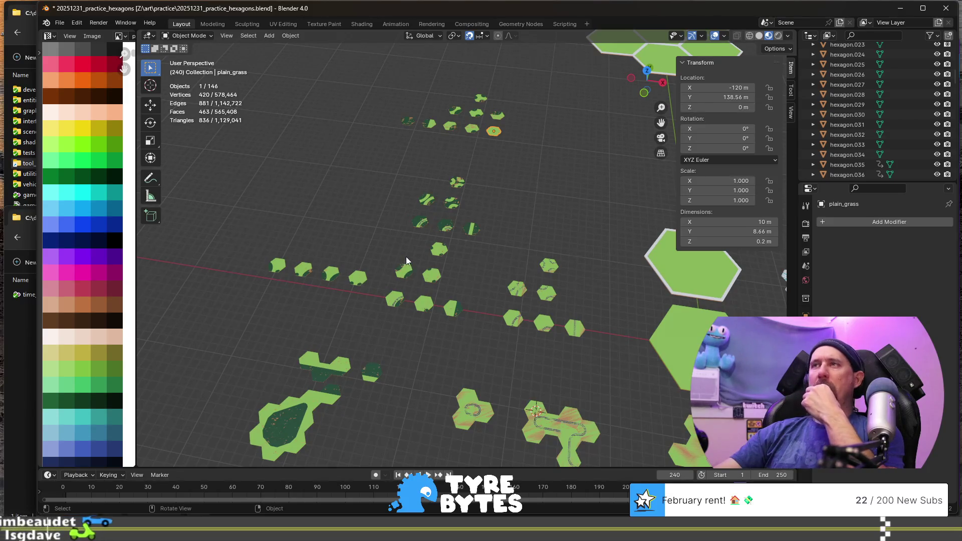
scroll(406, 257, up, 6)
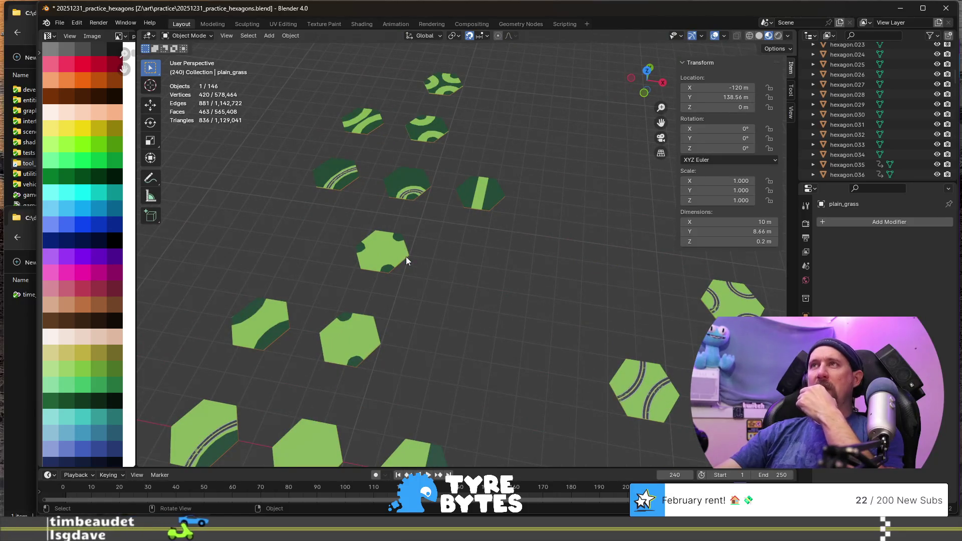
click(431, 133)
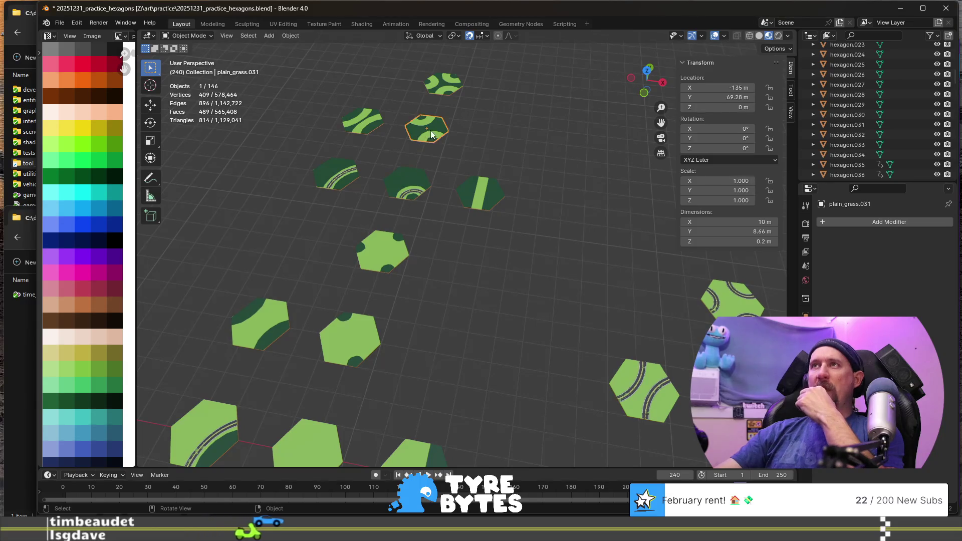
key(KP_Decimal)
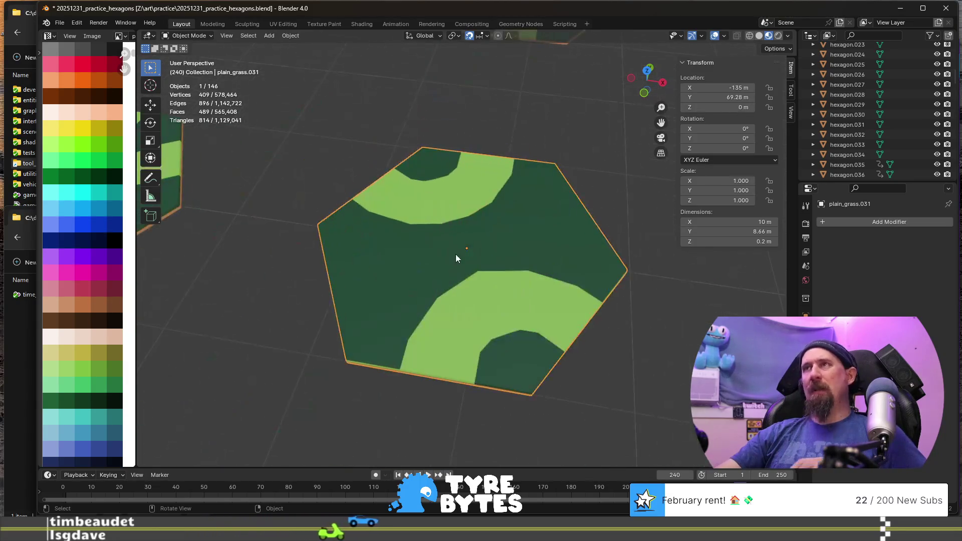
scroll(455, 338, down, 4)
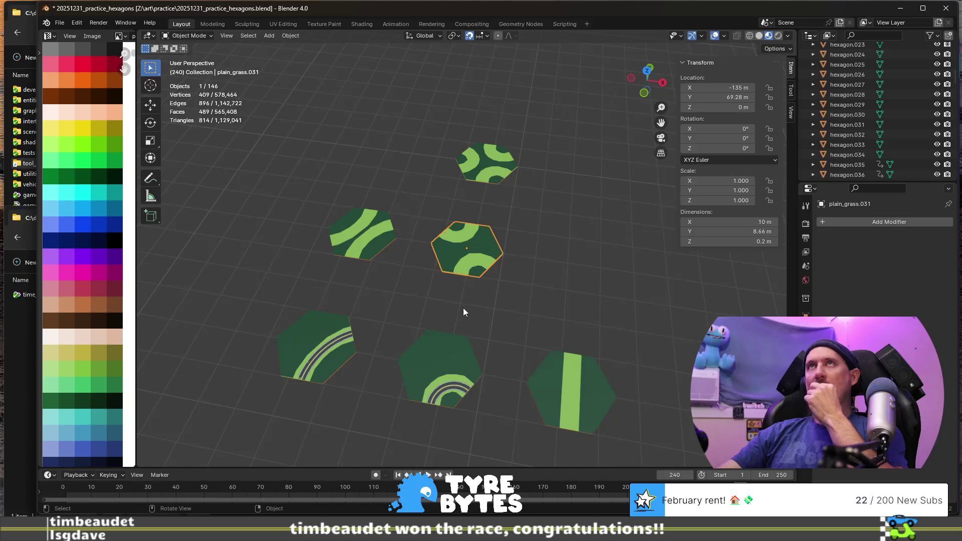
click(488, 167)
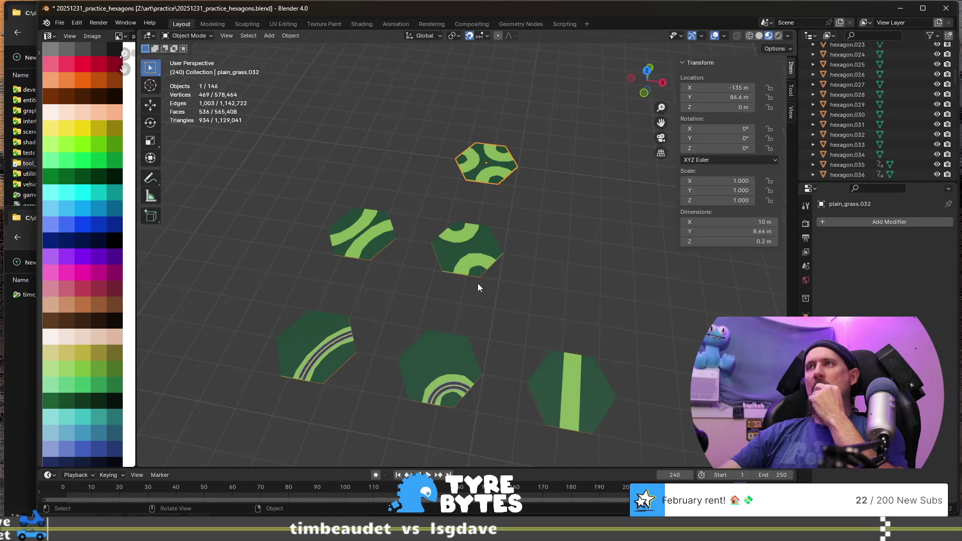
scroll(478, 287, down, 3)
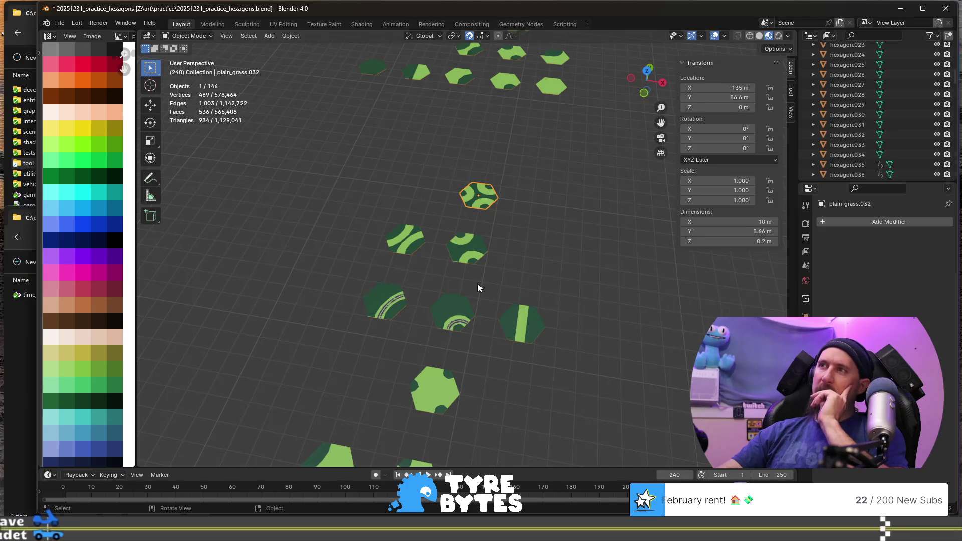
scroll(477, 284, up, 2)
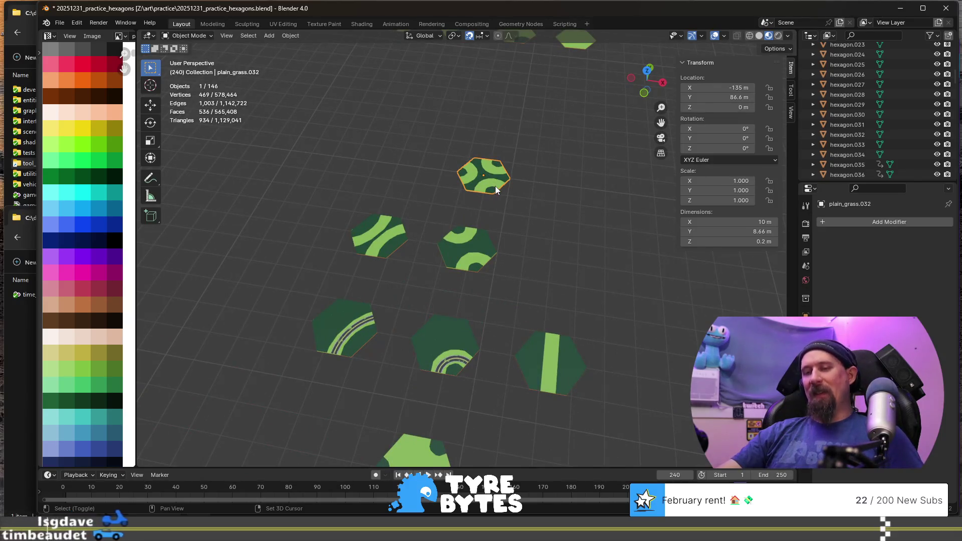
Duplicate the grass tile and shift the copy 7.5 m in X and −8.66 m in Y.
key(shift+d)
text(x7.5)
key(Return)
text(g)
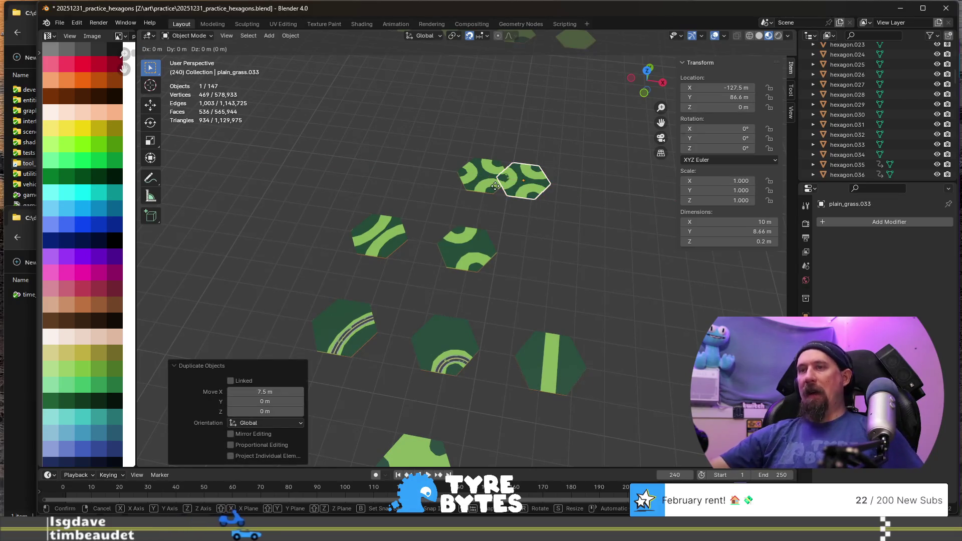
text(y-8.66)
key(Return)
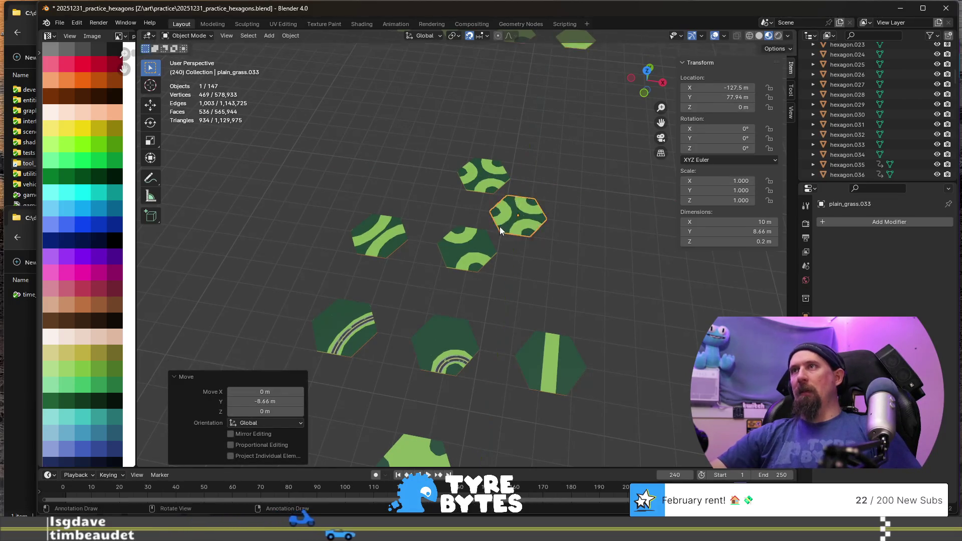
scroll(500, 227, up, 3)
mouse_move(512, 206)
shift+middle_down()
mouse_move(298, 305)
mouse_move(333, 305)
mouse_move(339, 335)
shift+middle_up()
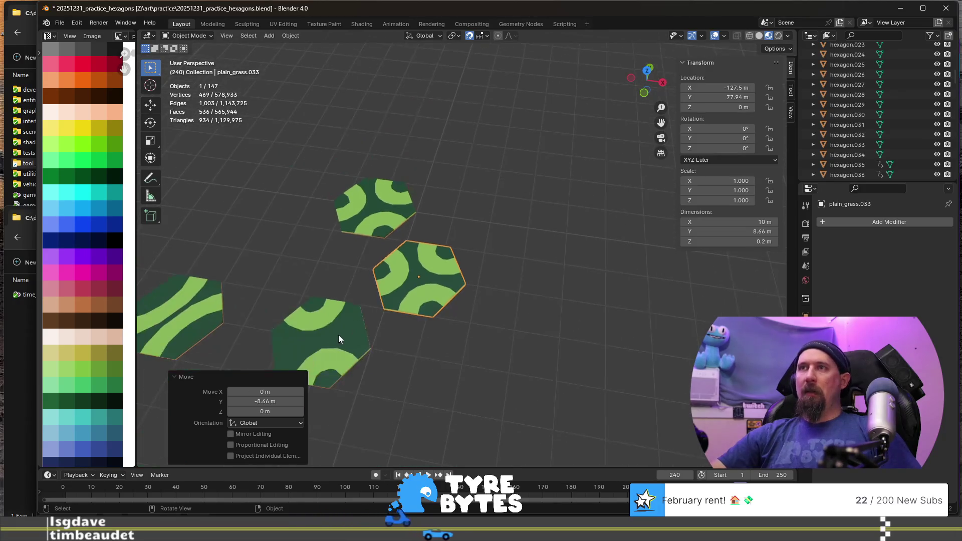
scroll(347, 321, up, 1)
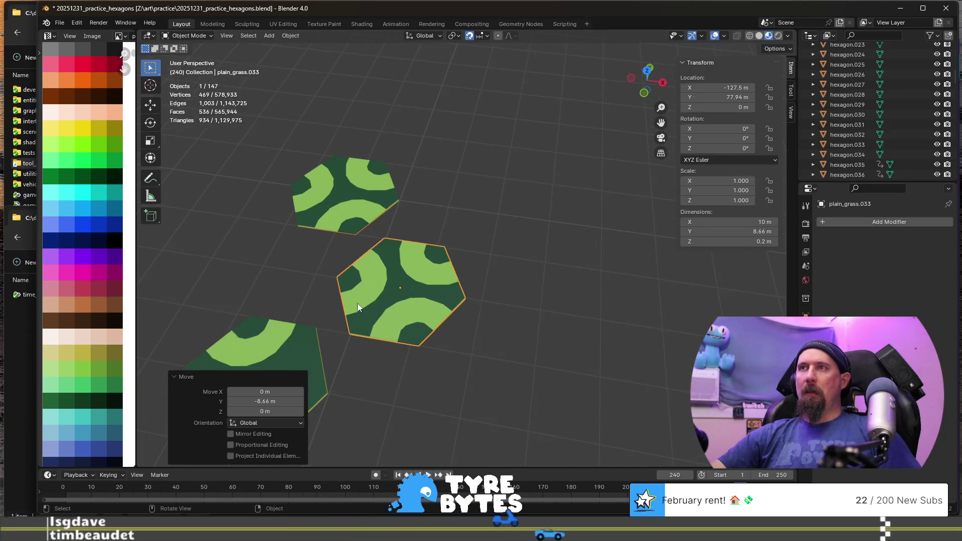
Circle-select the copy's crossing band of faces and colour them with the dark green swatch.
key(Tab)
scroll(359, 302, up, 3)
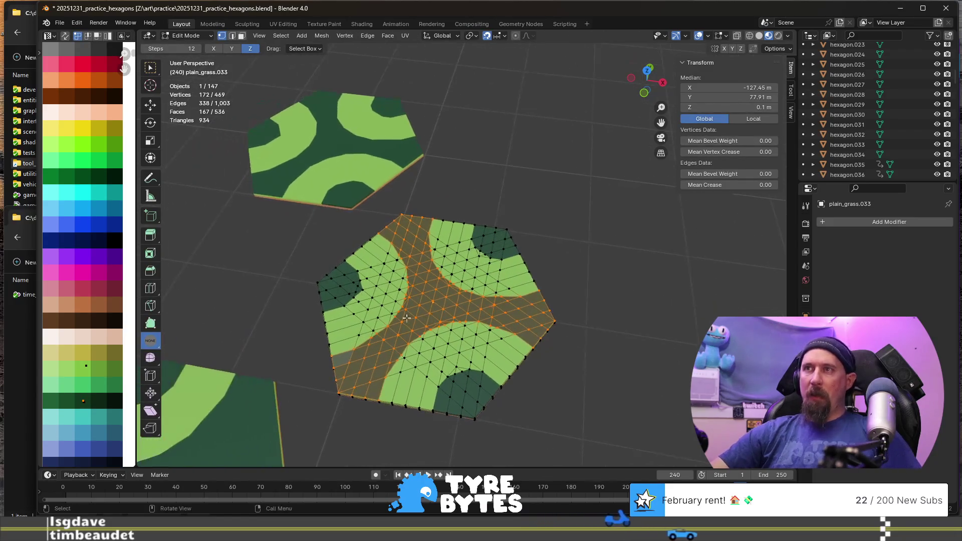
key(c)
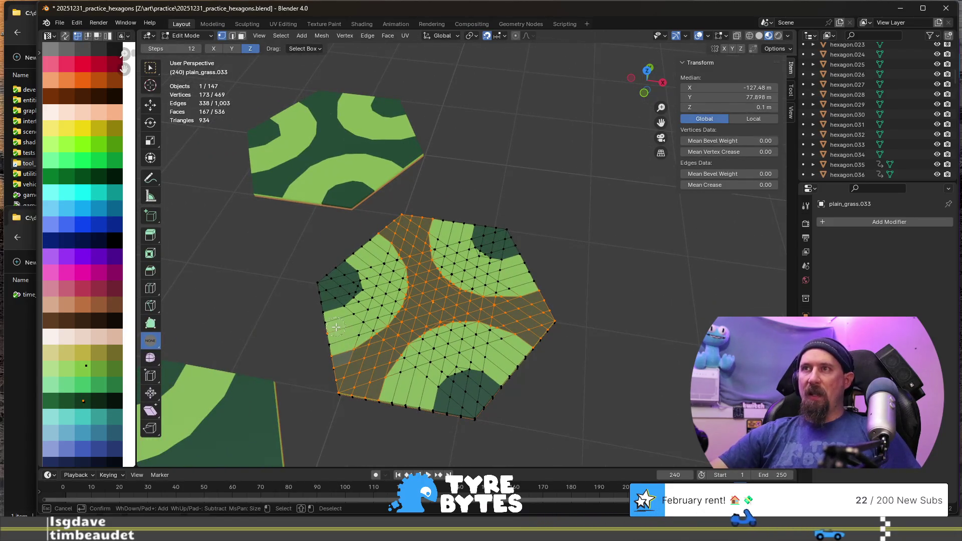
click(336, 327)
key(Escape)
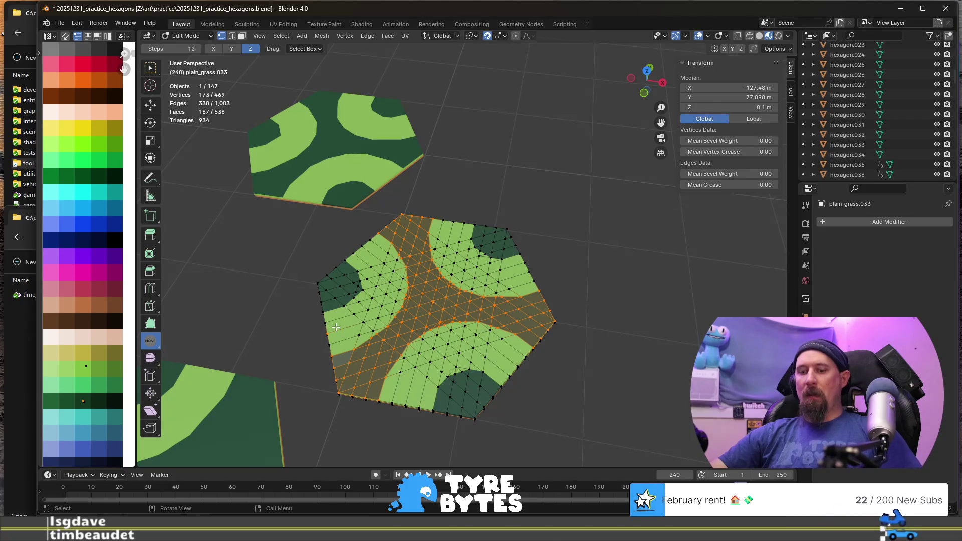
key(3)
key(c)
drag(351, 342, 345, 308)
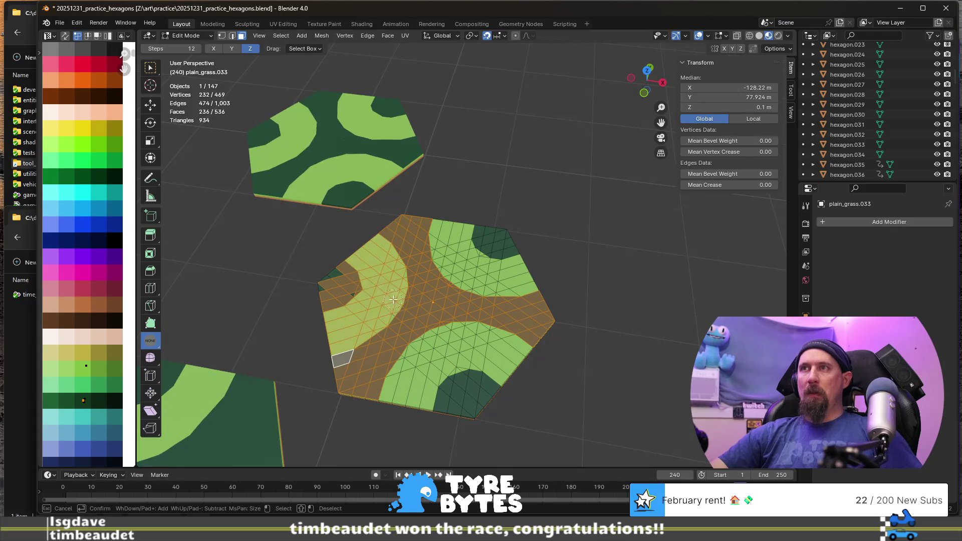
drag(390, 317, 397, 279)
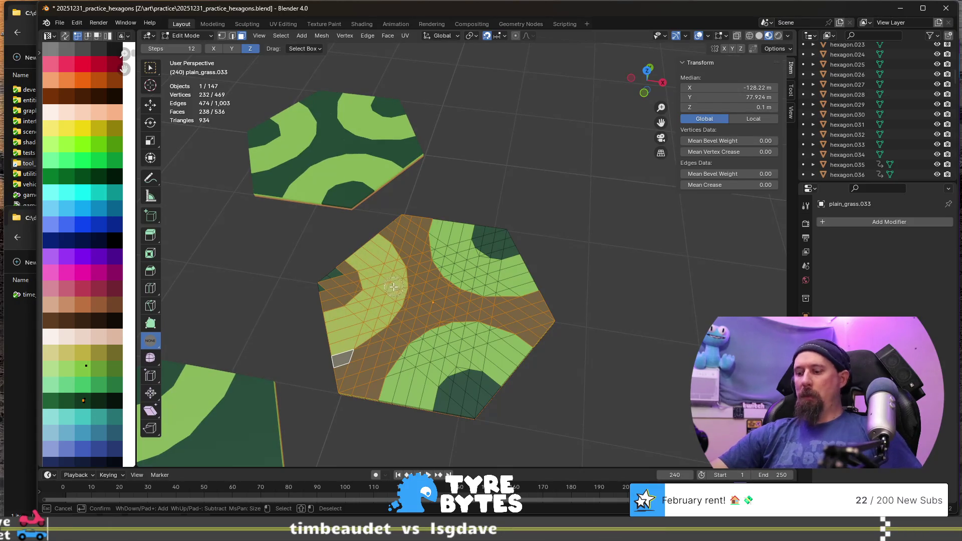
key(Escape)
click(81, 353)
key(Tab)
scroll(497, 315, down, 5)
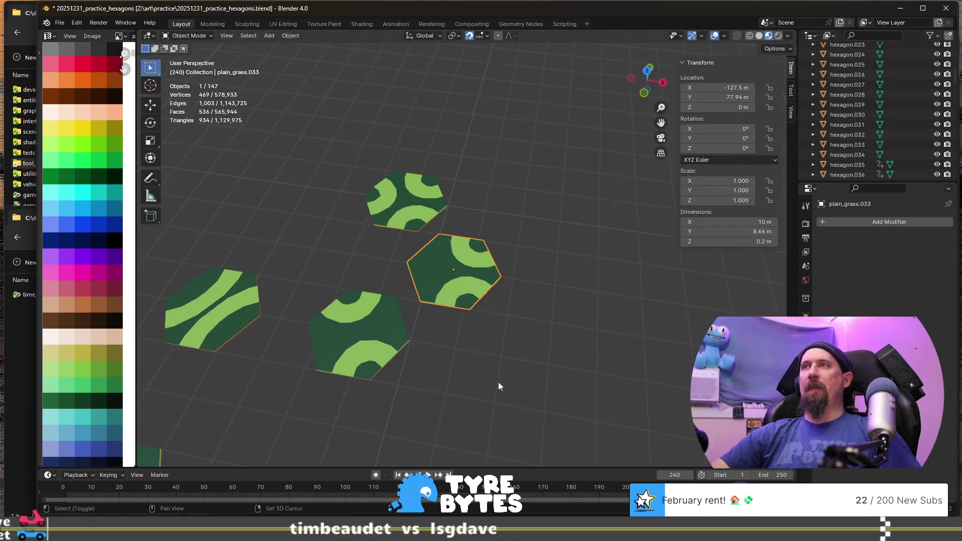
shift+middle_drag(499, 386, 529, 225)
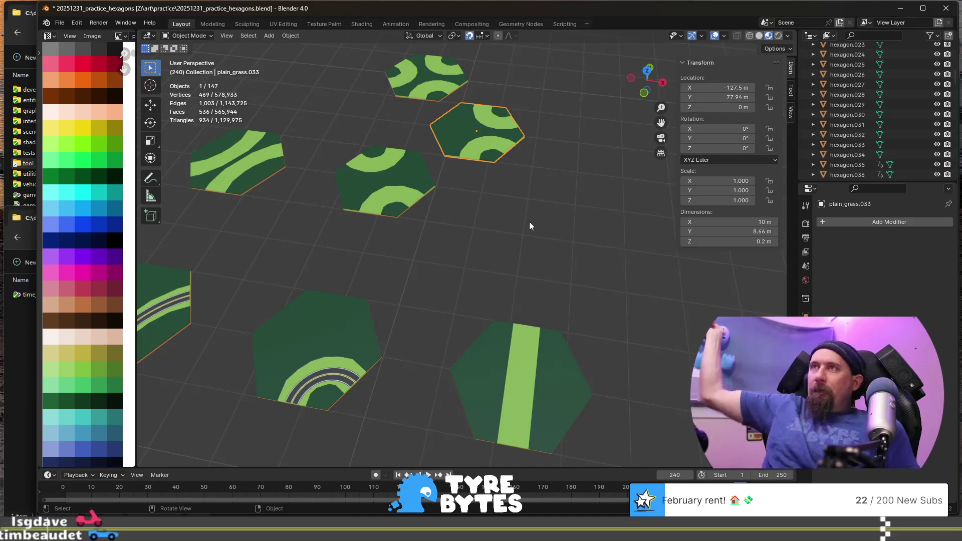
scroll(530, 221, down, 5)
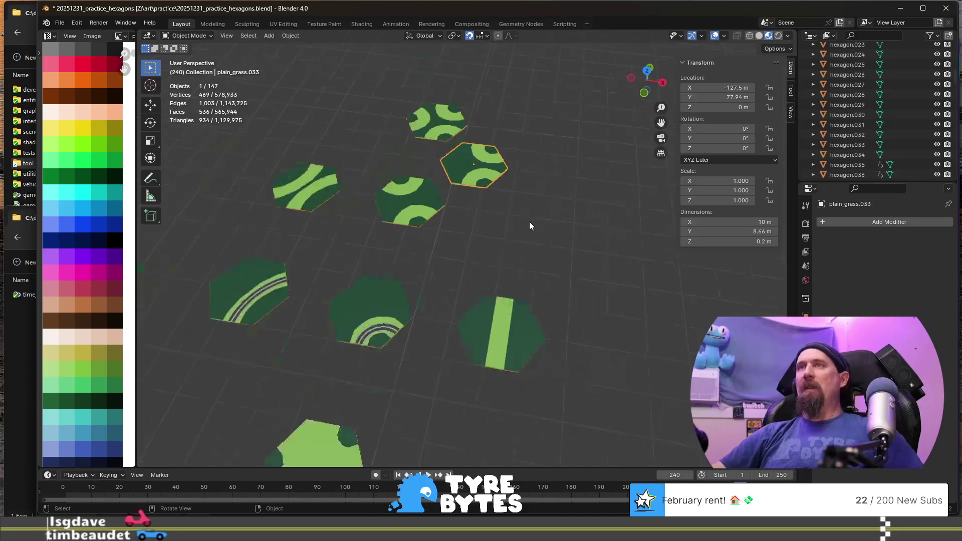
scroll(560, 265, up, 2)
scroll(575, 277, down, 3)
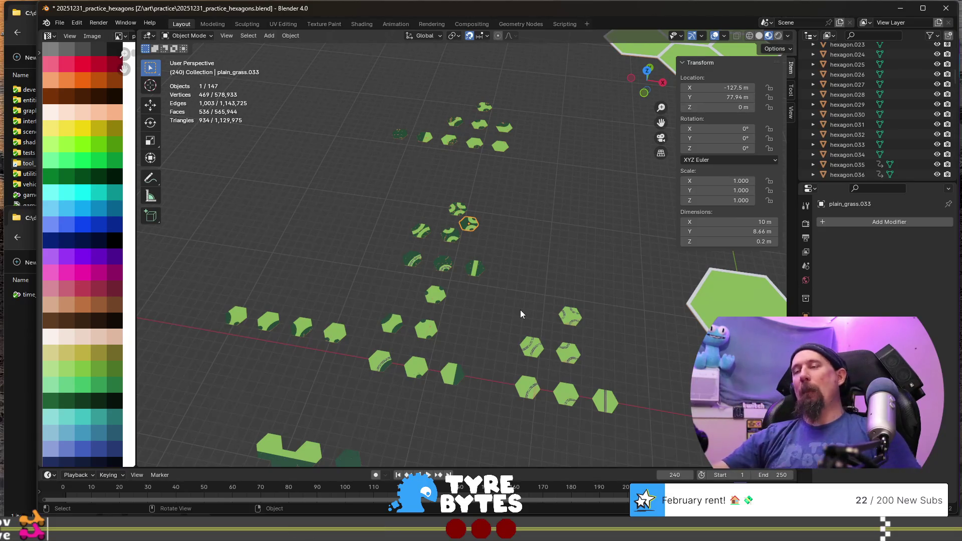
key(KP_Decimal)
scroll(404, 296, up, 2)
shift+middle_drag(404, 296, 499, 349)
mouse_move(510, 419)
middle_down()
mouse_move(552, 423)
mouse_move(546, 438)
mouse_move(548, 377)
middle_up()
click(548, 384)
Duplicate plain_grass.027 and move the copy 7.5 m, then −15 m in X, and 8.66 m in Y.
key(shift+d)
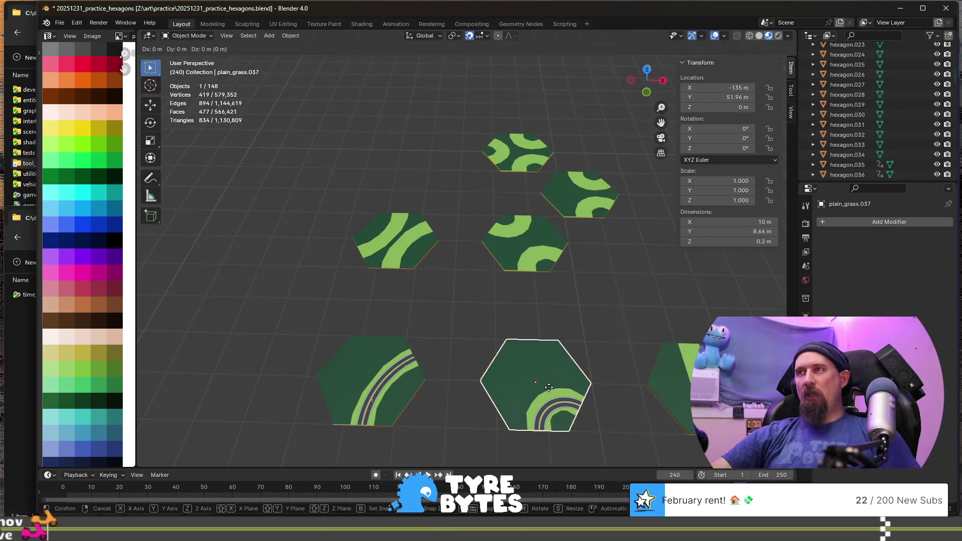
text(x)
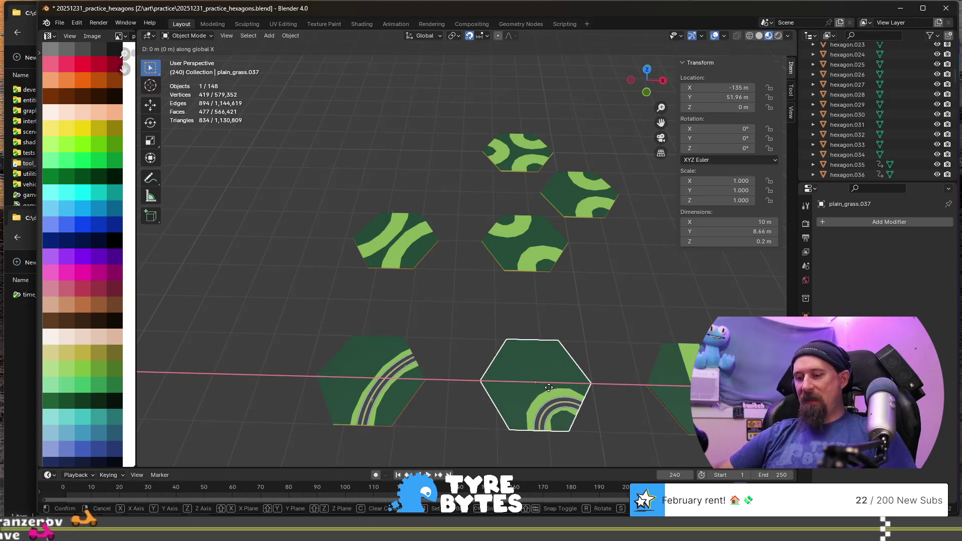
text(7.5)
key(Return)
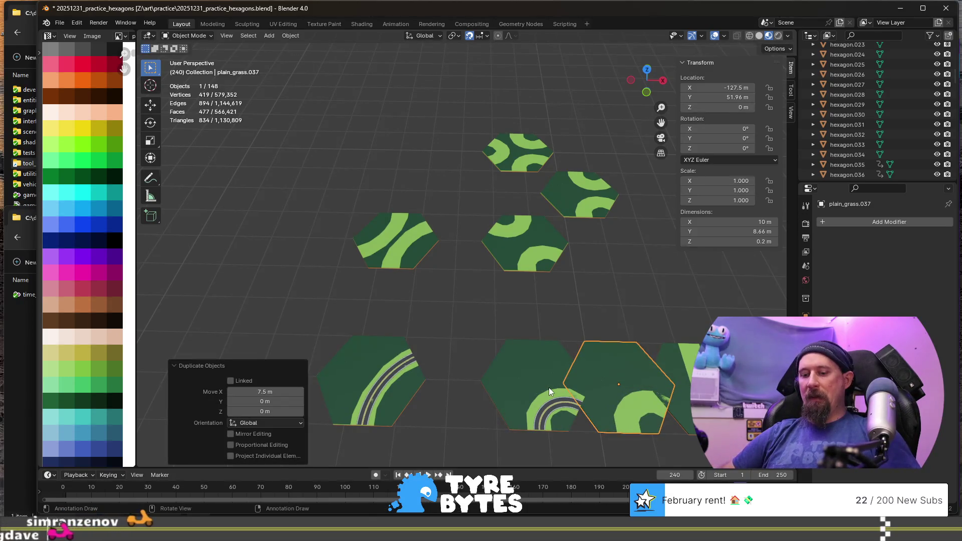
text(gx)
text(-15)
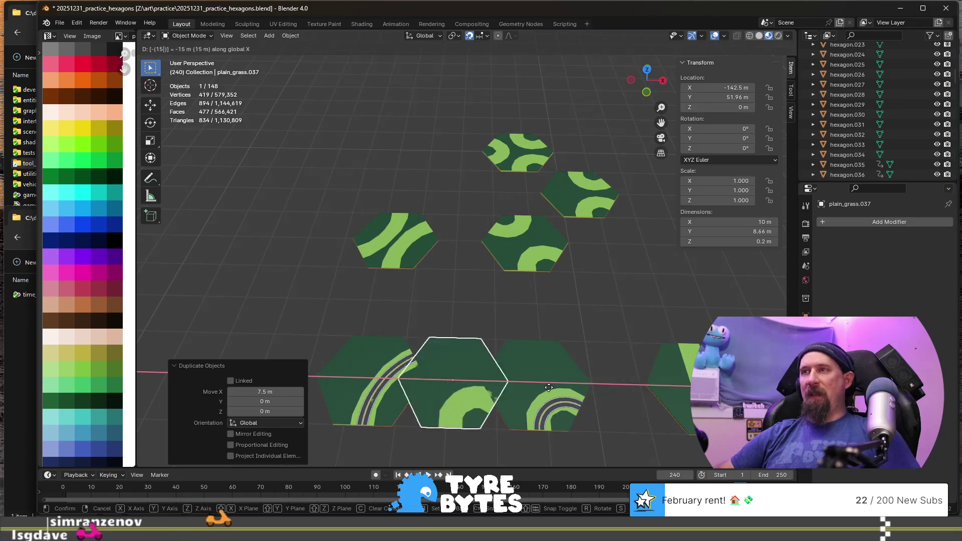
key(Return)
text(gy8.66)
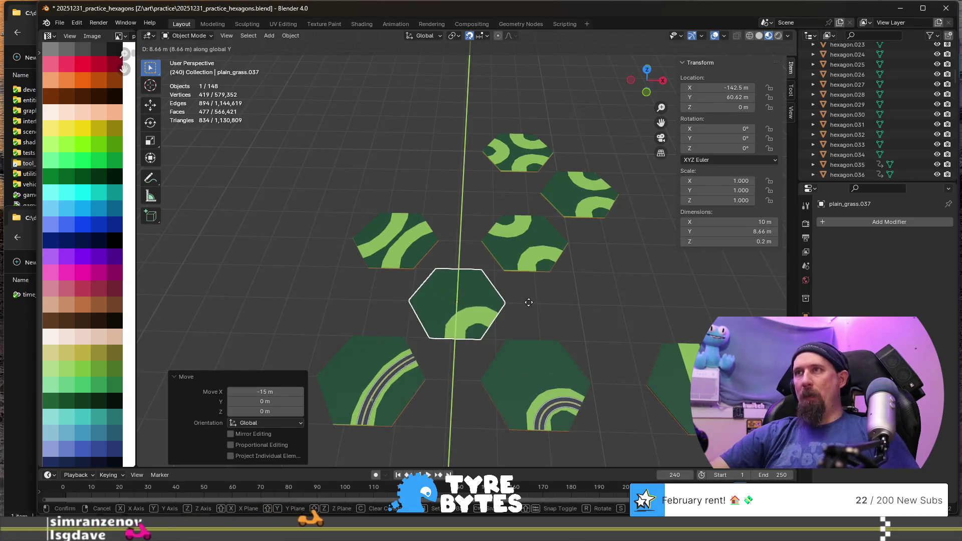
key(Return)
scroll(523, 302, up, 2)
scroll(489, 378, up, 2)
Select four faces along the new tile's lower edge and move their UVs onto the light green swatch.
key(Tab)
scroll(431, 293, up, 4)
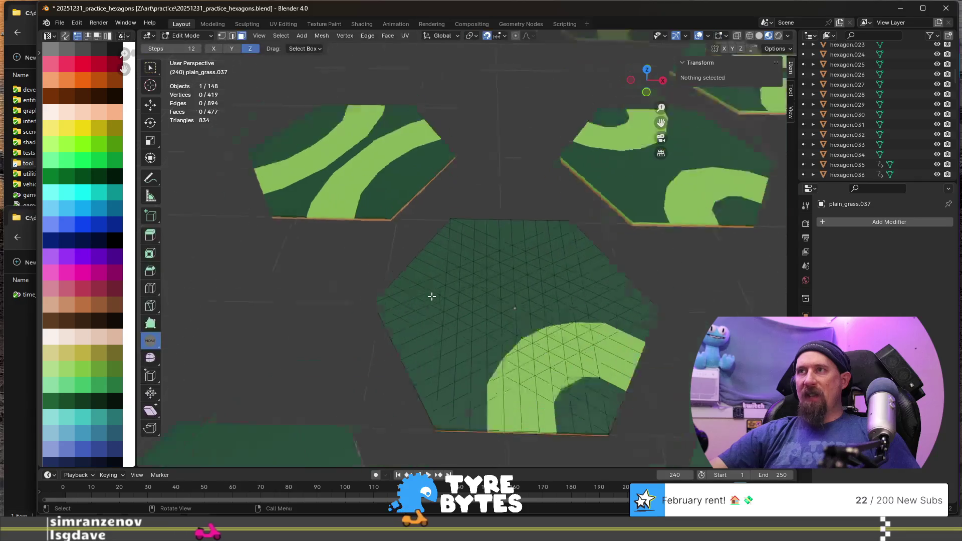
mouse_move(405, 369)
middle_down()
mouse_move(488, 367)
mouse_move(511, 387)
mouse_move(551, 363)
mouse_move(536, 356)
middle_up()
click(488, 378)
click(511, 338)
shift+click(529, 340)
shift+click(551, 346)
shift+click(567, 353)
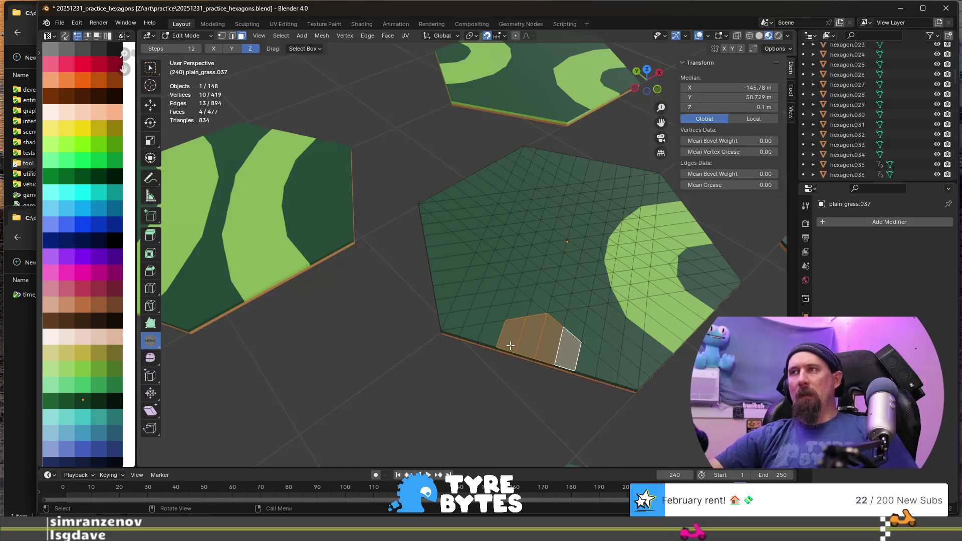
scroll(510, 346, down, 10)
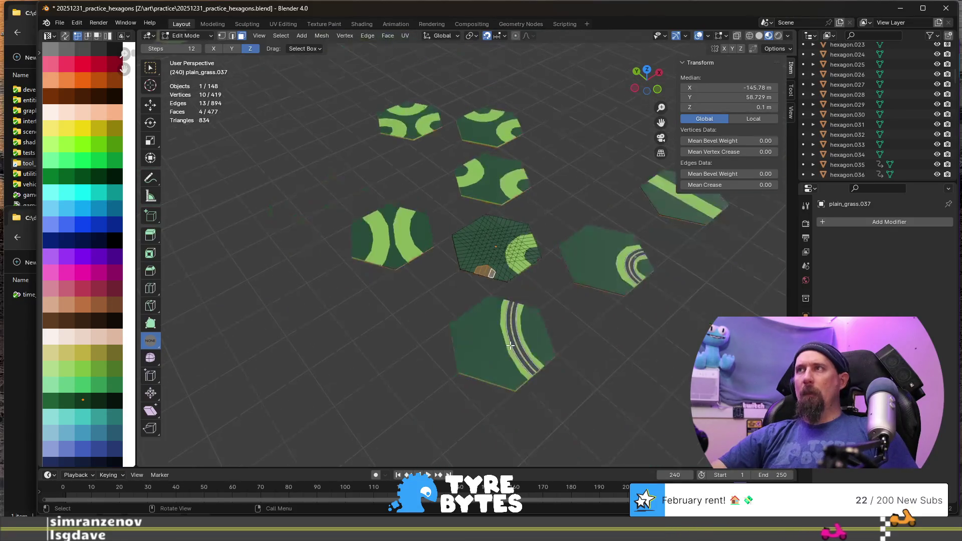
scroll(427, 322, up, 8)
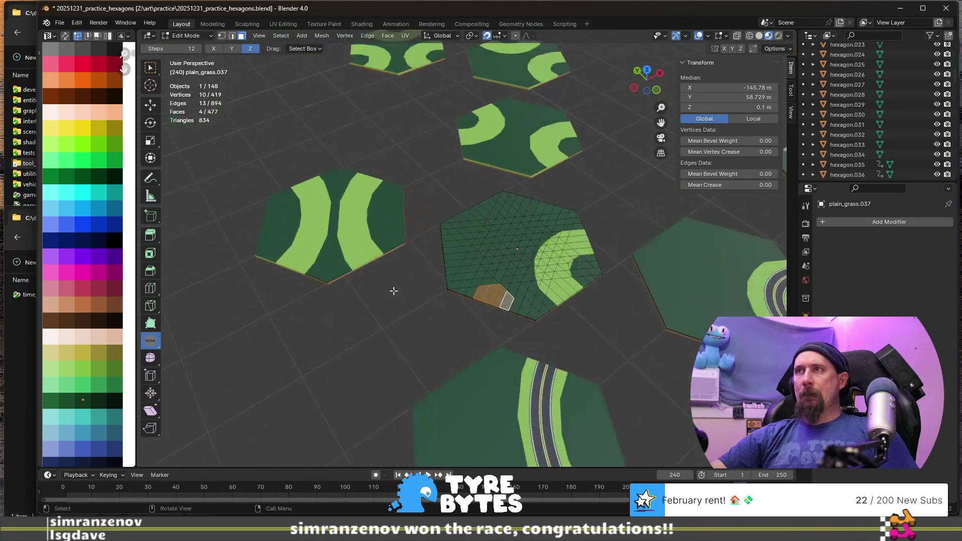
drag(93, 404, 92, 405)
key(g)
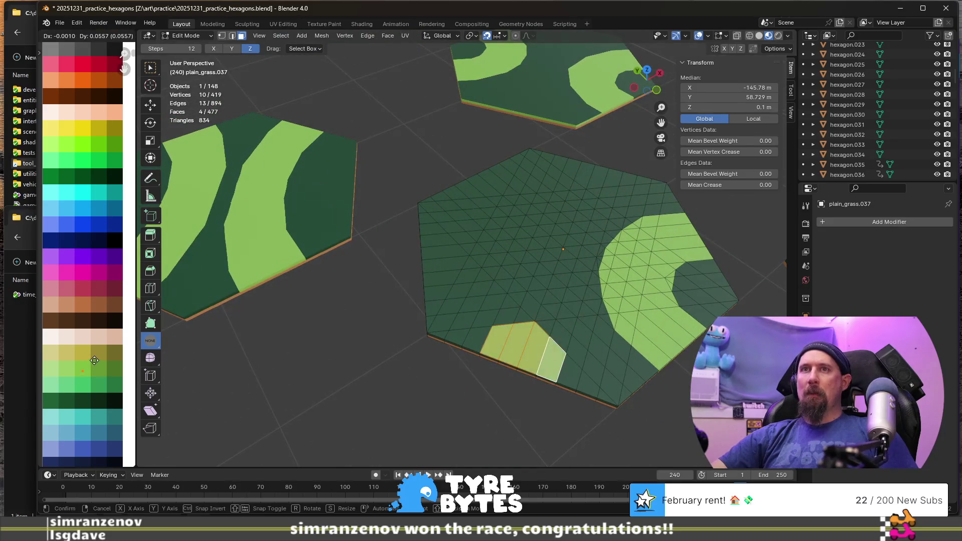
click(94, 360)
Give four faces along the tile's top edge a light green patch as well.
mouse_move(545, 192)
middle_down()
mouse_move(487, 217)
mouse_move(472, 206)
middle_up()
click(472, 206)
shift+click(494, 206)
shift+click(507, 204)
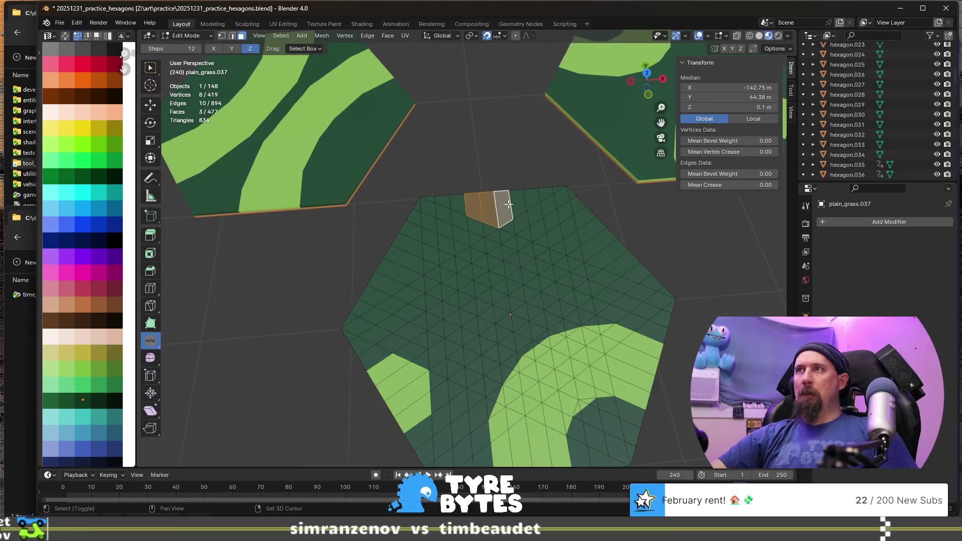
shift+click(515, 203)
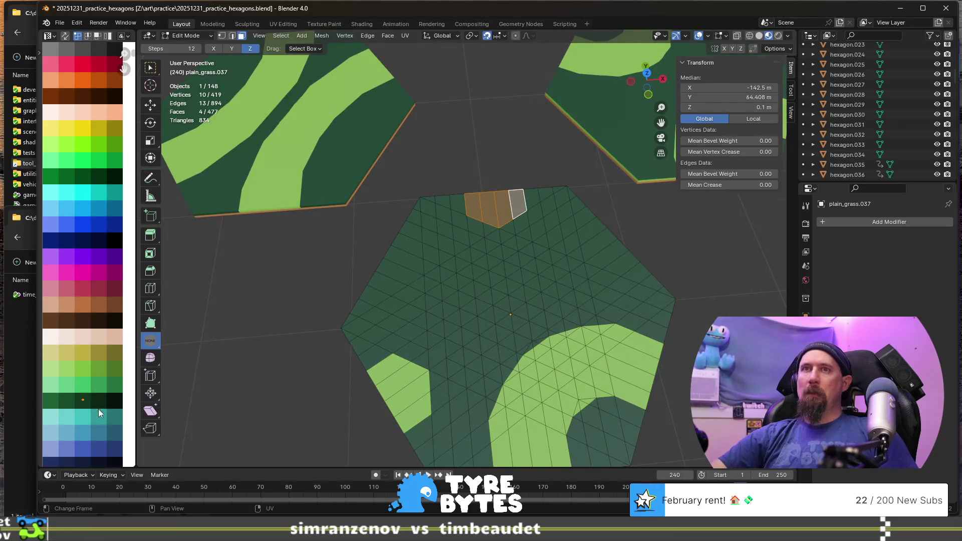
key(g)
click(90, 380)
key(Tab)
mouse_move(362, 375)
middle_down()
mouse_move(359, 392)
mouse_move(405, 397)
middle_up()
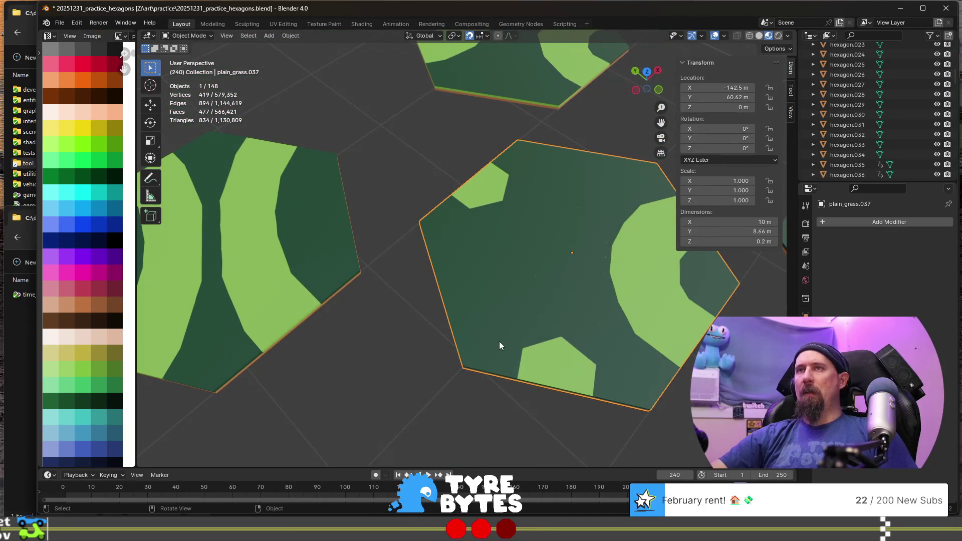
Briefly inspect the striped hexagon's mesh in Edit Mode.
key(Tab)
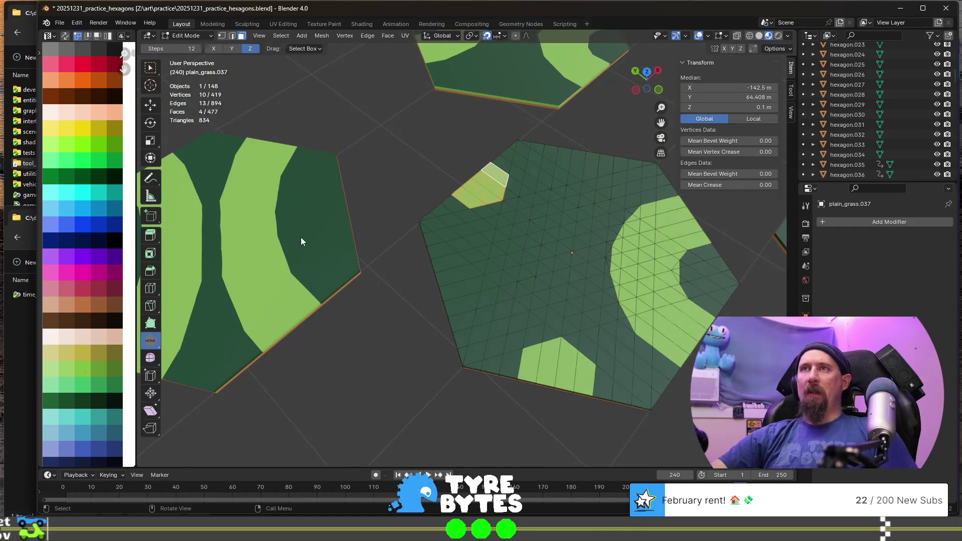
key(Tab)
click(299, 252)
key(Tab)
middle_drag(298, 252, 402, 377)
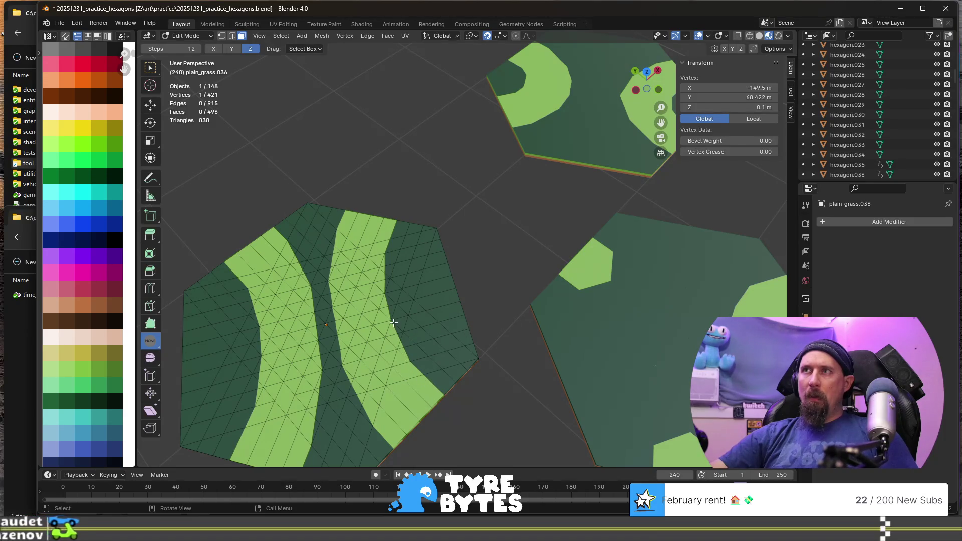
key(Tab)
Select the patched centre hexagon plain_grass.037 and enter its Edit Mode.
mouse_move(486, 315)
middle_down()
mouse_move(477, 371)
mouse_move(489, 377)
mouse_move(498, 369)
mouse_move(498, 404)
mouse_move(601, 393)
mouse_move(391, 327)
mouse_move(415, 350)
mouse_move(363, 371)
middle_up()
click(482, 374)
key(Tab)
scroll(355, 350, down, 5)
scroll(465, 356, up, 5)
mouse_move(541, 356)
middle_down()
mouse_move(503, 357)
mouse_move(478, 383)
middle_up()
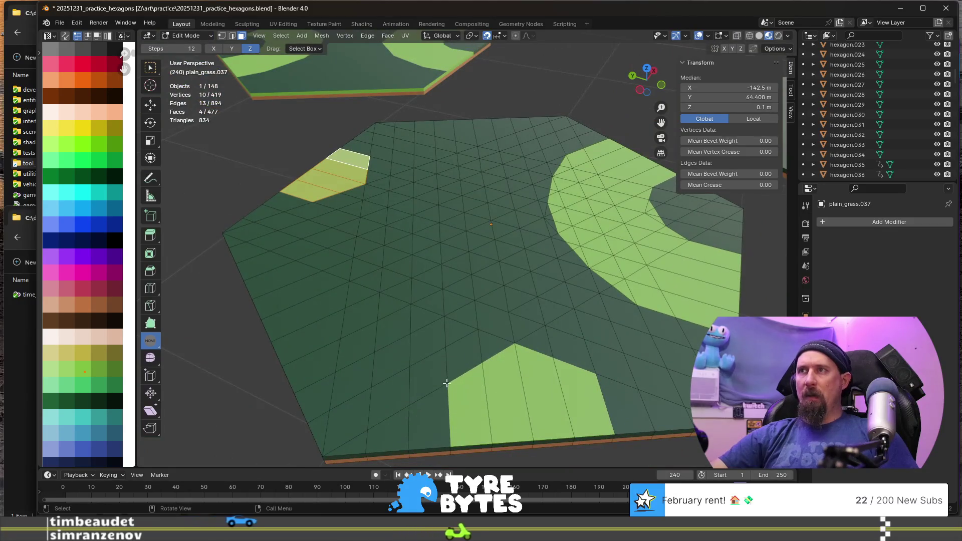
Knife-cut new edges from the bottom patch's corner up through two points on the tile.
key(k)
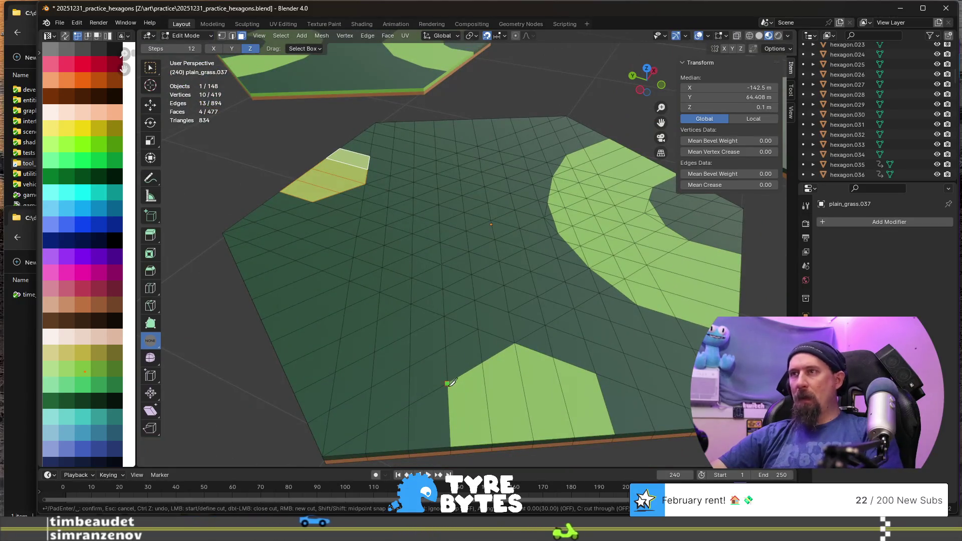
click(448, 384)
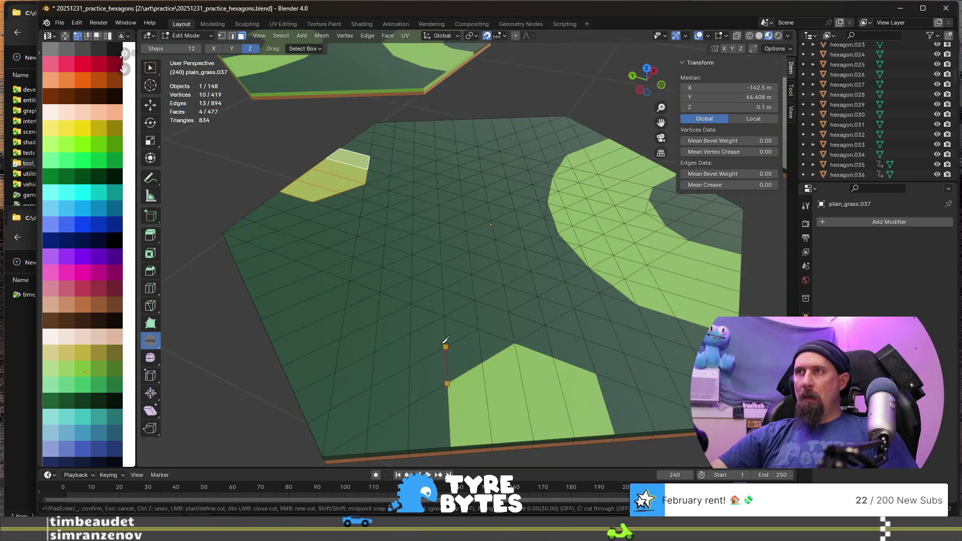
click(411, 304)
click(382, 267)
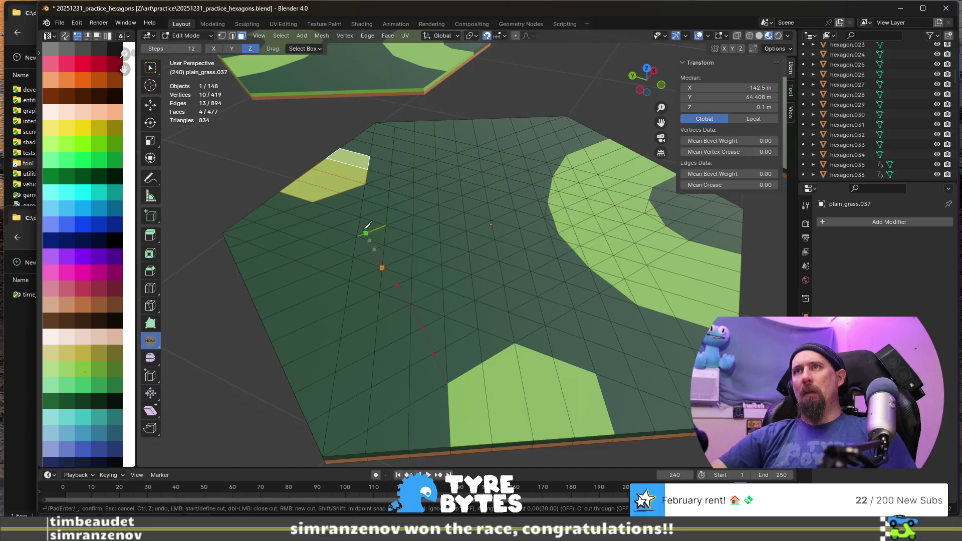
key(Return)
Select two faces on the centre hexagon from a top-down view.
mouse_move(346, 295)
middle_down()
mouse_move(346, 307)
mouse_move(469, 373)
middle_up()
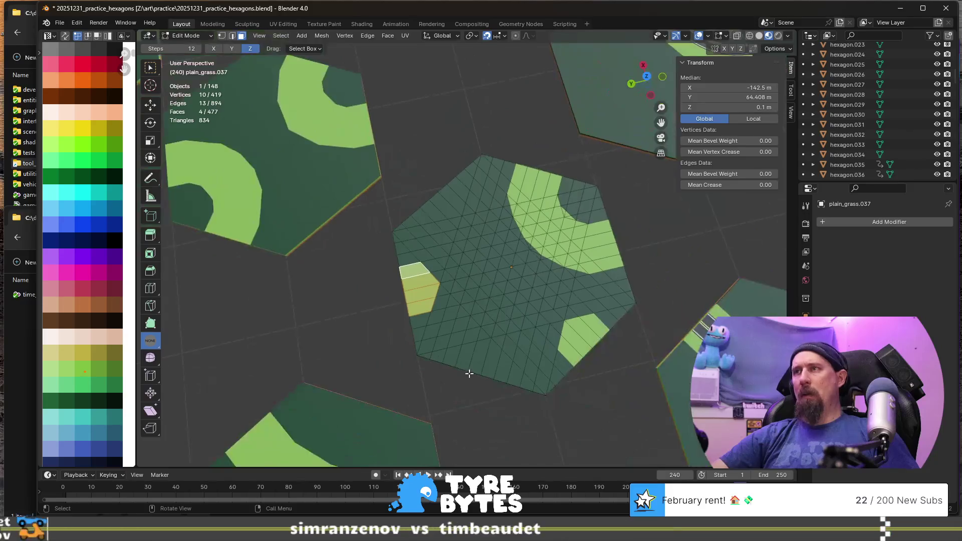
scroll(436, 346, up, 2)
click(379, 297)
shift+click(562, 350)
scroll(504, 386, down, 4)
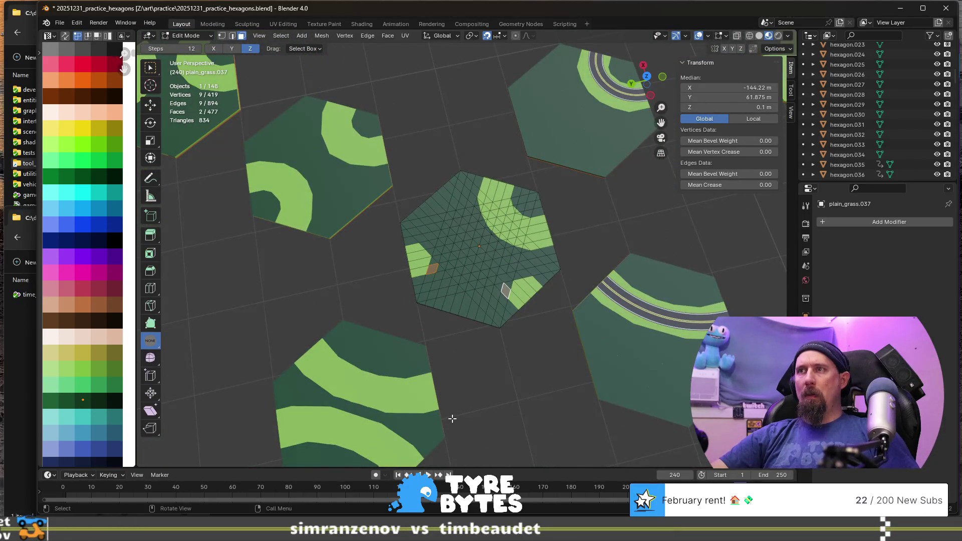
scroll(456, 375, up, 3)
Briefly check the lower hexagon's mesh, then return to editing the centre hexagon.
key(Tab)
click(465, 323)
key(Tab)
scroll(518, 280, up, 2)
key(Tab)
click(590, 209)
key(Tab)
Recolour a single face of the centre hexagon light green from the palette.
click(637, 195)
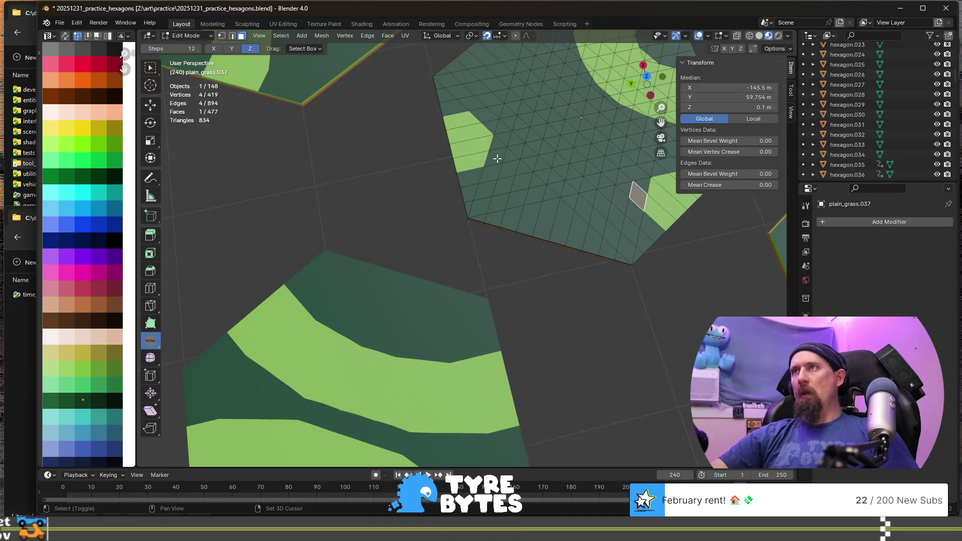
click(84, 391)
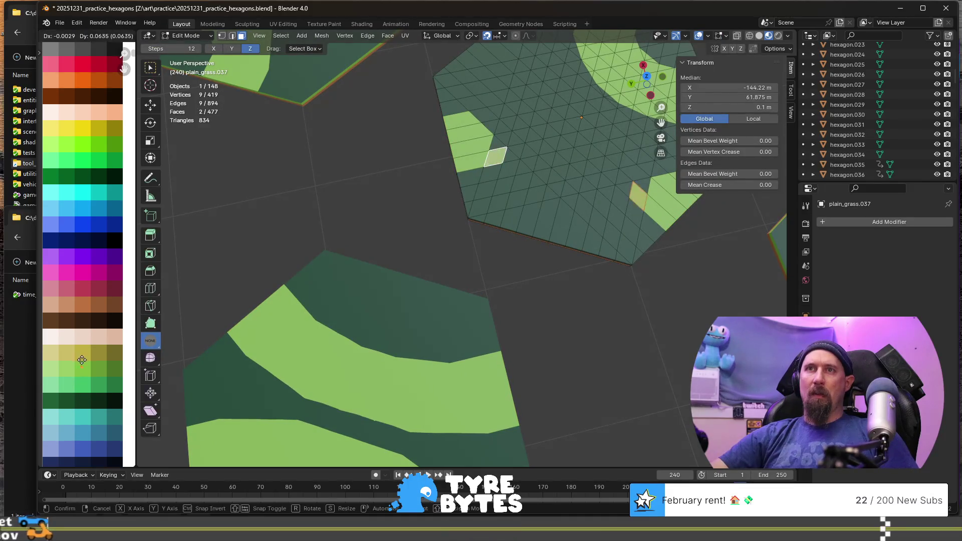
key(Tab)
scroll(518, 268, up, 3)
key(Tab)
scroll(461, 277, down, 2)
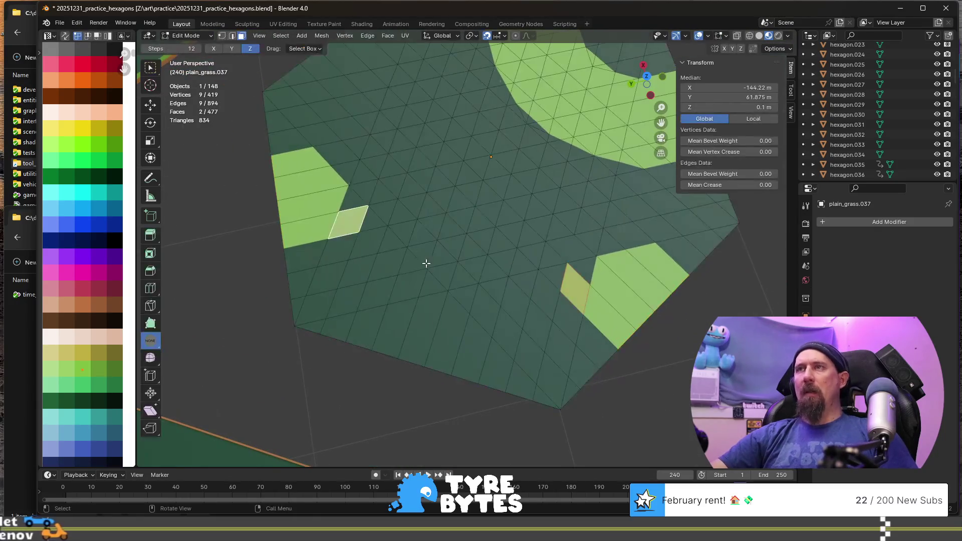
Knife a curved cut from the left light-green patch to the lower-right patch through four points.
click(363, 231)
key(k)
click(361, 231)
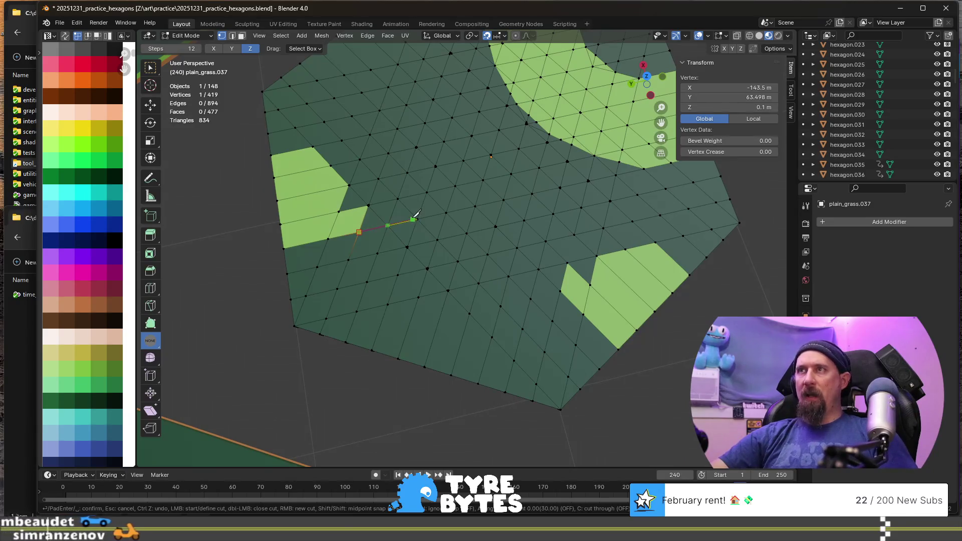
click(440, 236)
click(489, 254)
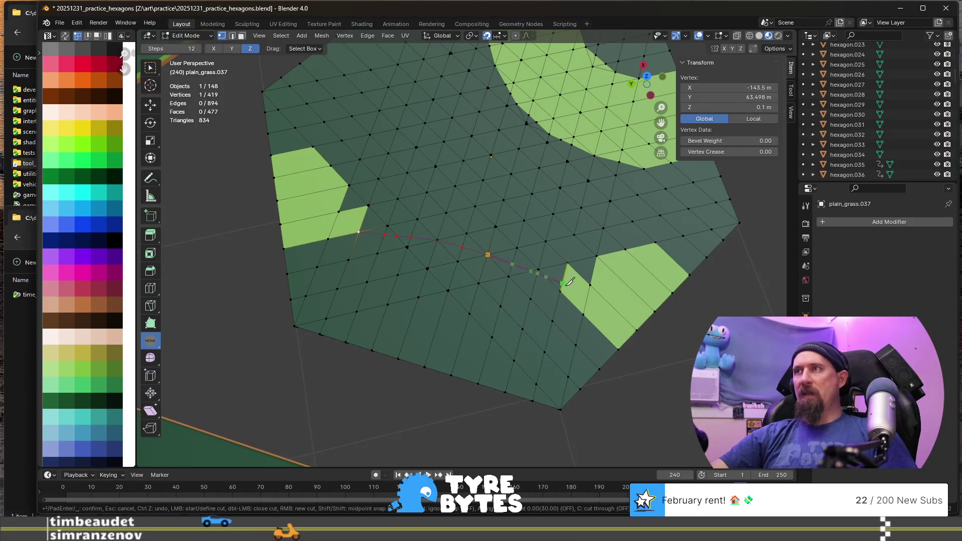
click(564, 289)
key(Return)
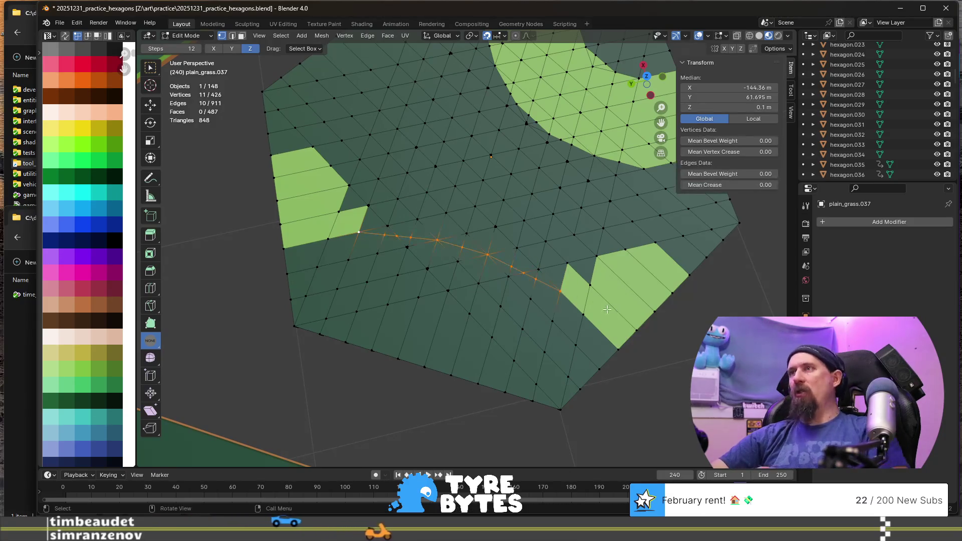
scroll(475, 372, down, 3)
shift+scroll(476, 373, down, 5)
Inspect the striped tile's mesh for reference, then reopen the cut grass hexagon for editing.
key(Tab)
click(376, 375)
key(Tab)
scroll(377, 375, up, 3)
mouse_move(377, 374)
shift+middle_down()
mouse_move(517, 281)
mouse_move(587, 334)
shift+middle_up()
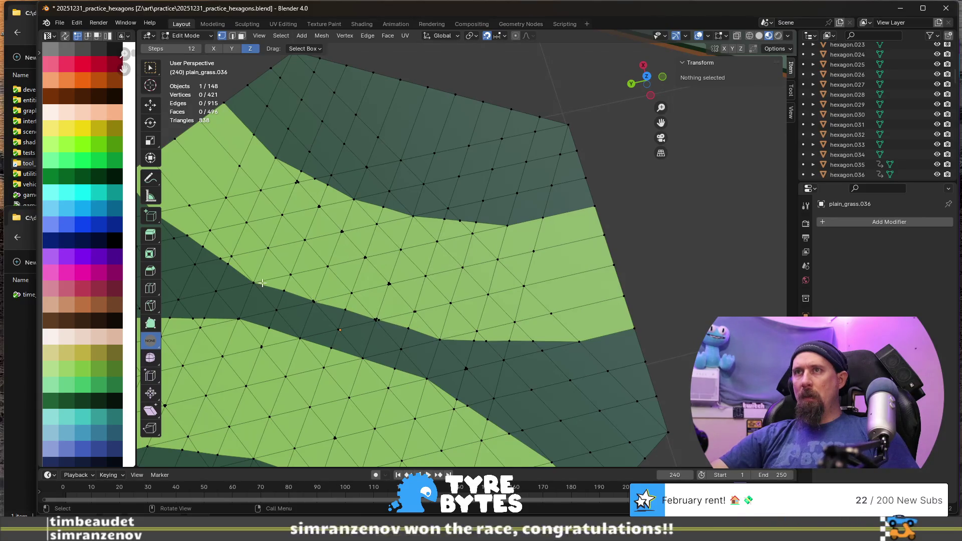
shift+middle_drag(261, 283, 325, 307)
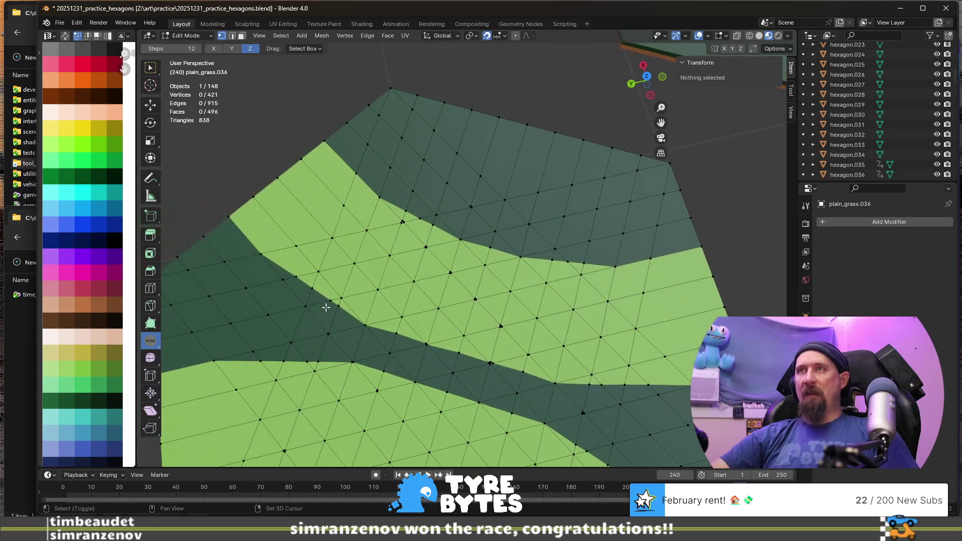
scroll(429, 266, down, 5)
scroll(378, 350, up, 8)
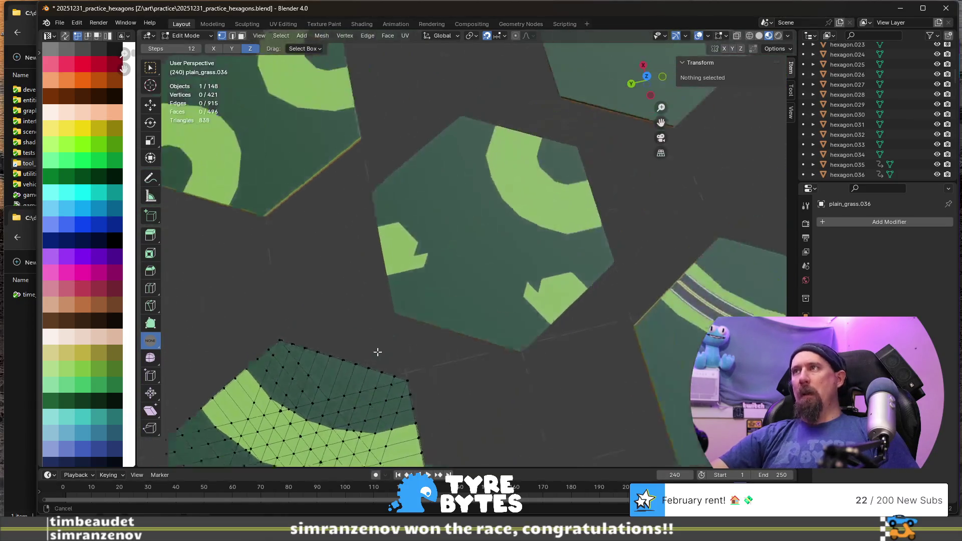
key(Tab)
click(264, 195)
key(Tab)
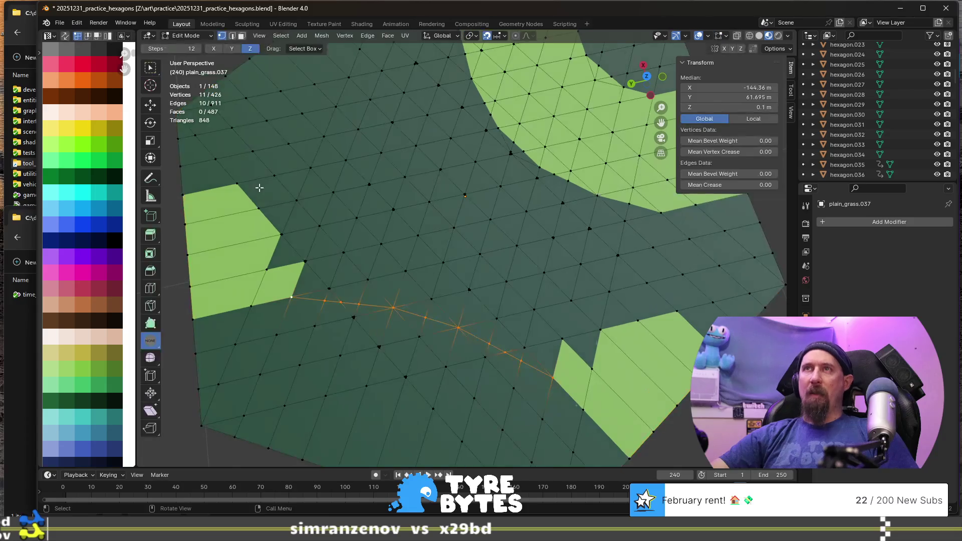
Knife a second cut roughly parallel to the first, ending near the right edge.
key(k)
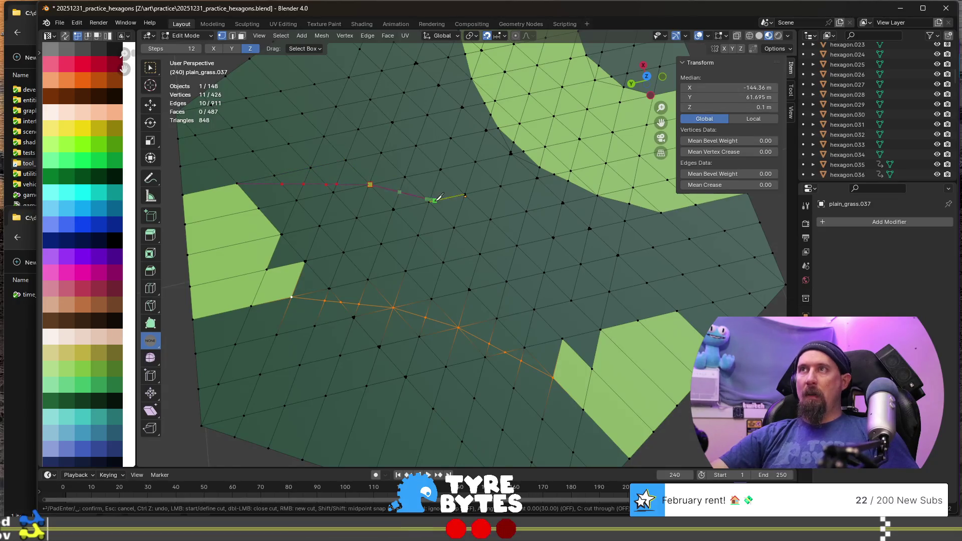
click(553, 237)
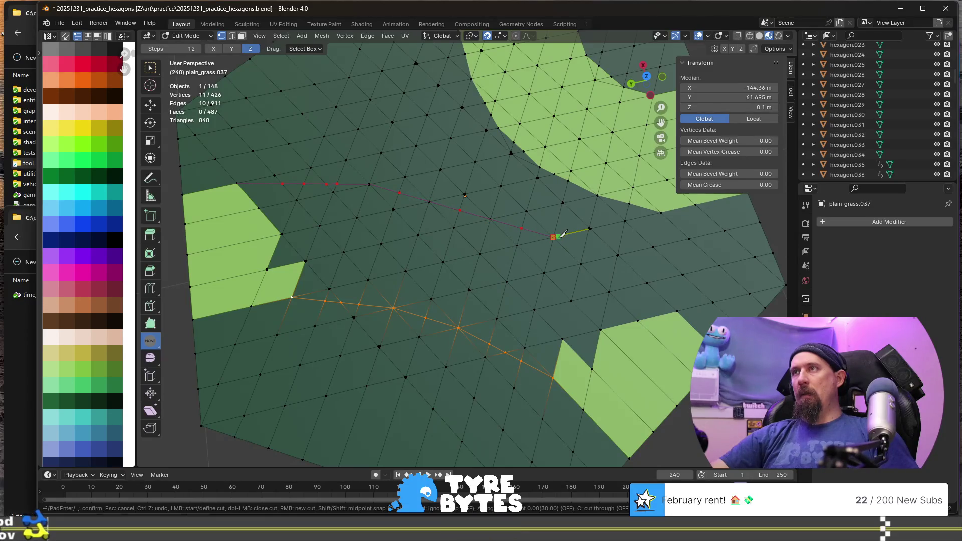
click(678, 311)
key(Return)
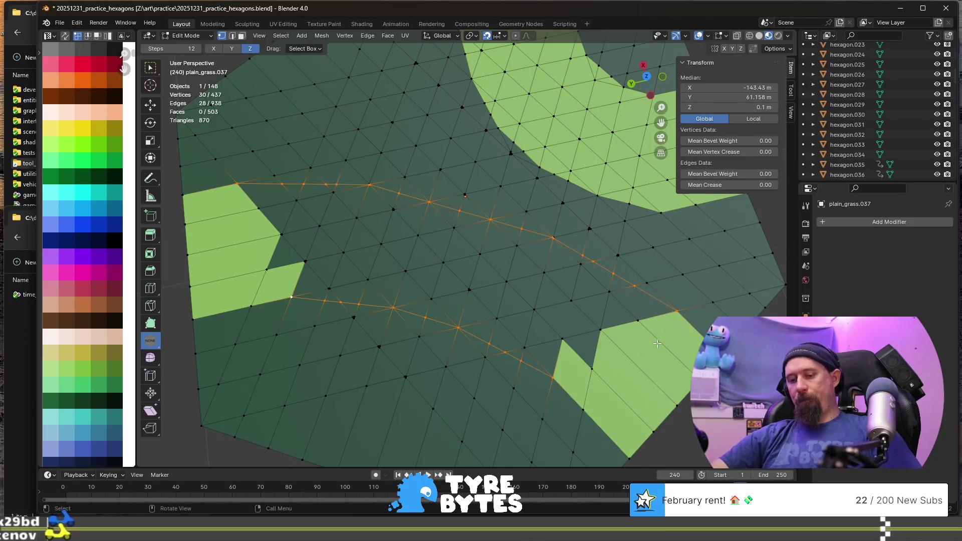
Circle-select the faces in the band between the two cuts.
key(c)
mouse_move(534, 358)
mouse_down()
mouse_move(483, 324)
mouse_move(409, 295)
mouse_move(320, 280)
mouse_up()
key(Escape)
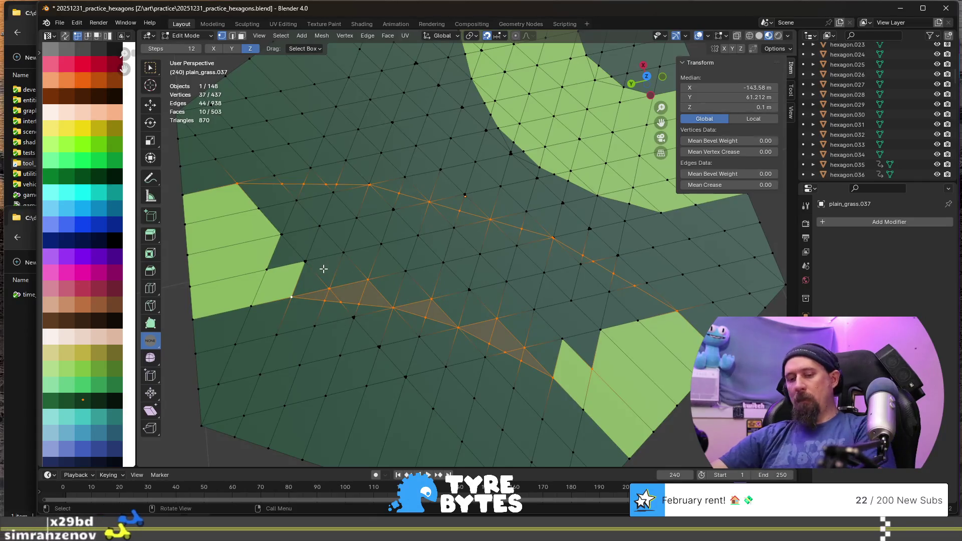
key(3)
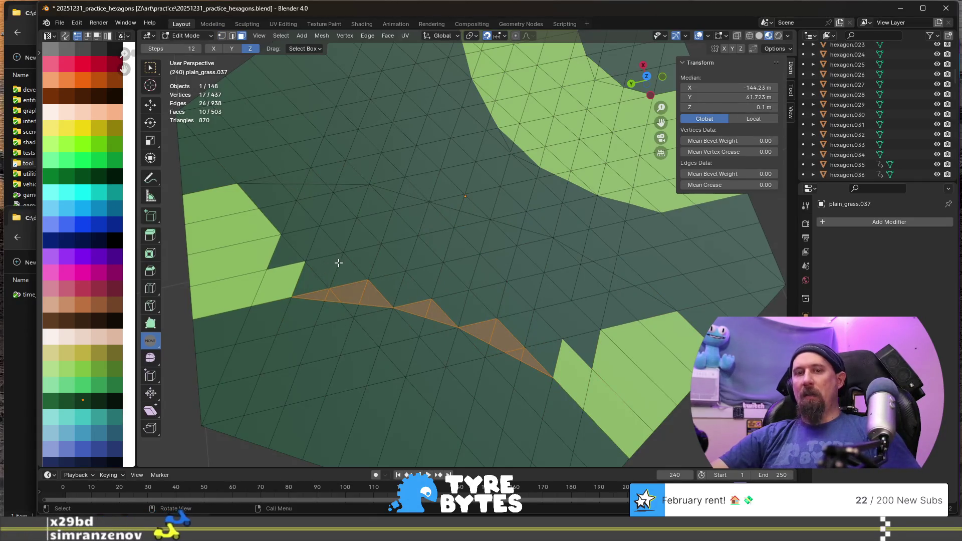
key(c)
mouse_move(264, 215)
mouse_down()
mouse_move(302, 204)
mouse_move(377, 211)
mouse_move(334, 197)
mouse_move(401, 209)
mouse_move(569, 264)
mouse_move(612, 294)
mouse_move(578, 348)
mouse_move(573, 318)
mouse_move(444, 272)
mouse_move(398, 292)
mouse_move(311, 250)
mouse_move(381, 235)
mouse_move(429, 256)
mouse_up()
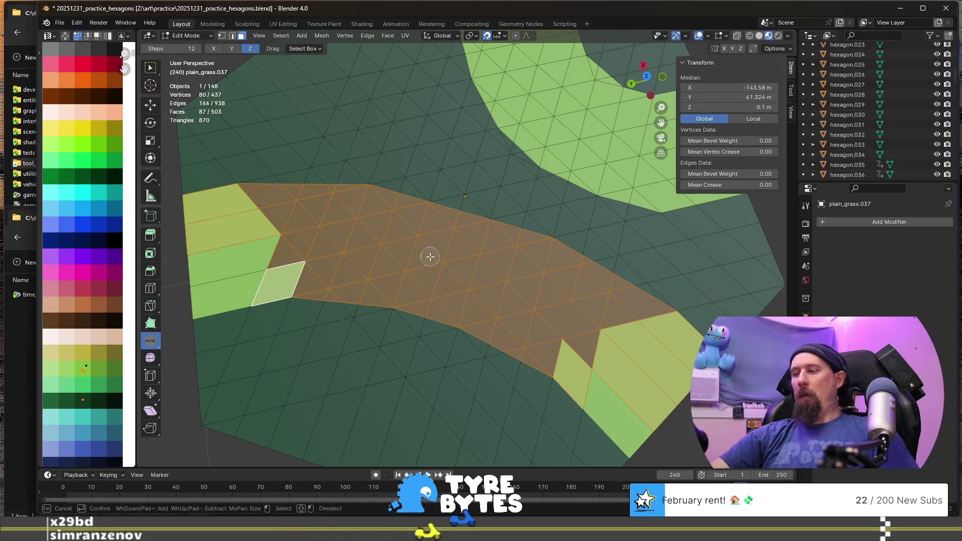
right_click(430, 256)
scroll(430, 256, down, 5)
scroll(441, 285, up, 3)
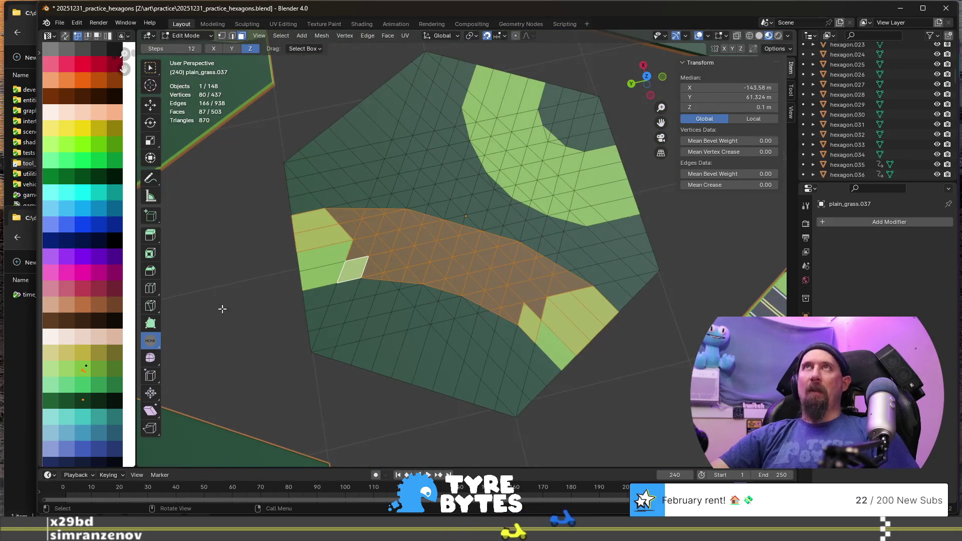
Scale the band's UVs to a point and place them on the light green swatch.
key(a)
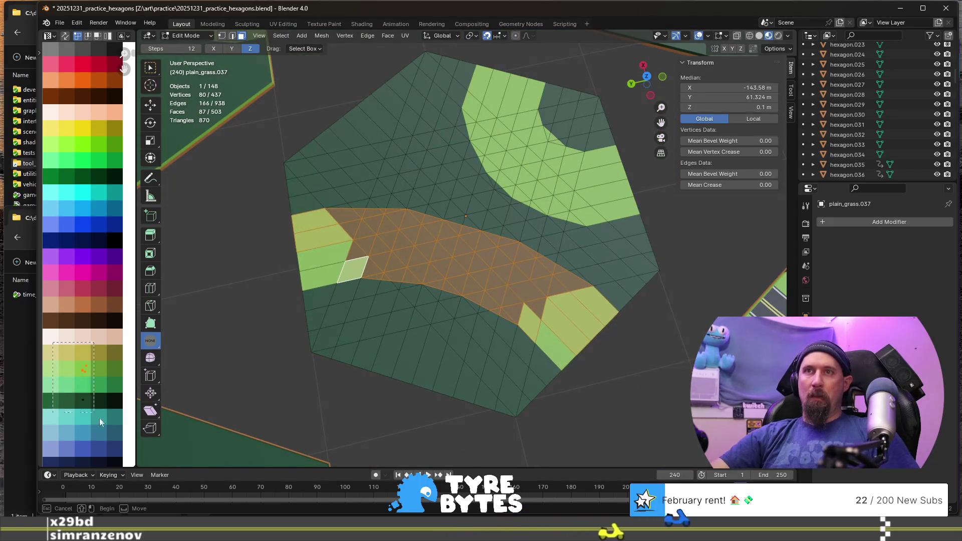
key(s)
key(0)
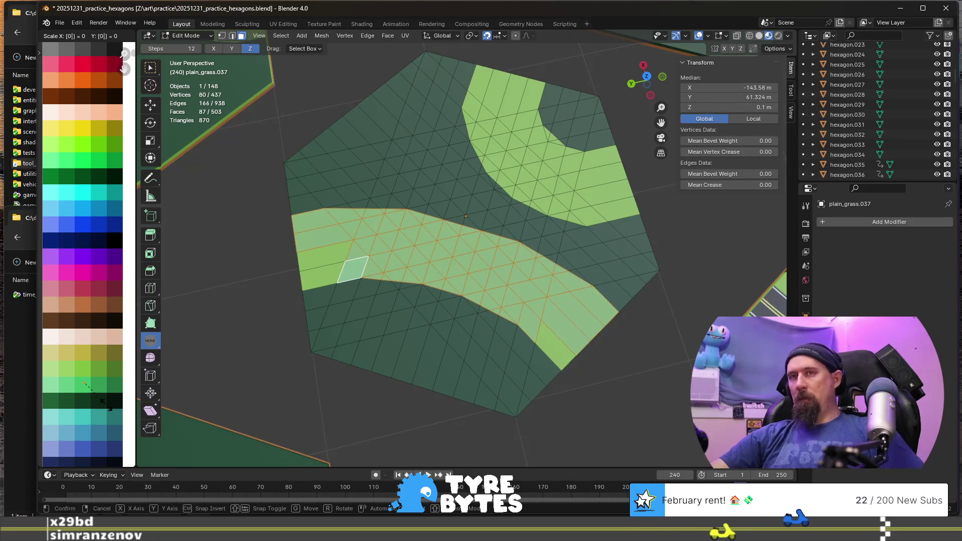
key(Return)
key(g)
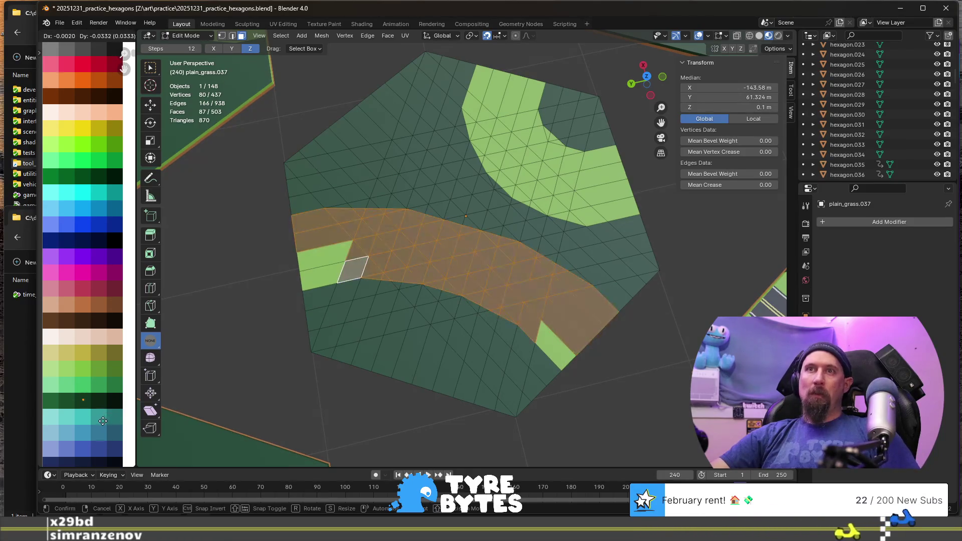
click(119, 407)
scroll(390, 325, down, 3)
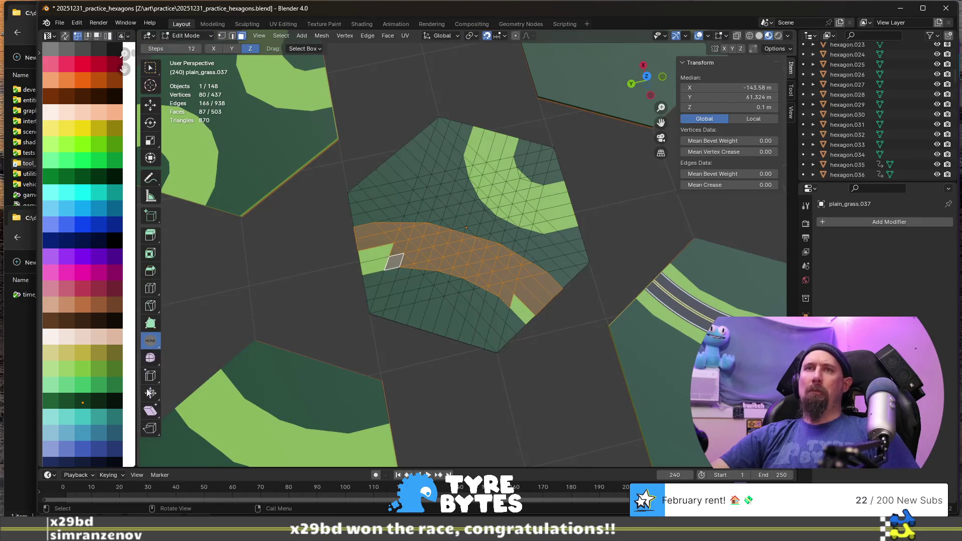
key(g)
click(95, 356)
key(Tab)
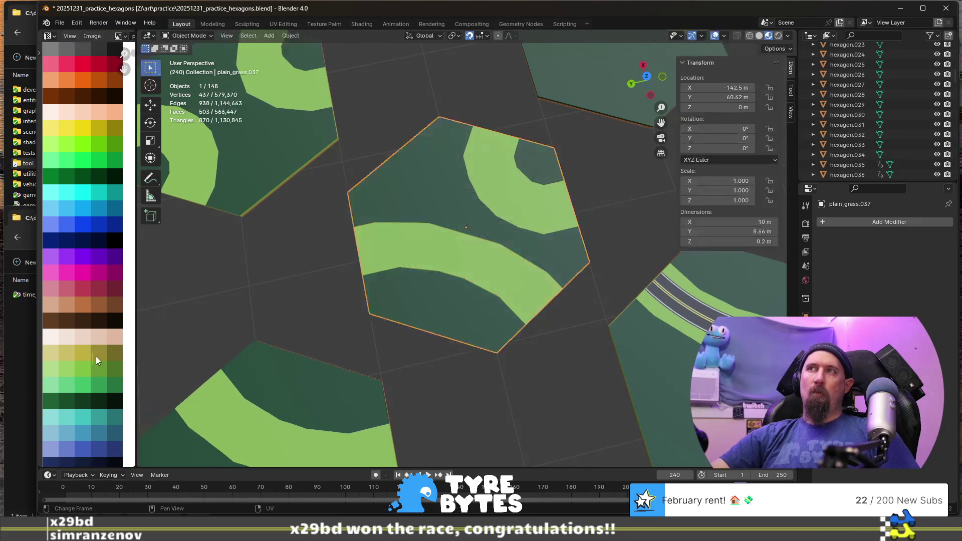
scroll(452, 317, down, 3)
middle_drag(452, 316, 434, 326)
scroll(434, 325, up, 2)
click(629, 307)
middle_drag(630, 368, 568, 349)
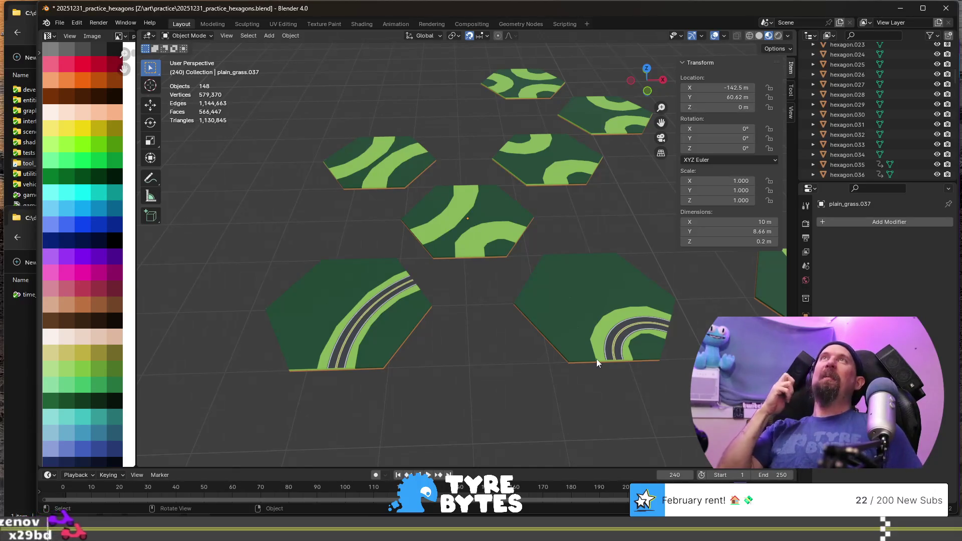
scroll(596, 359, down, 5)
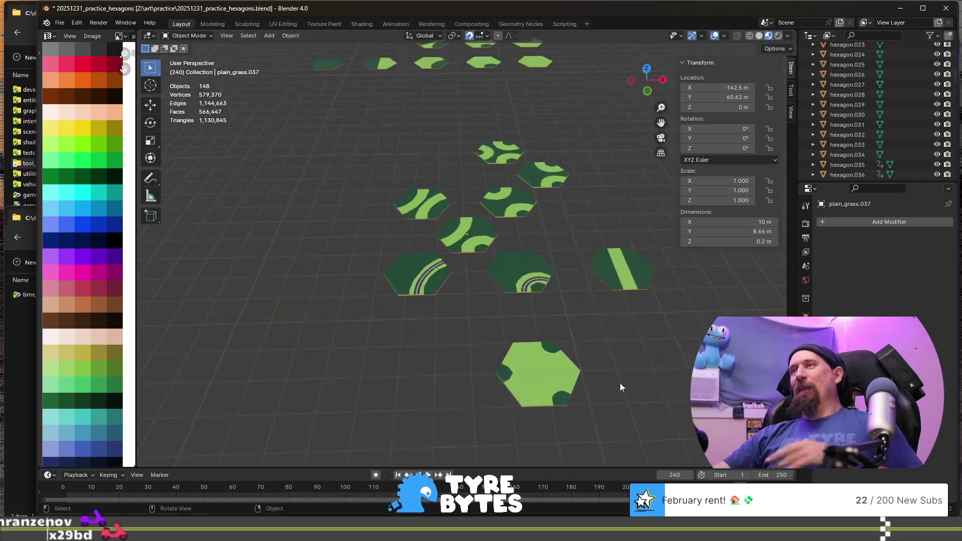
mouse_move(621, 404)
middle_down()
mouse_move(664, 412)
mouse_move(674, 353)
mouse_move(620, 349)
mouse_move(608, 337)
mouse_move(490, 386)
mouse_move(506, 303)
middle_up()
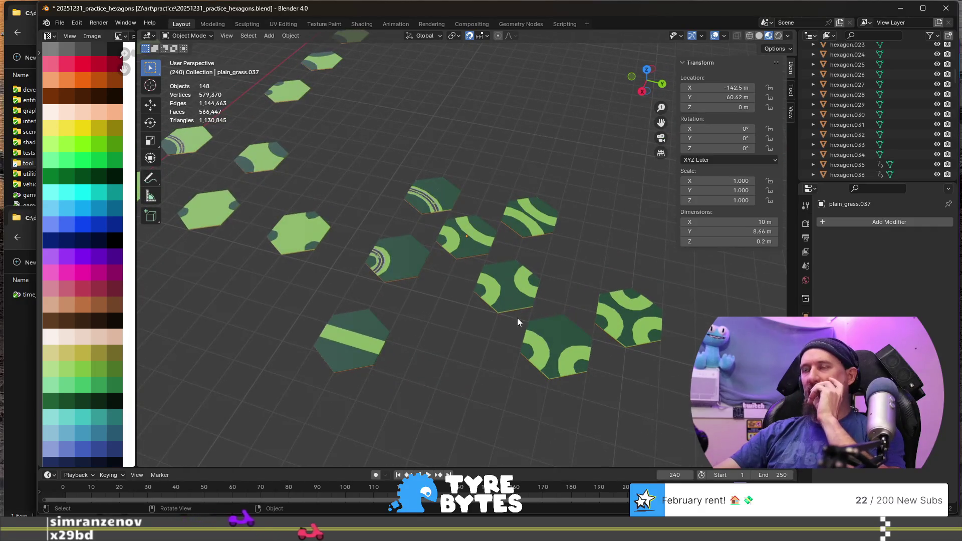
scroll(525, 303, up, 3)
mouse_move(503, 347)
middle_down()
mouse_move(519, 401)
mouse_move(521, 391)
mouse_move(620, 385)
middle_up()
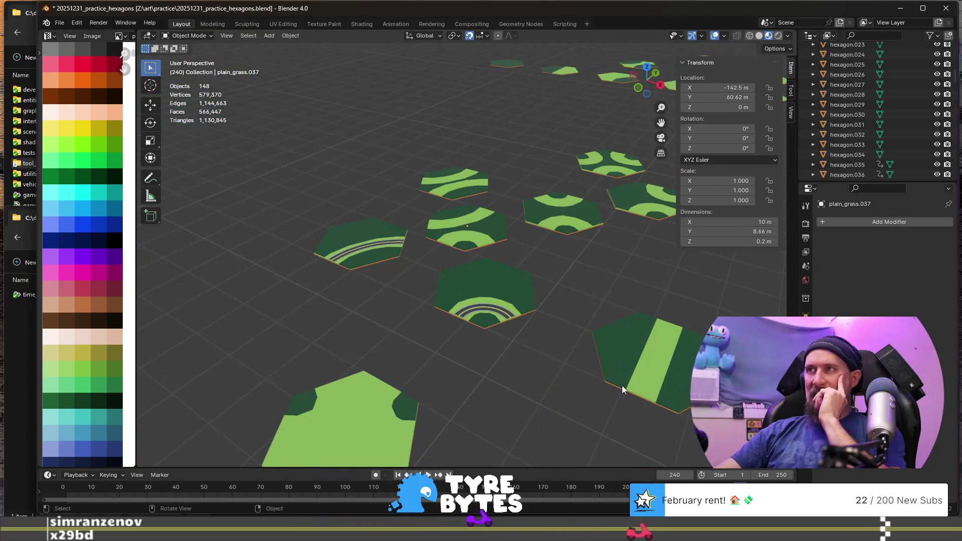
mouse_move(621, 386)
middle_down()
mouse_move(569, 350)
mouse_move(421, 365)
mouse_move(444, 344)
mouse_move(587, 378)
middle_up()
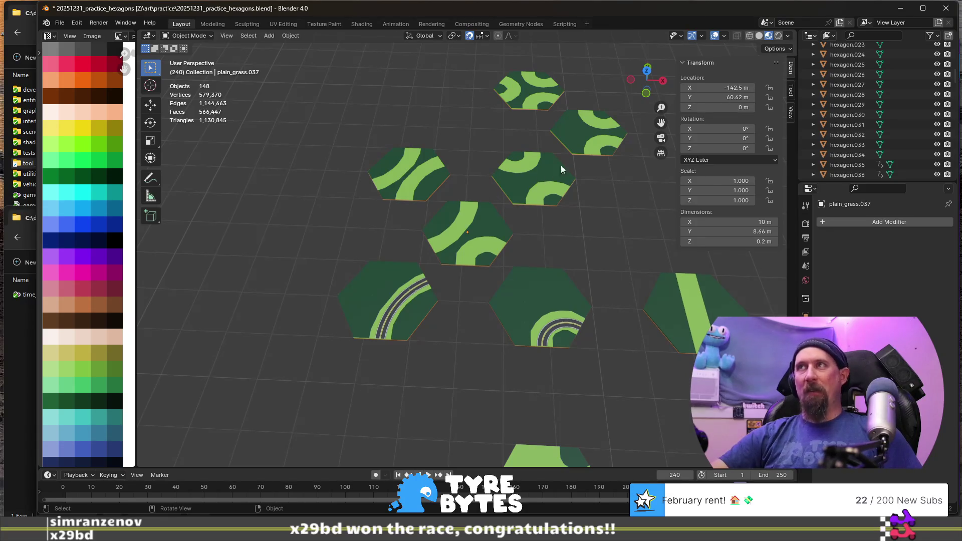
mouse_move(589, 195)
middle_down()
mouse_move(493, 172)
mouse_move(558, 194)
mouse_move(573, 181)
mouse_move(516, 179)
mouse_move(559, 260)
mouse_move(588, 284)
mouse_move(447, 300)
mouse_move(450, 285)
middle_up()
middle_drag(431, 215, 440, 266)
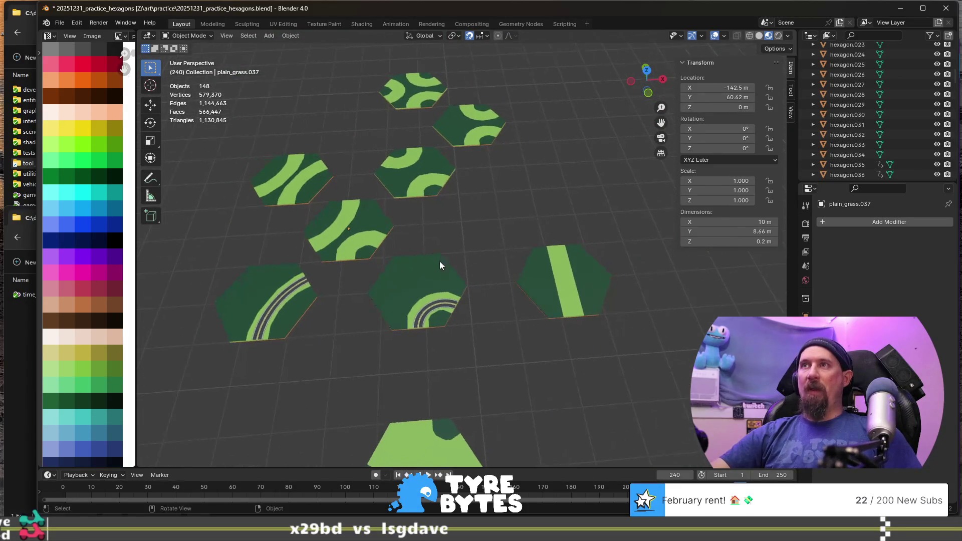
click(428, 284)
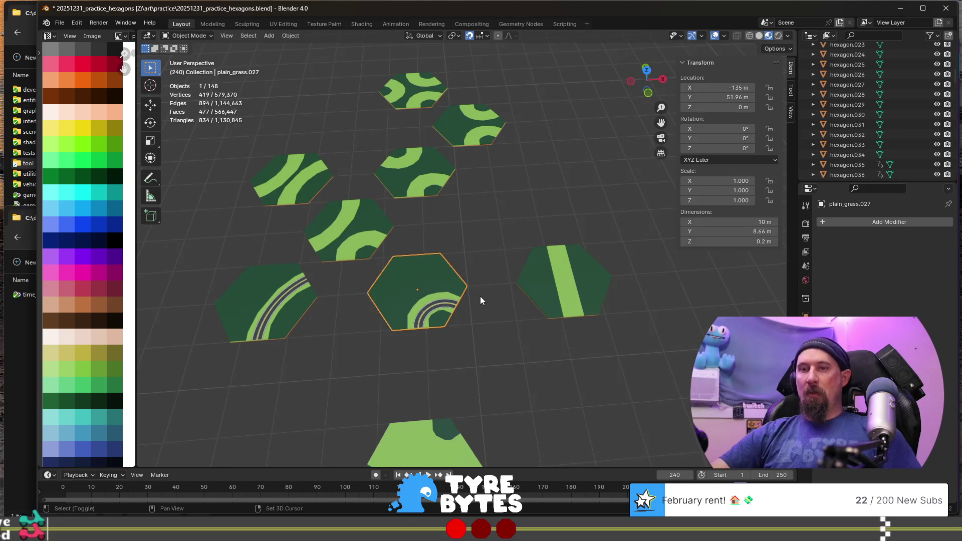
Duplicate the arc tile 7.5 m along X, then shift the copy 8.66 m along Y.
key(shift+d)
text(x7.5)
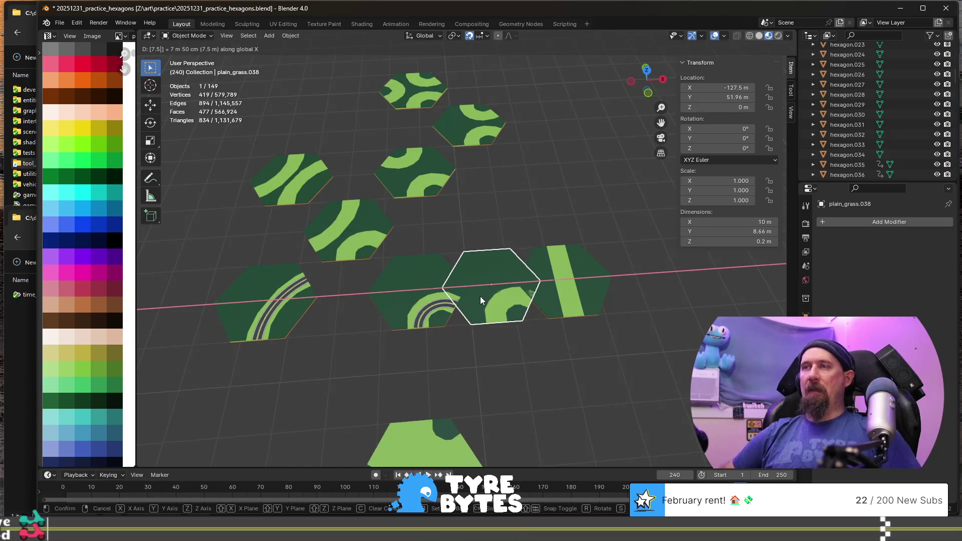
key(Return)
text(g)
text(y8.66)
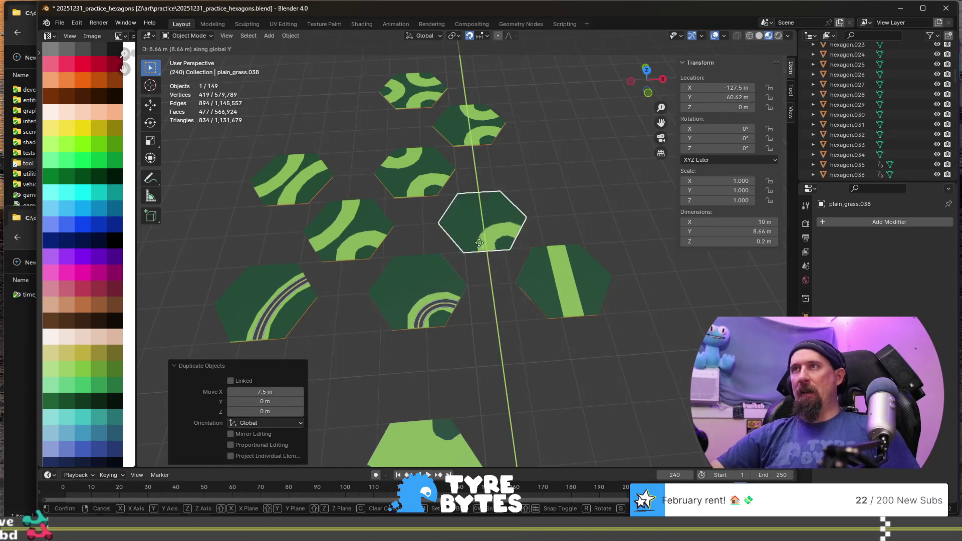
key(Return)
Turn the copy 60° about Z and open its mesh in Edit Mode.
scroll(479, 227, up, 2)
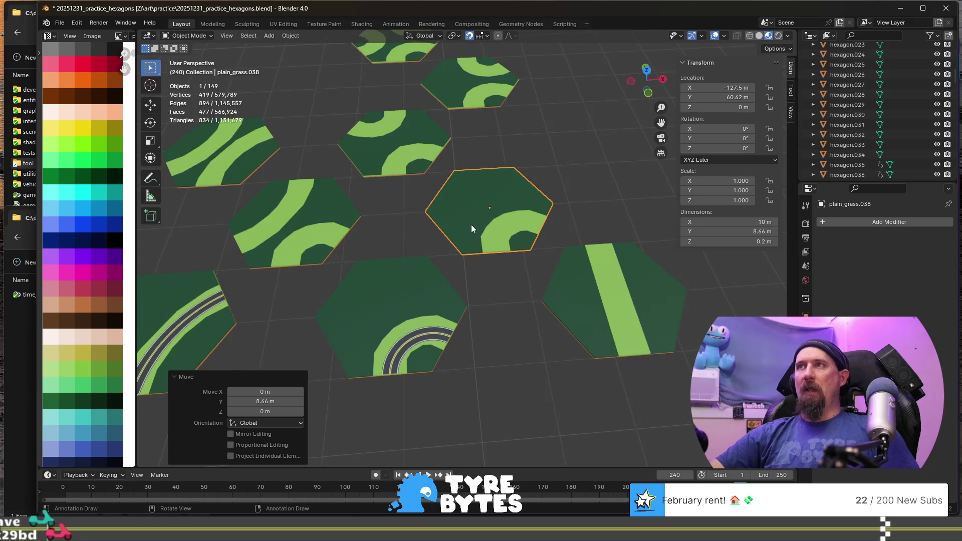
key(r)
key(z)
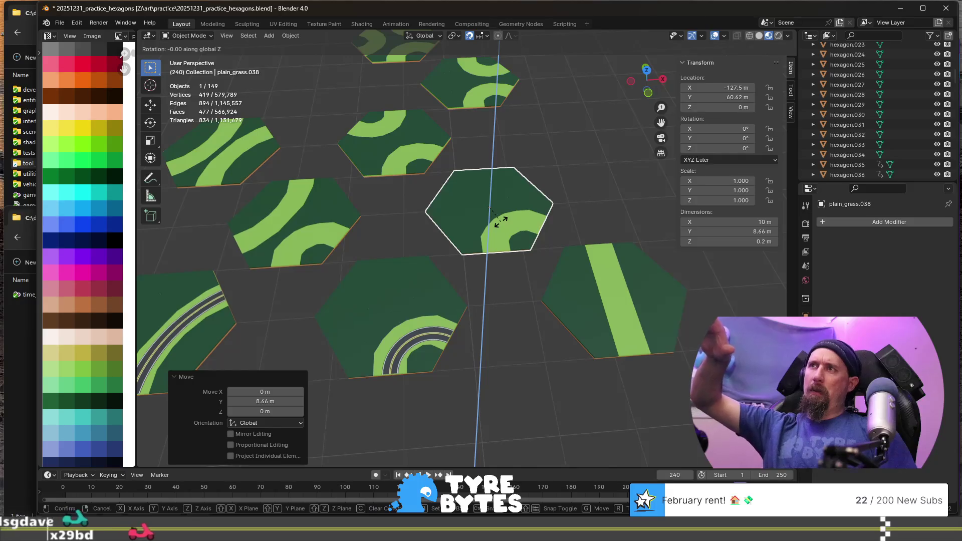
text(60)
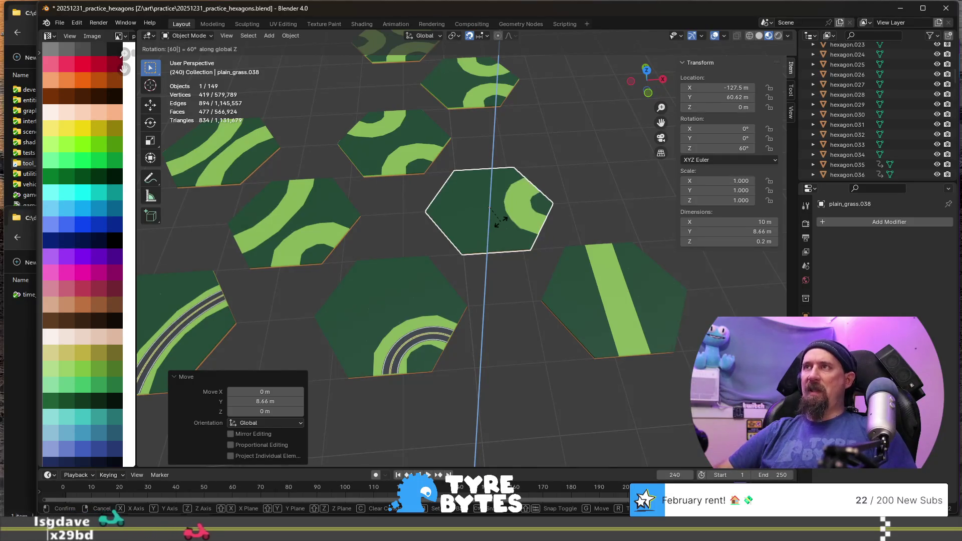
key(Return)
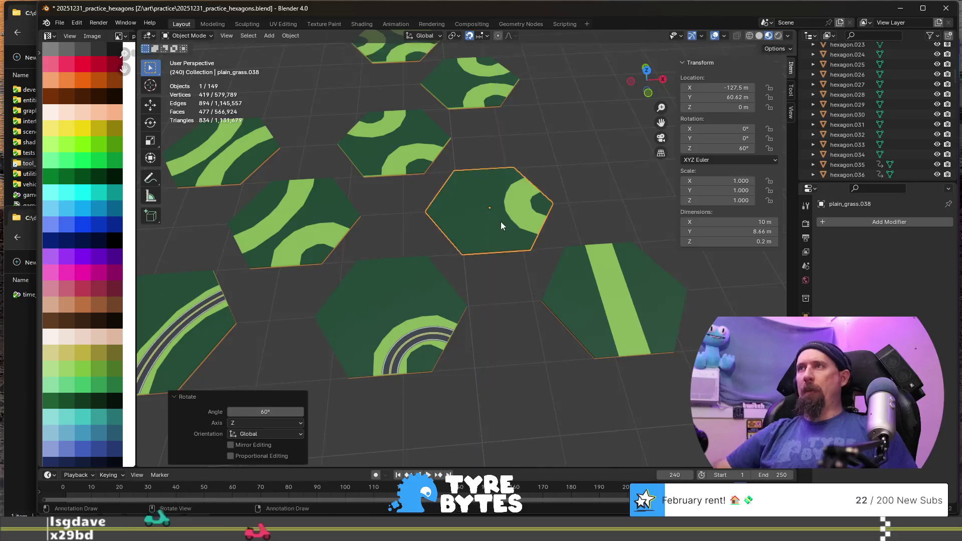
key(Tab)
scroll(502, 221, up, 4)
mouse_move(543, 220)
middle_down()
mouse_move(542, 248)
mouse_move(496, 258)
middle_up()
Recolour the faces along the tile's lower and upper edges light green.
click(485, 254)
shift+click(511, 260)
shift+click(522, 255)
shift+click(539, 251)
shift+click(577, 119)
shift+click(564, 117)
shift+click(553, 115)
shift+click(541, 113)
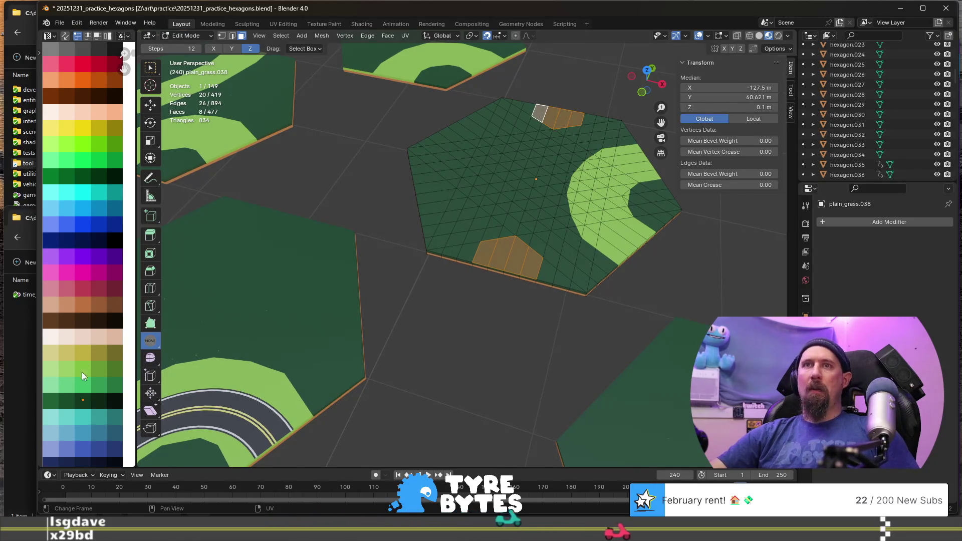
drag(98, 410, 97, 380)
Circle-select a strip of faces across the tile, move it onto the light green swatch, then deselect.
scroll(530, 208, up, 2)
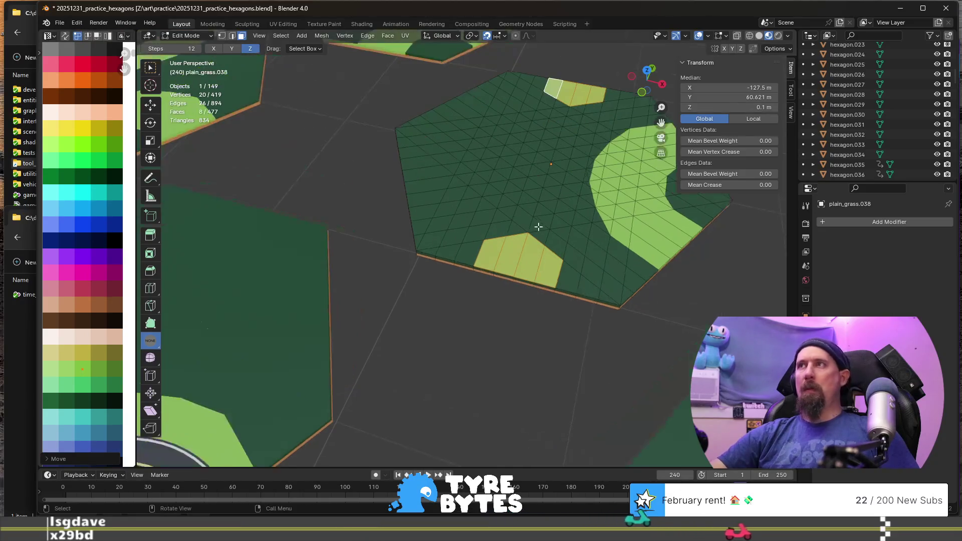
shift+middle_drag(530, 207, 530, 258)
key(c)
click(508, 355)
mouse_move(507, 355)
mouse_down()
mouse_move(545, 221)
mouse_move(507, 262)
mouse_move(473, 345)
mouse_move(513, 342)
mouse_up()
key(Escape)
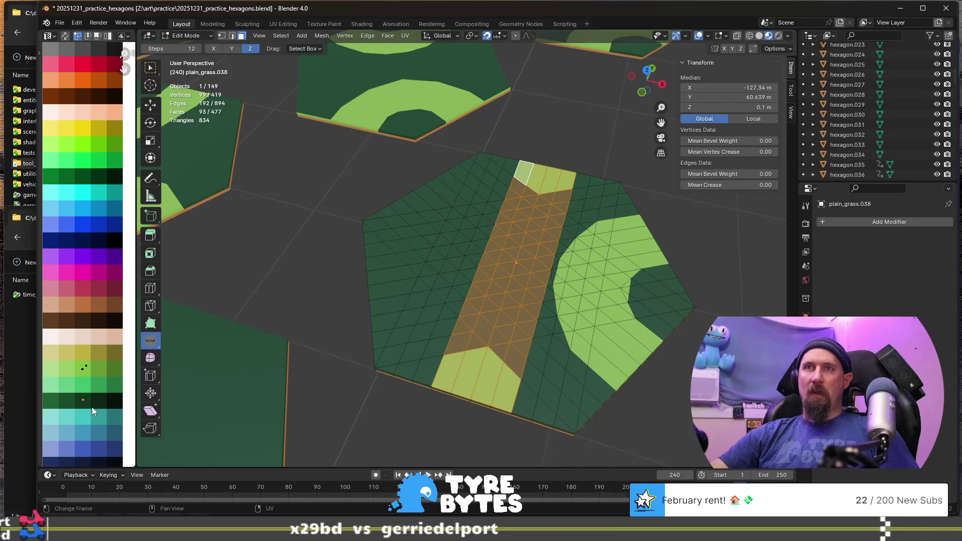
key(g)
click(94, 376)
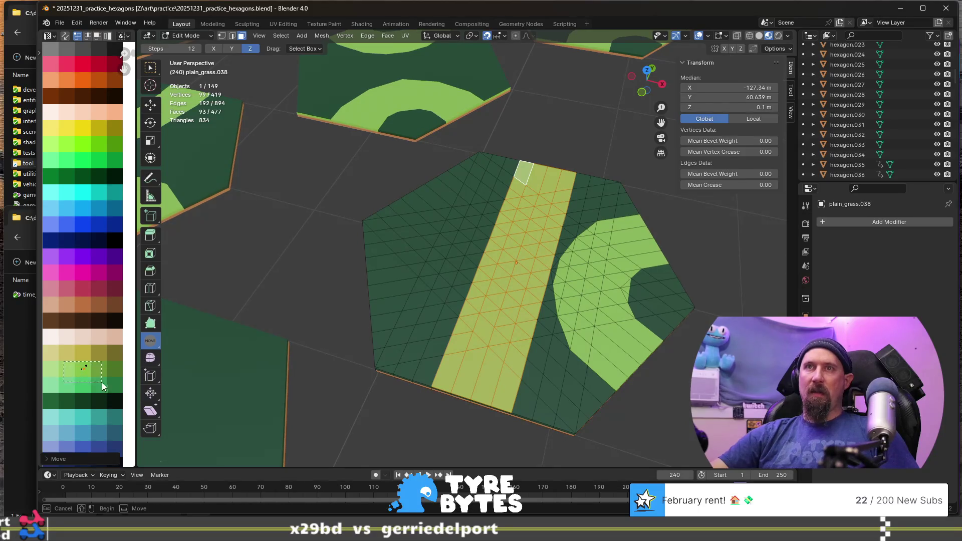
key(s)
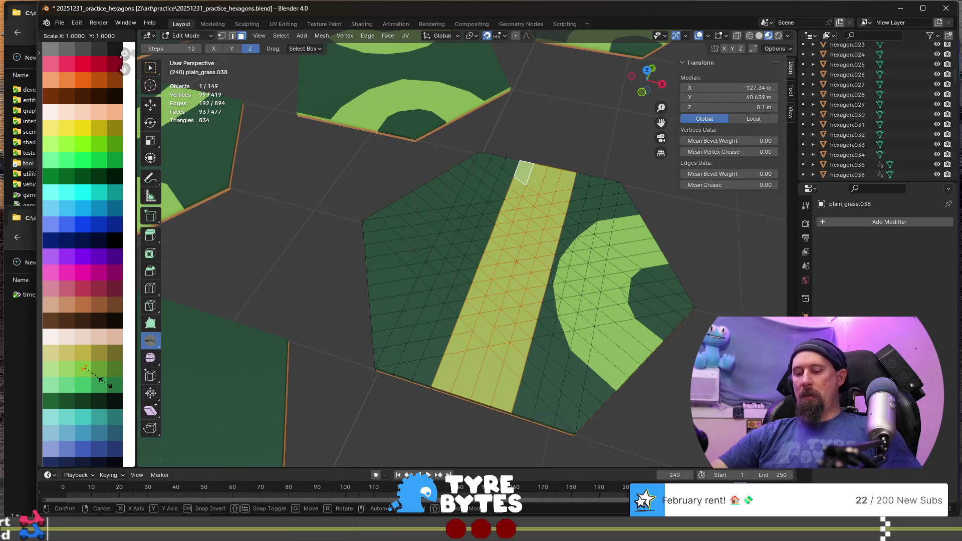
key(Return)
scroll(456, 274, down, 4)
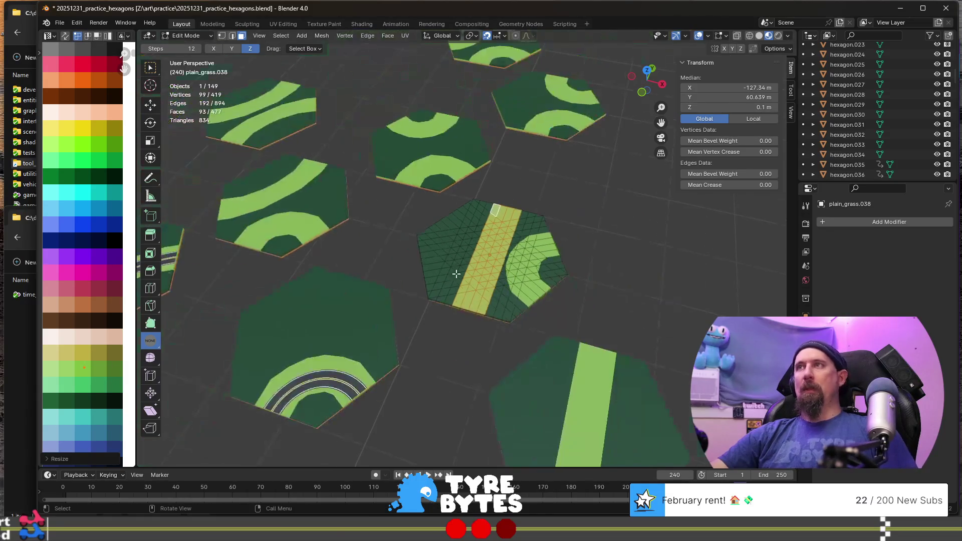
scroll(456, 344, down, 1)
click(457, 363)
Review plain_grass.038's finished stripe among the tile groups, then return to Object Mode.
middle_drag(459, 357, 464, 364)
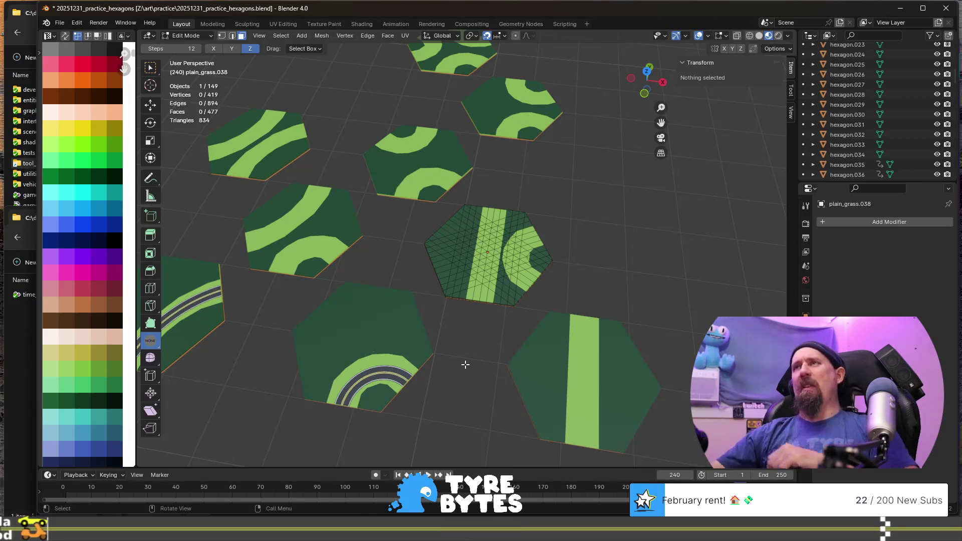
scroll(467, 366, down, 8)
mouse_move(464, 281)
middle_down()
mouse_move(471, 351)
mouse_move(441, 295)
mouse_move(476, 294)
middle_up()
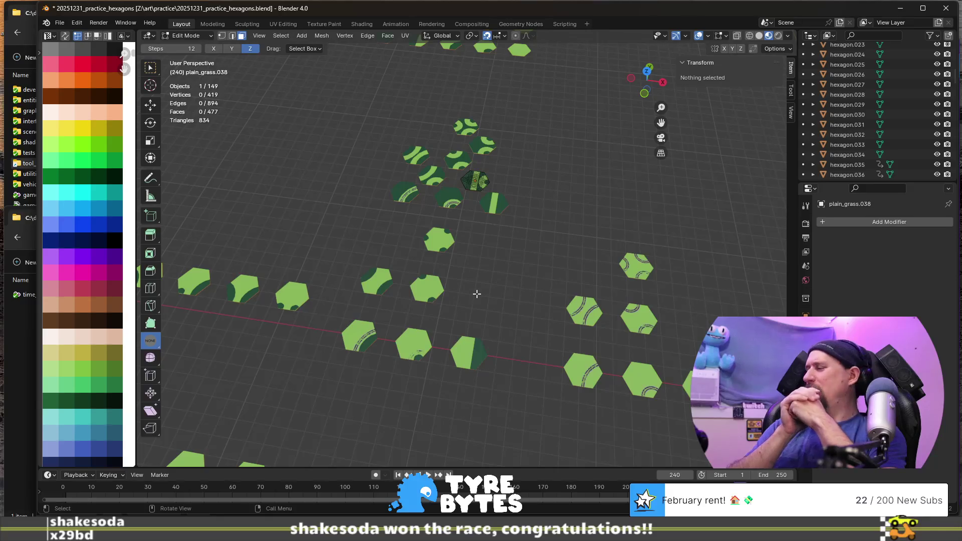
scroll(475, 181, up, 3)
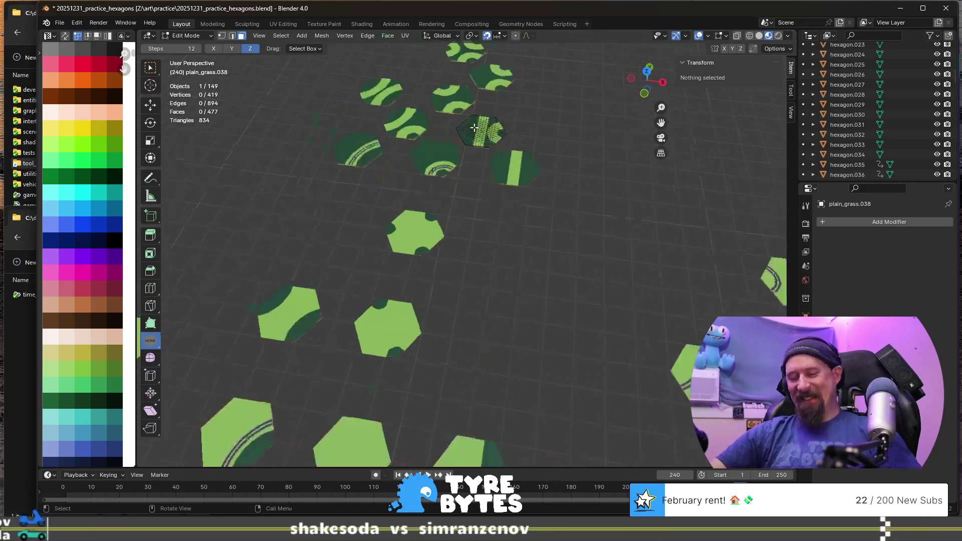
scroll(473, 215, up, 2)
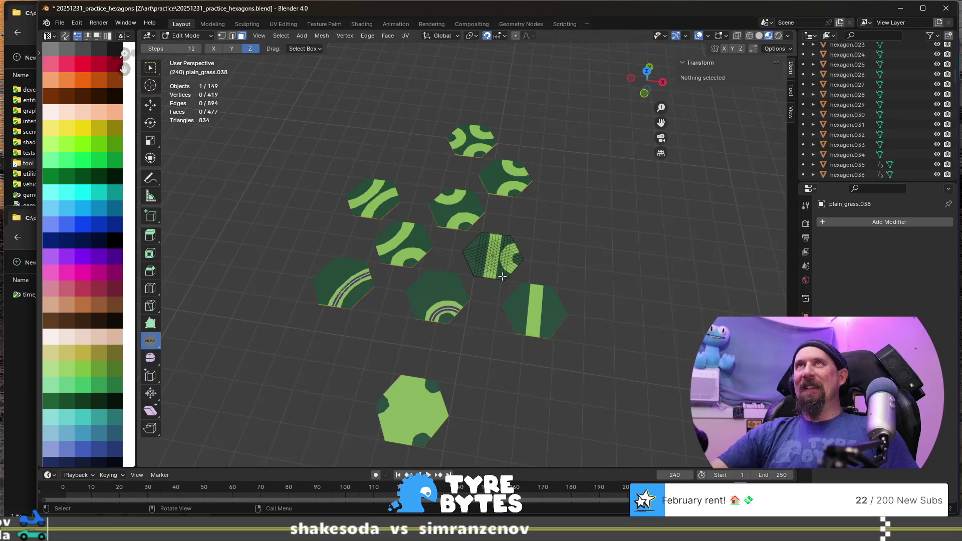
scroll(502, 276, up, 2)
key(Tab)
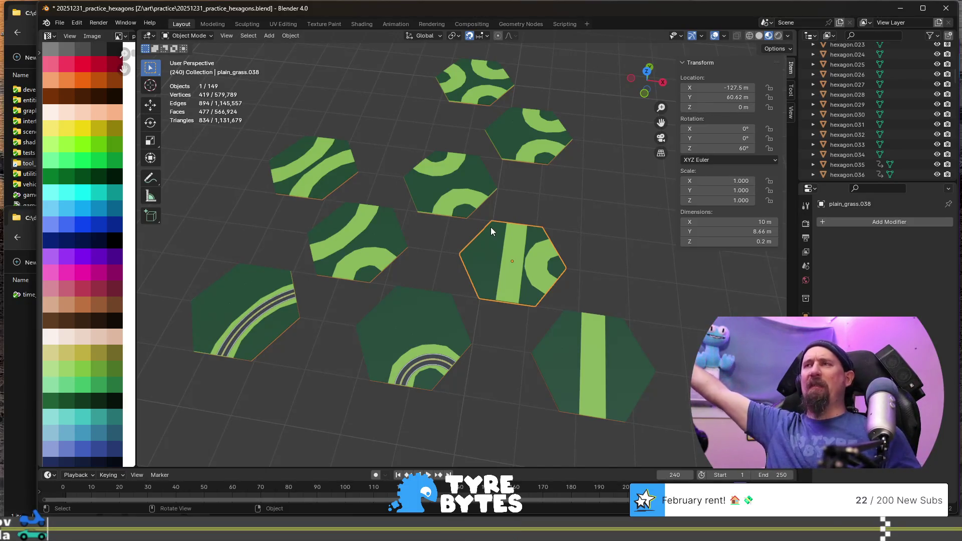
scroll(491, 227, down, 8)
mouse_move(495, 338)
middle_down()
mouse_move(451, 176)
mouse_move(432, 155)
mouse_move(476, 322)
mouse_move(553, 184)
mouse_move(501, 217)
mouse_move(416, 210)
middle_up()
scroll(586, 180, up, 6)
scroll(565, 176, down, 4)
scroll(380, 243, down, 10)
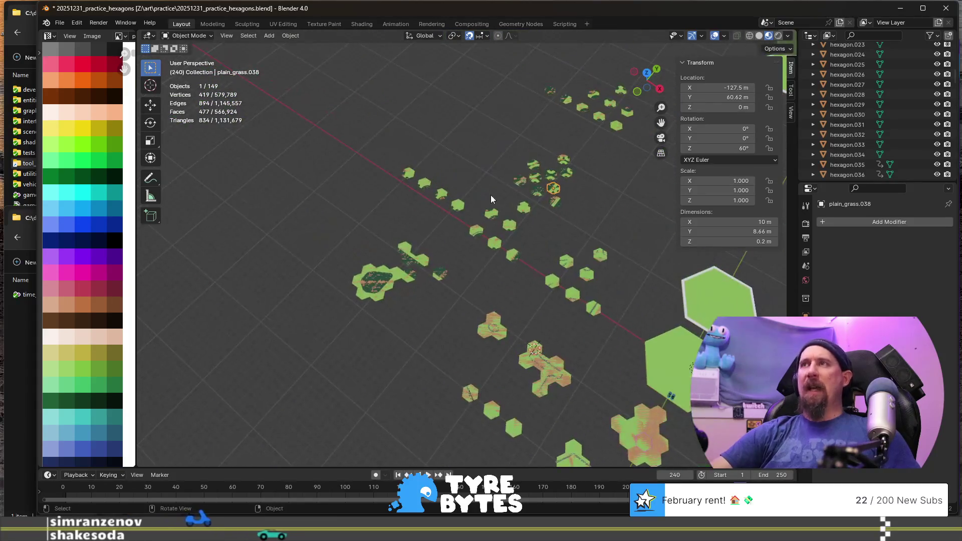
click(493, 215)
key(KP_Decimal)
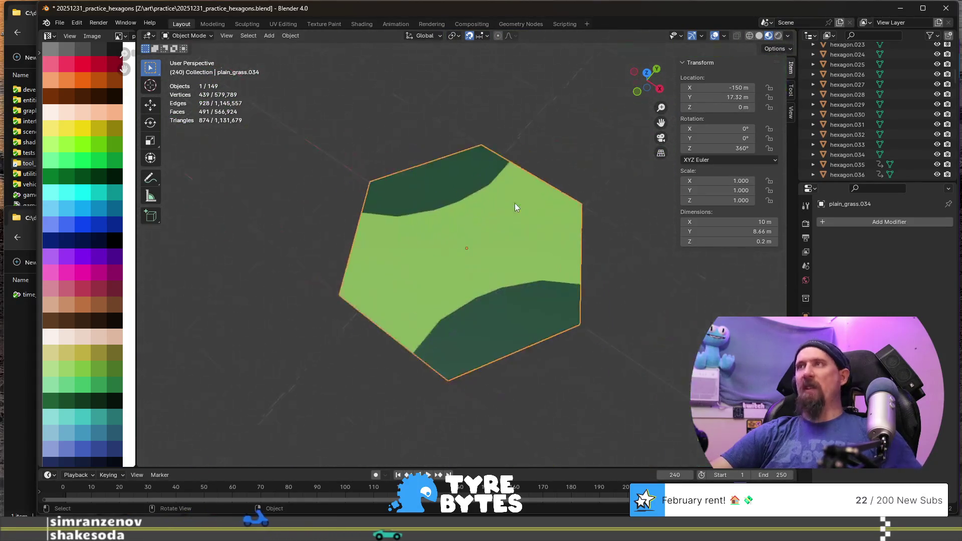
mouse_move(450, 299)
middle_down()
mouse_move(505, 267)
mouse_move(521, 287)
mouse_move(394, 315)
middle_up()
scroll(534, 295, down, 3)
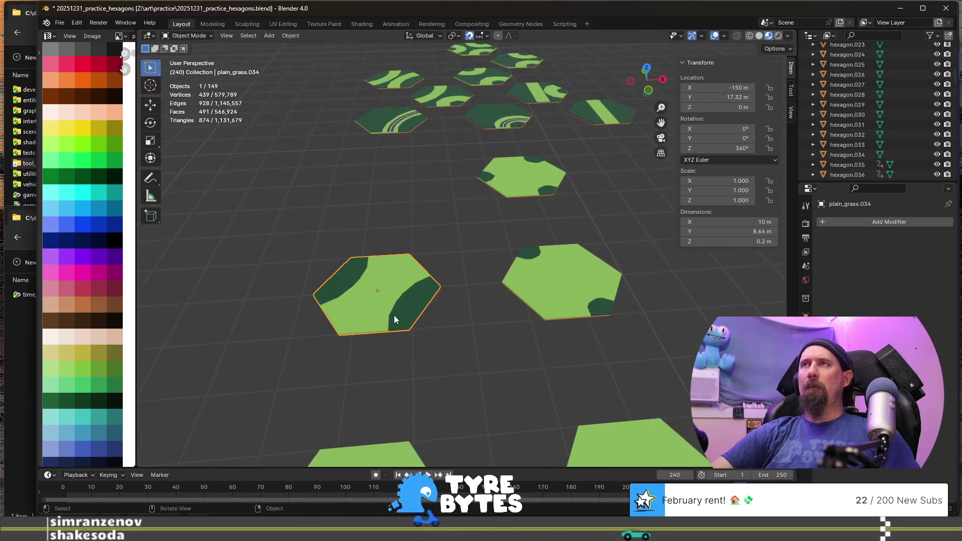
scroll(443, 283, down, 5)
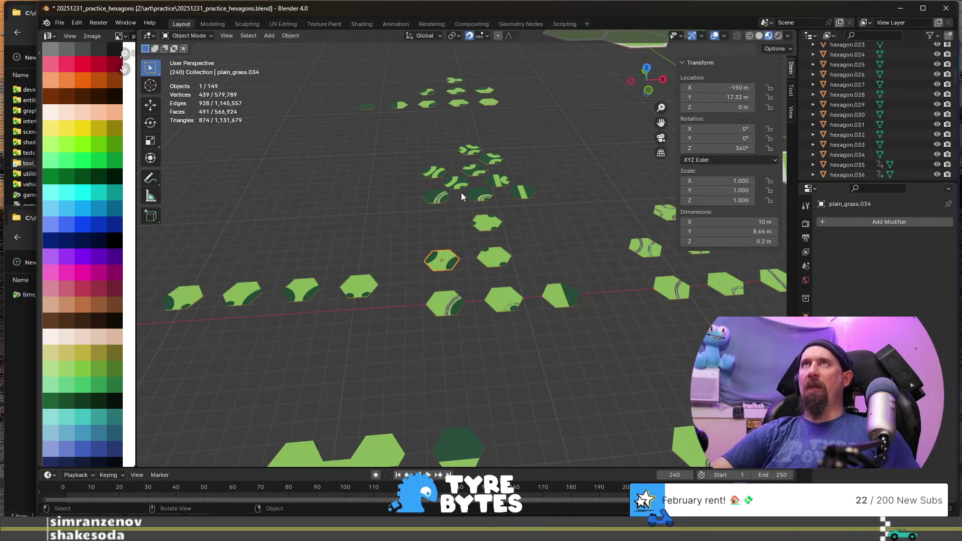
mouse_move(461, 192)
middle_down()
mouse_move(468, 241)
mouse_move(412, 236)
mouse_move(413, 245)
mouse_move(511, 213)
middle_up()
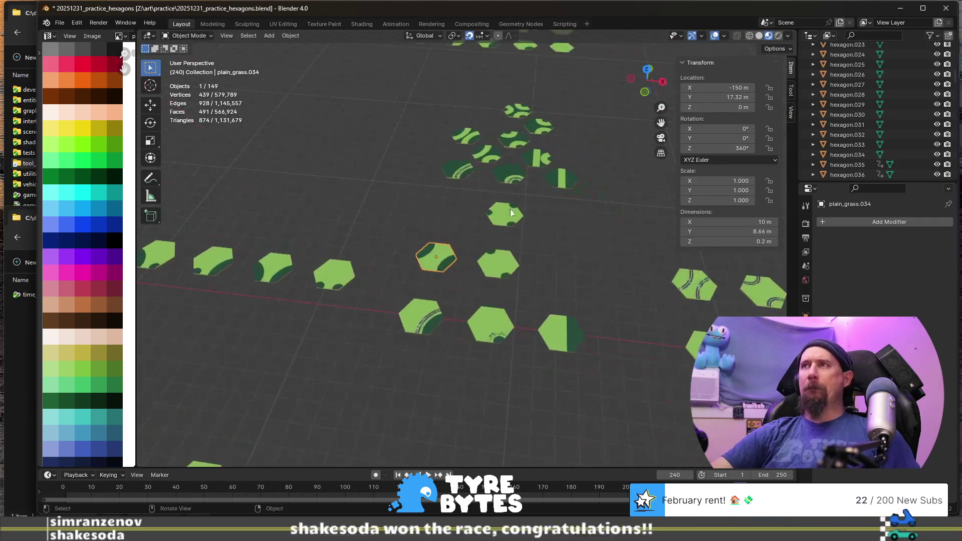
key(KP_Decimal)
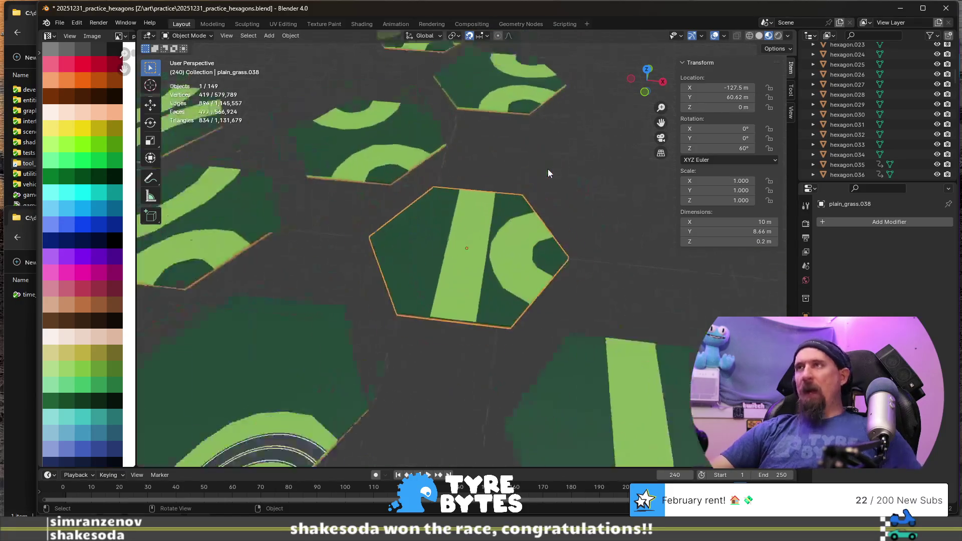
scroll(548, 169, down, 3)
click(387, 173)
scroll(444, 224, down, 2)
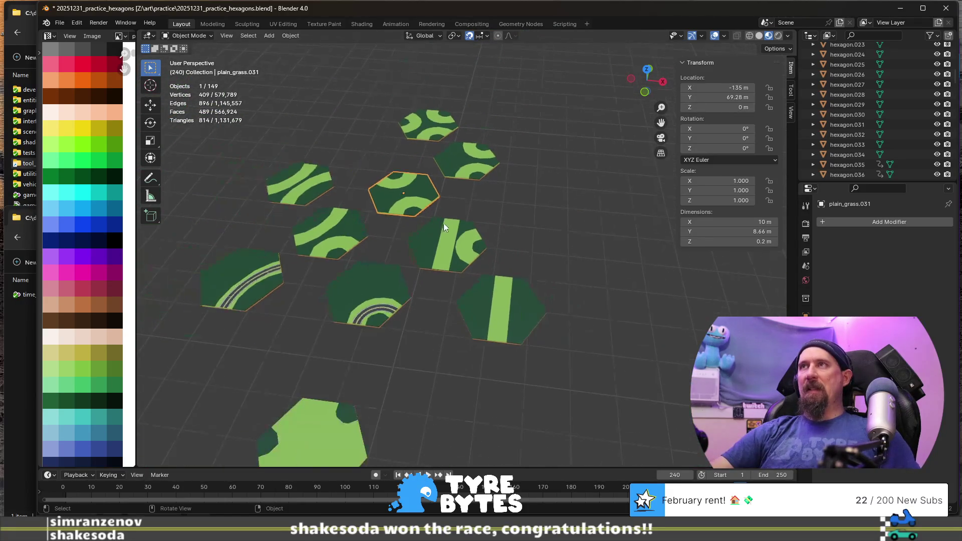
Duplicate the arc tile, placing the copy 15 m along X.
key(g)
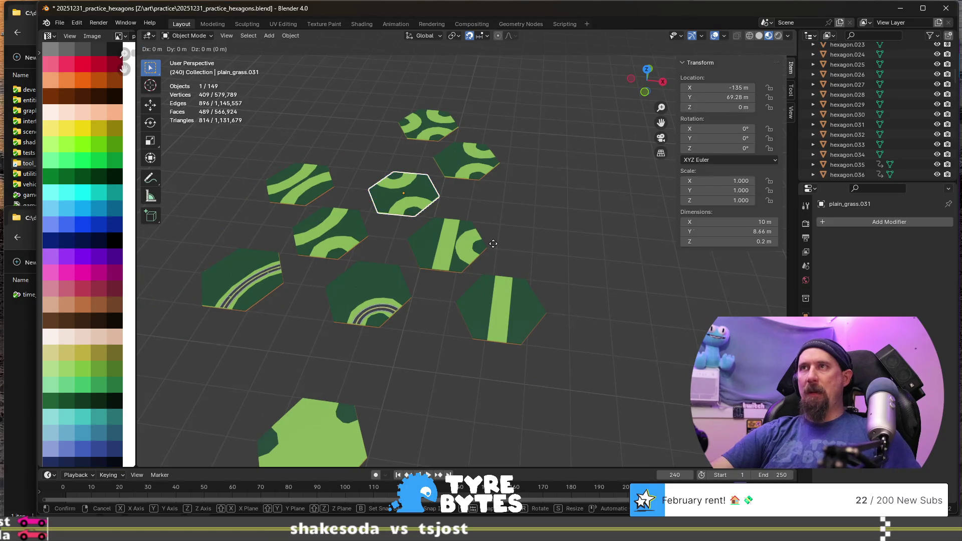
key(x)
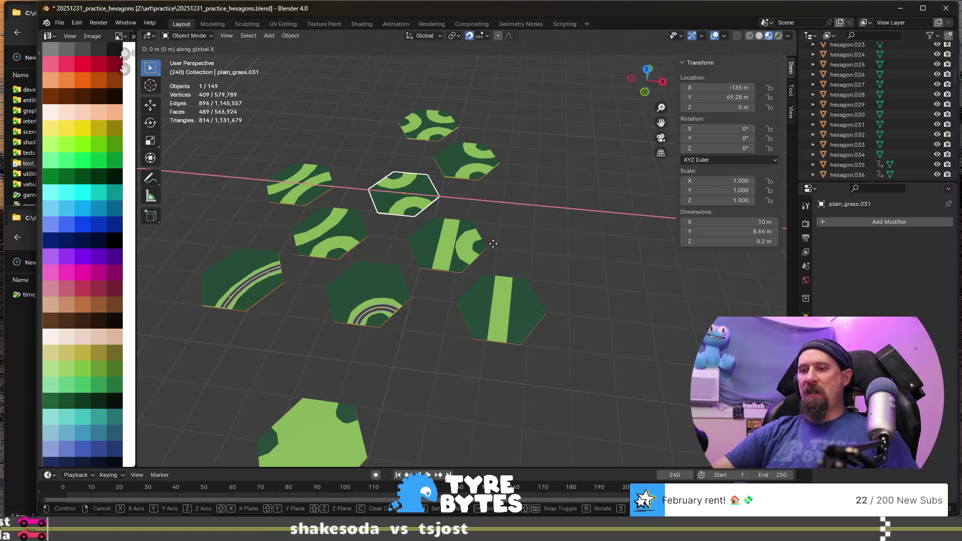
key(Escape)
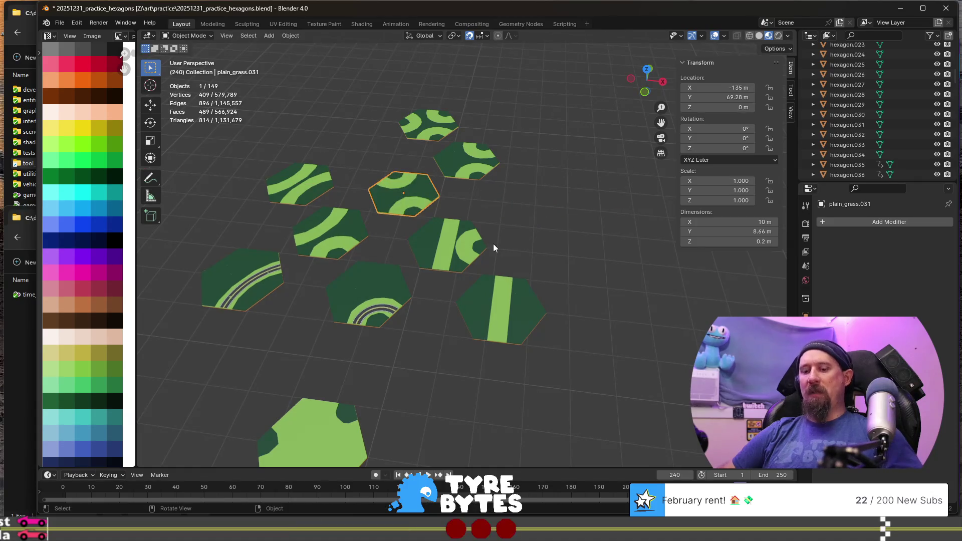
key(shift+d)
text(x)
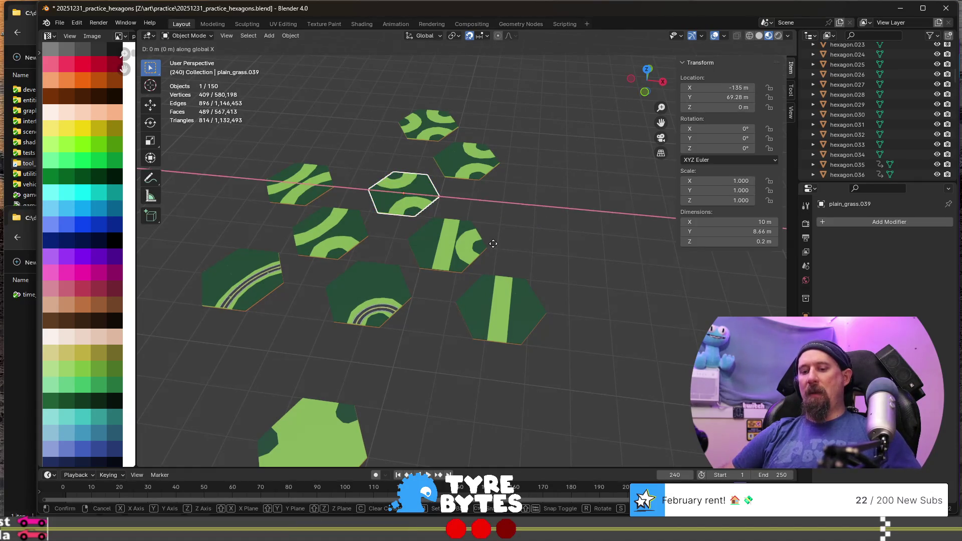
text(15)
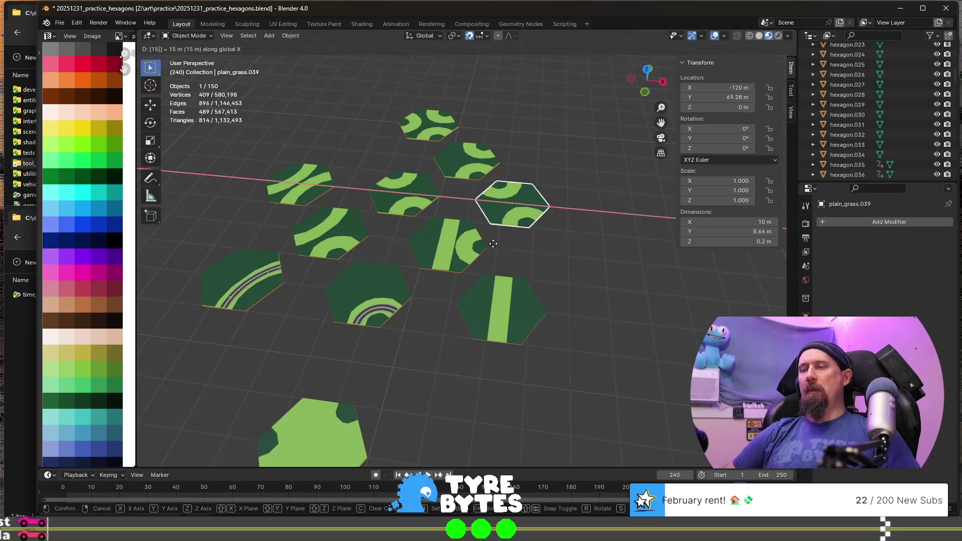
key(Return)
Shift the copy a further 7.5 m along X and −8.66 m along Y.
text(gx7.5)
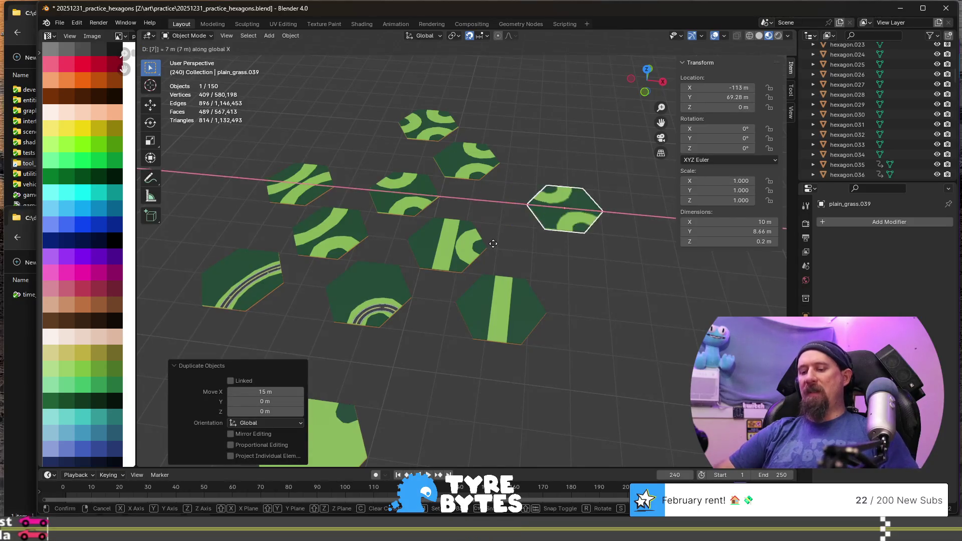
key(Return)
text(gy-8.66)
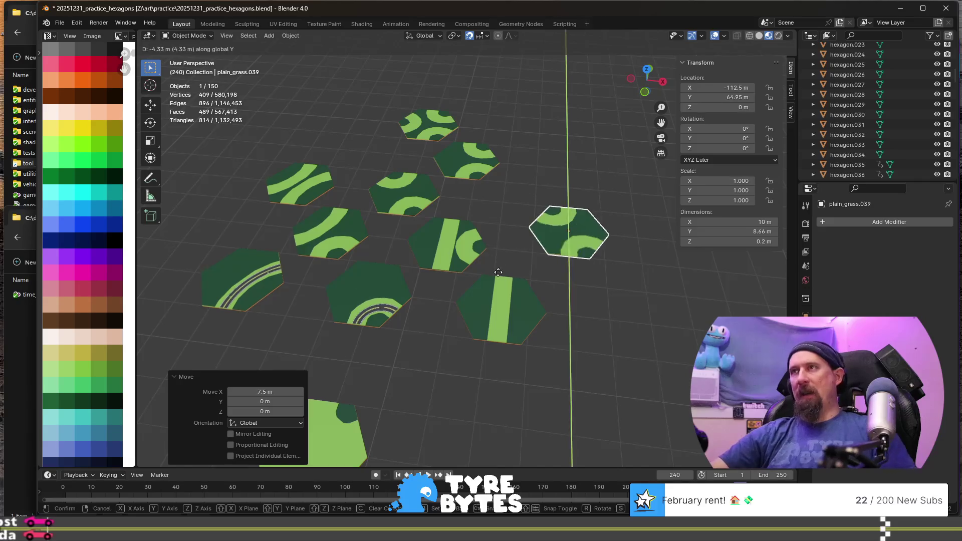
key(Return)
scroll(513, 279, up, 3)
shift+middle_drag(546, 264, 480, 248)
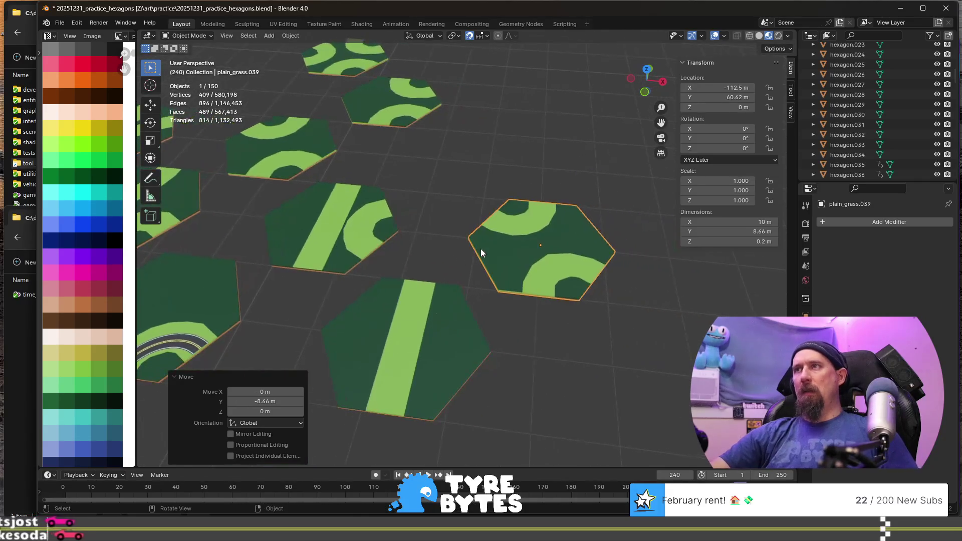
Rotate the copy 60° about Z and enter Edit Mode on its mesh.
text(rz60)
key(Return)
key(Tab)
scroll(480, 248, up, 3)
click(439, 258)
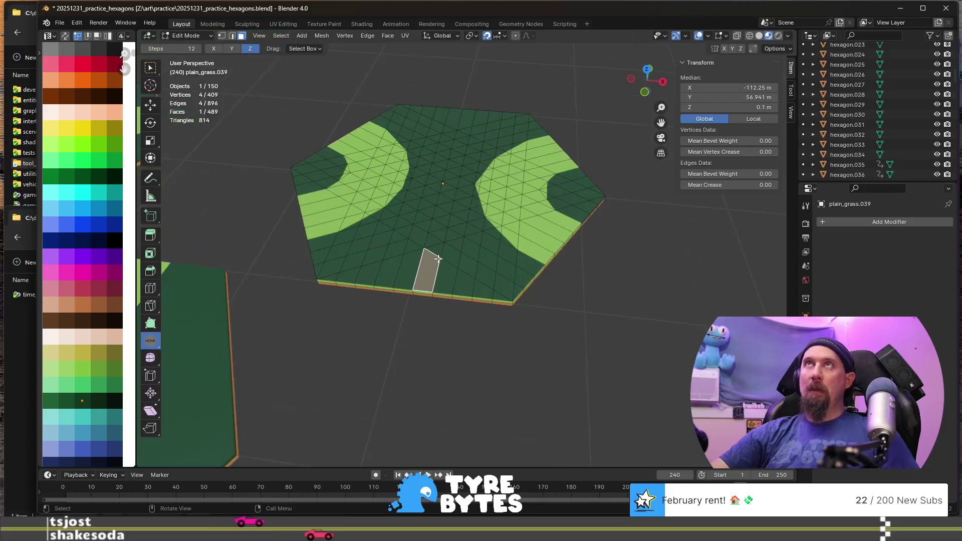
Recolour the selected front-edge and top-edge faces light green.
scroll(406, 272, up, 1)
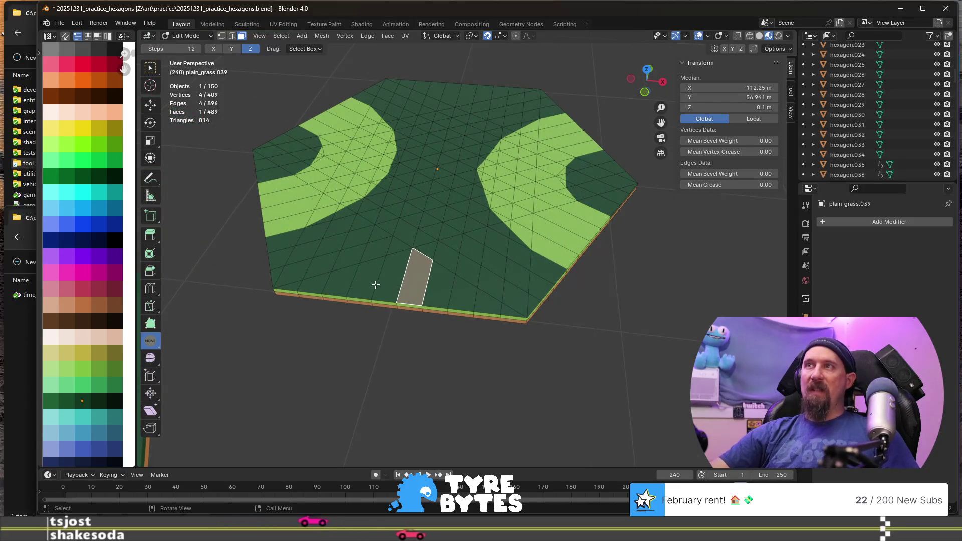
shift+click(366, 281)
shift+click(391, 278)
shift+click(438, 286)
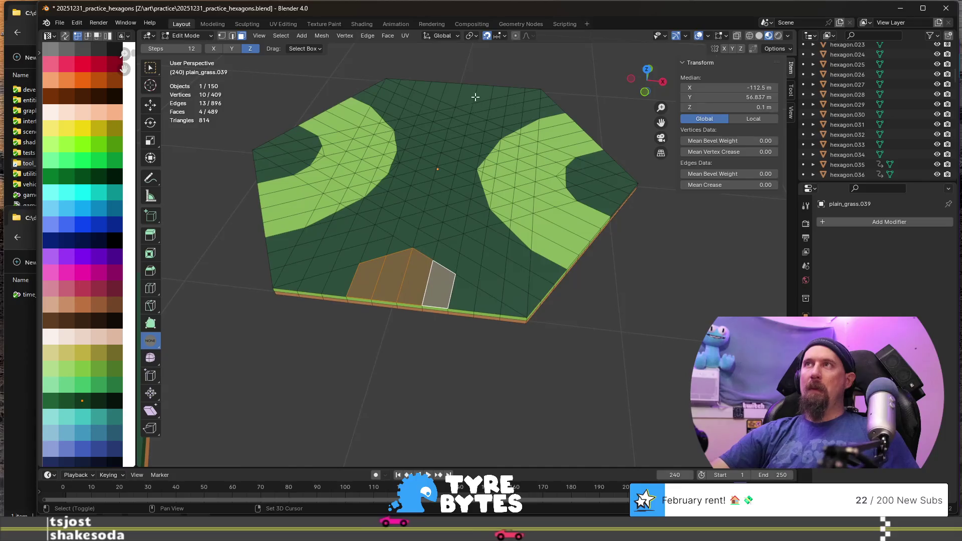
shift+click(437, 91)
shift+click(451, 93)
shift+click(464, 95)
shift+click(483, 94)
click(83, 369)
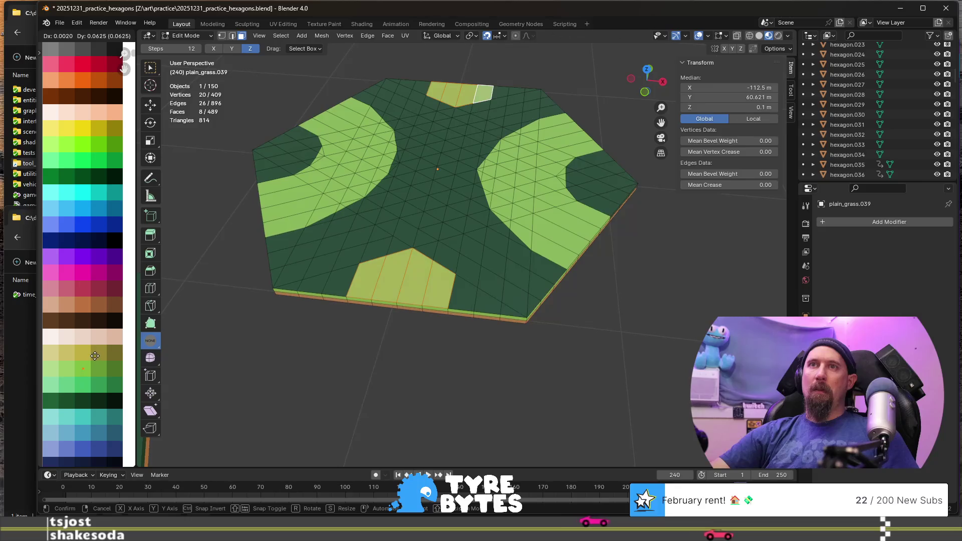
Circle-select the middle strip joining both edge patches and move it onto the light green swatch.
mouse_move(366, 201)
middle_down()
mouse_move(423, 206)
mouse_move(427, 247)
middle_up()
right_click(411, 325)
key(Escape)
key(c)
mouse_move(401, 353)
mouse_down()
mouse_move(401, 311)
mouse_move(453, 187)
mouse_move(471, 194)
mouse_move(427, 378)
mouse_up()
right_click(410, 349)
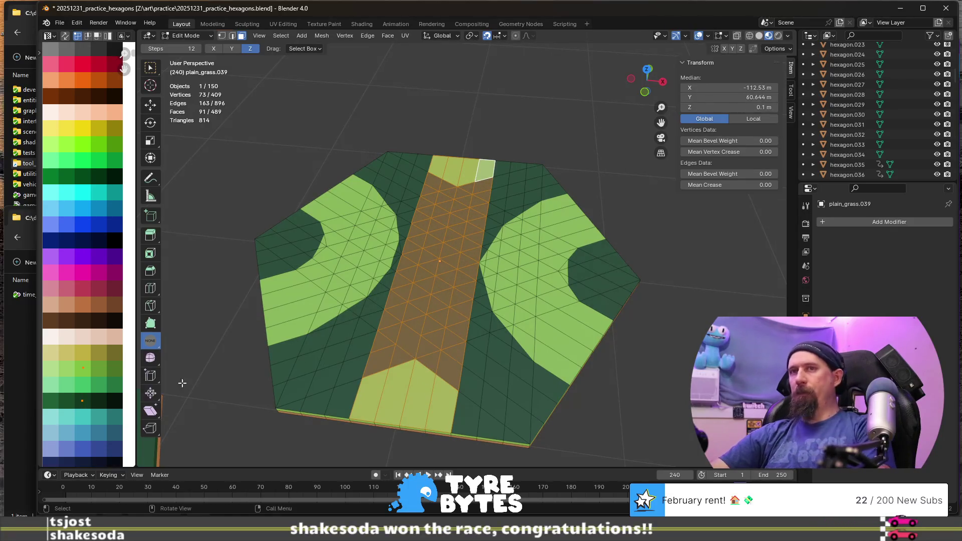
key(g)
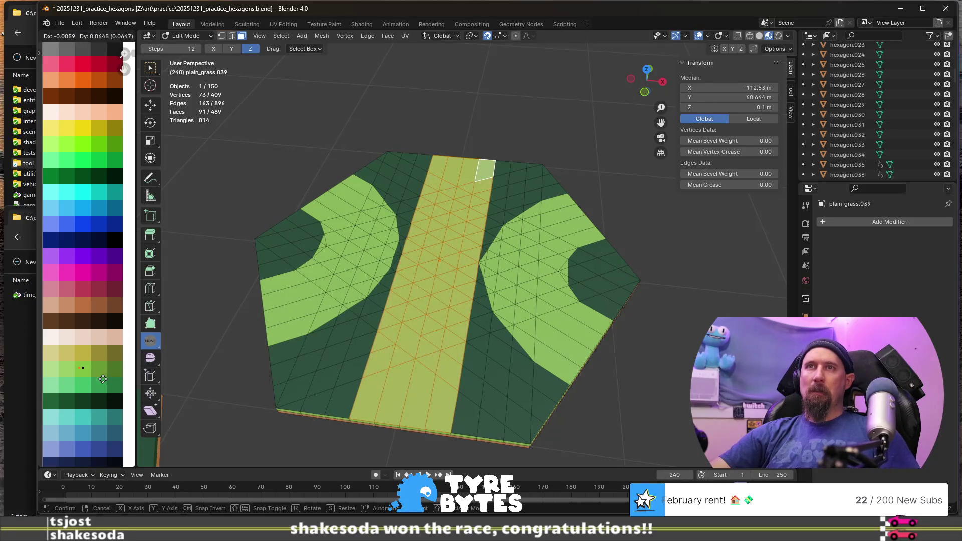
click(103, 380)
Clear the face selection and return to Object Mode to check the tile.
key(alt+a)
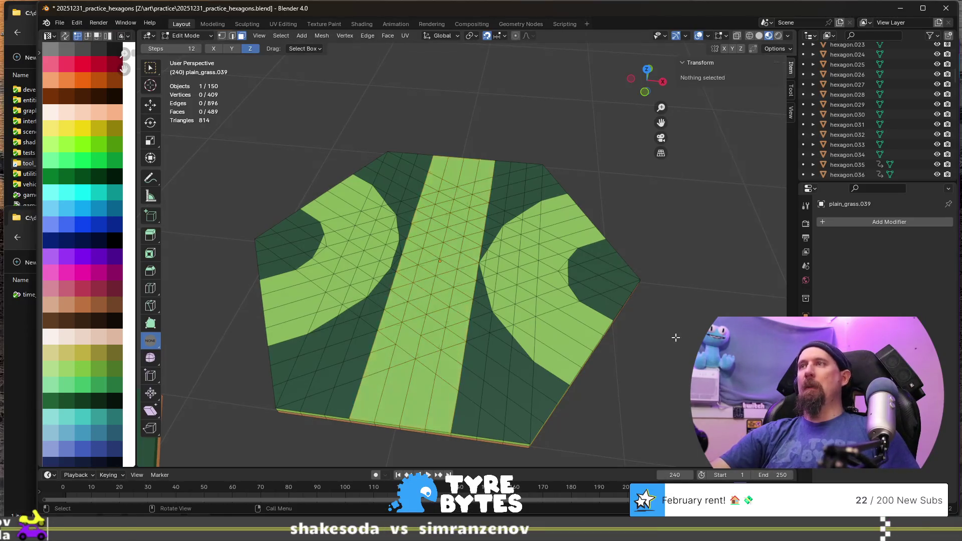
scroll(588, 332, down, 5)
scroll(551, 333, up, 5)
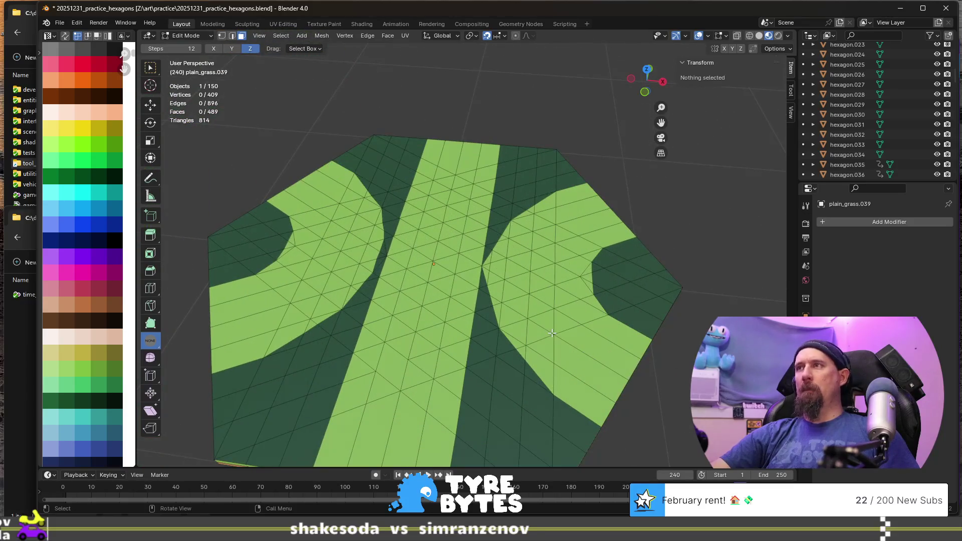
key(Tab)
scroll(552, 333, down, 5)
click(526, 332)
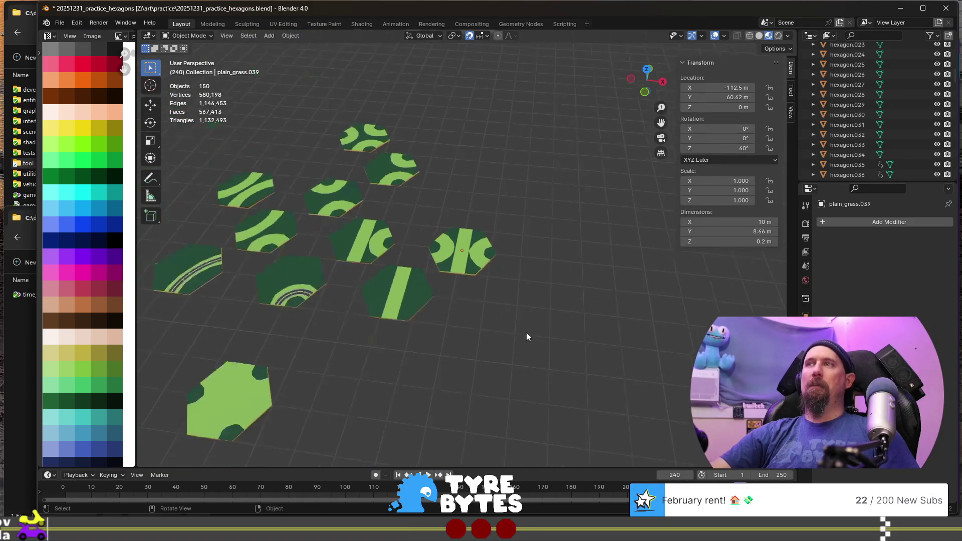
Recolour three stray triangles beside the striped tile's stripe to the darker green.
scroll(526, 332, up, 6)
key(Tab)
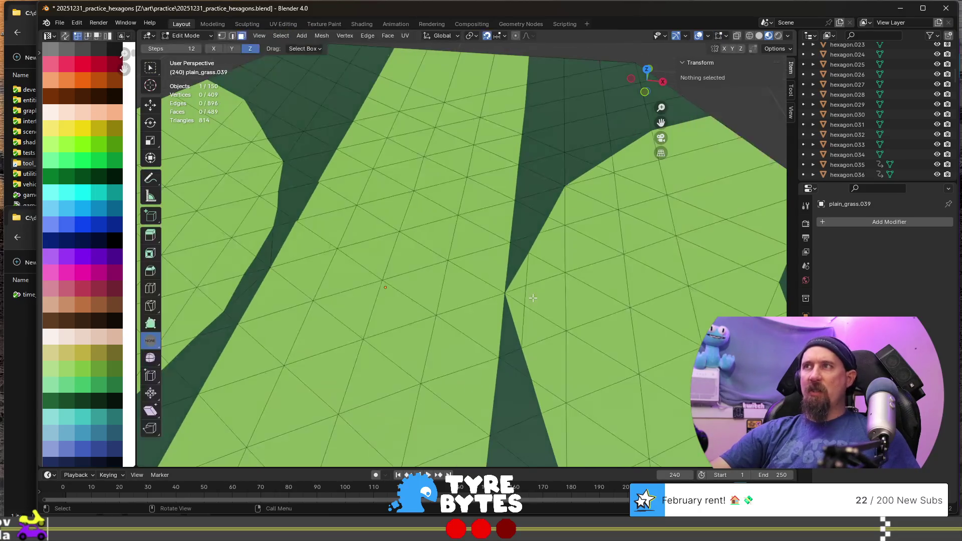
click(523, 277)
shift+click(517, 298)
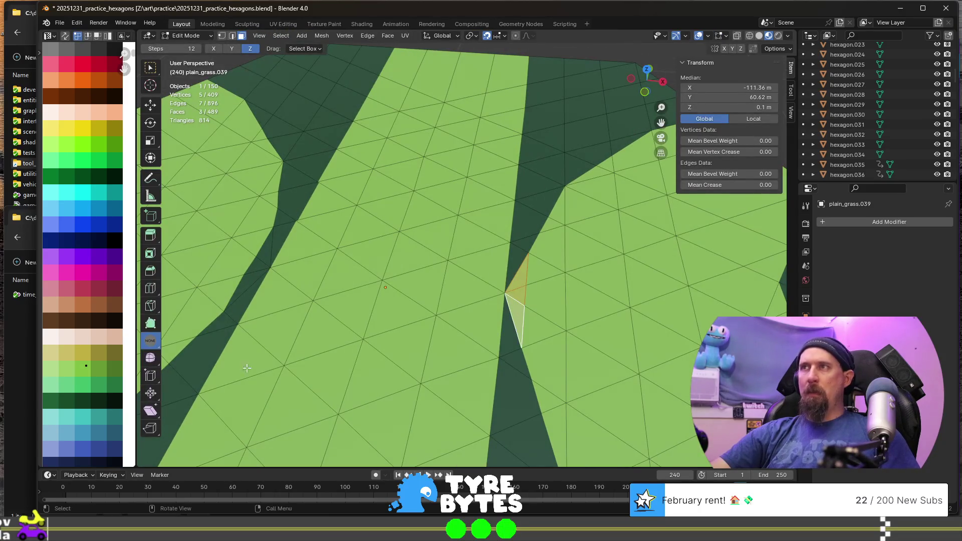
shift+click(515, 321)
key(g)
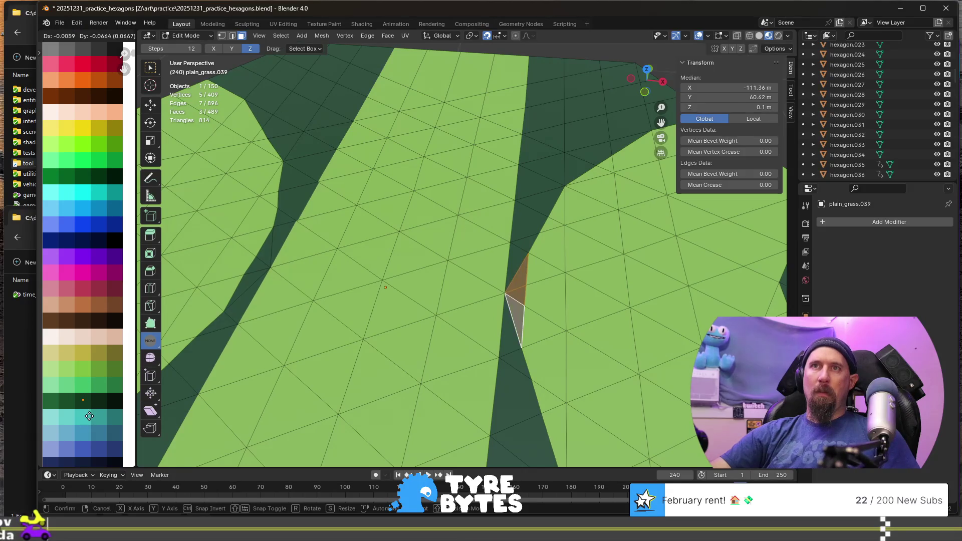
click(74, 397)
click(394, 345)
On plain_grass.031, recolour stray faces at the lower patch edge darker green, then leave Edit Mode.
scroll(445, 273, down, 5)
mouse_move(445, 273)
middle_down()
mouse_move(549, 301)
mouse_move(419, 306)
middle_up()
scroll(501, 301, down, 5)
click(418, 305)
scroll(417, 304, up, 5)
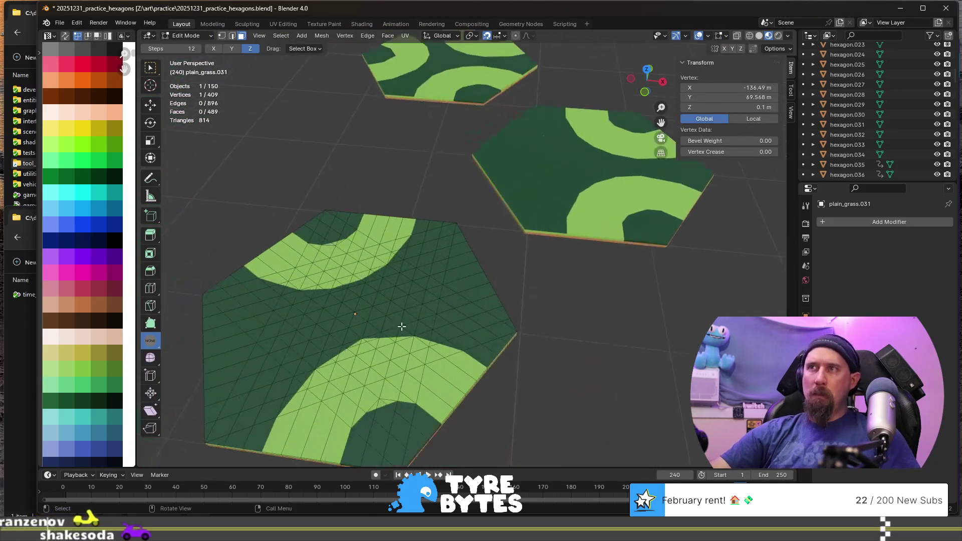
click(308, 383)
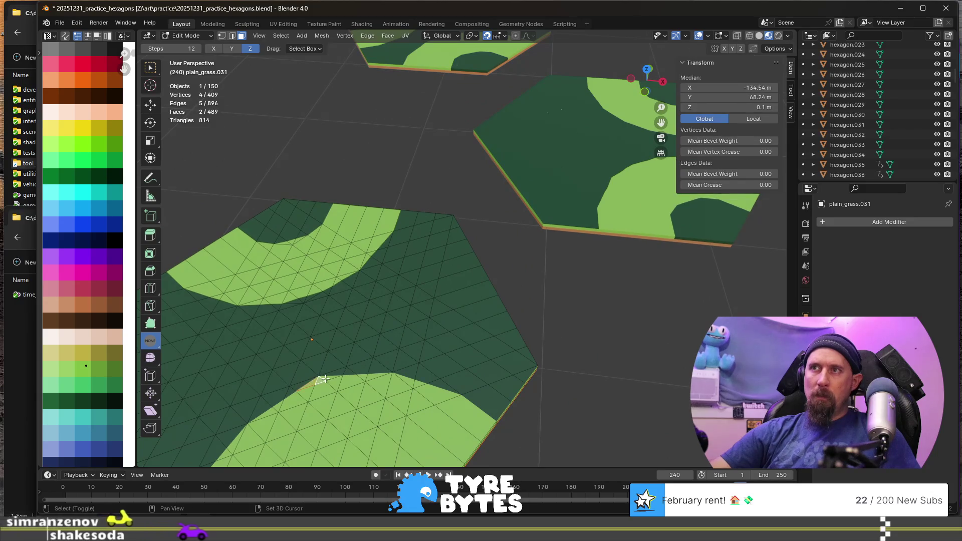
key(g)
click(85, 408)
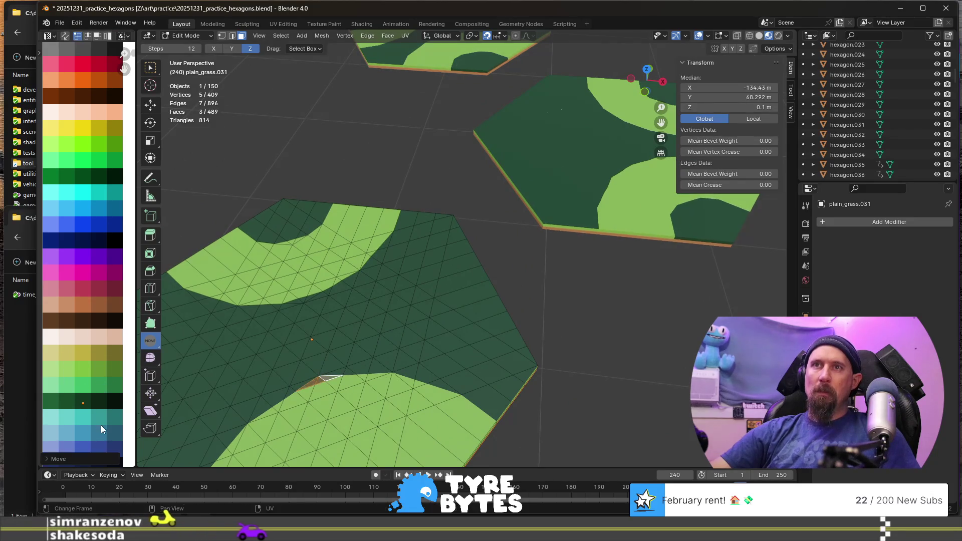
click(535, 321)
scroll(536, 318, down, 10)
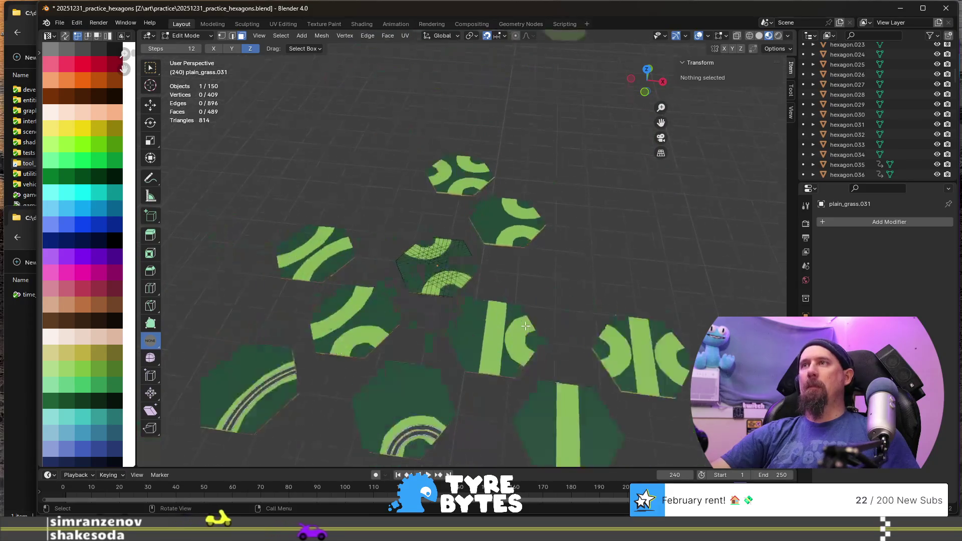
scroll(547, 296, down, 4)
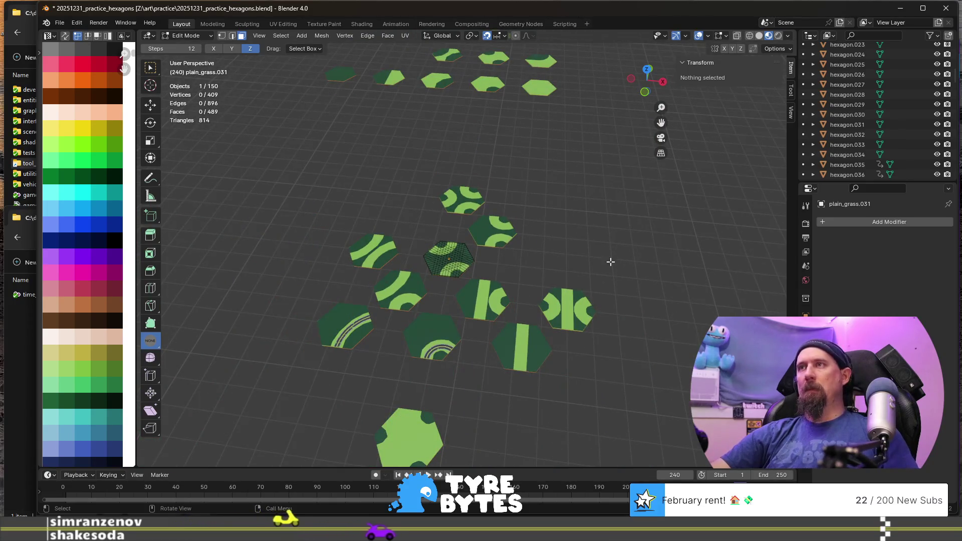
key(Tab)
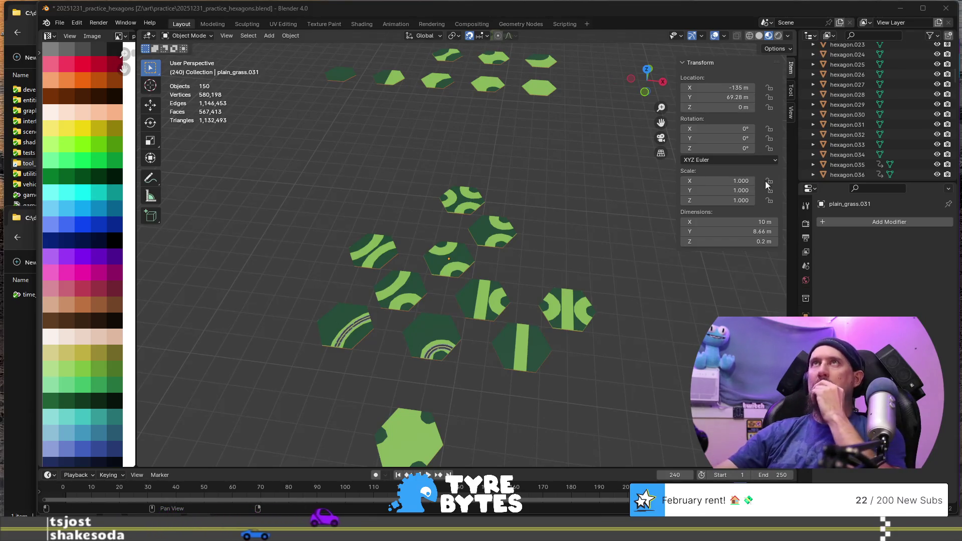
Pan and zoom across the tile layout, then select plain_grass.037.
scroll(567, 280, down, 5)
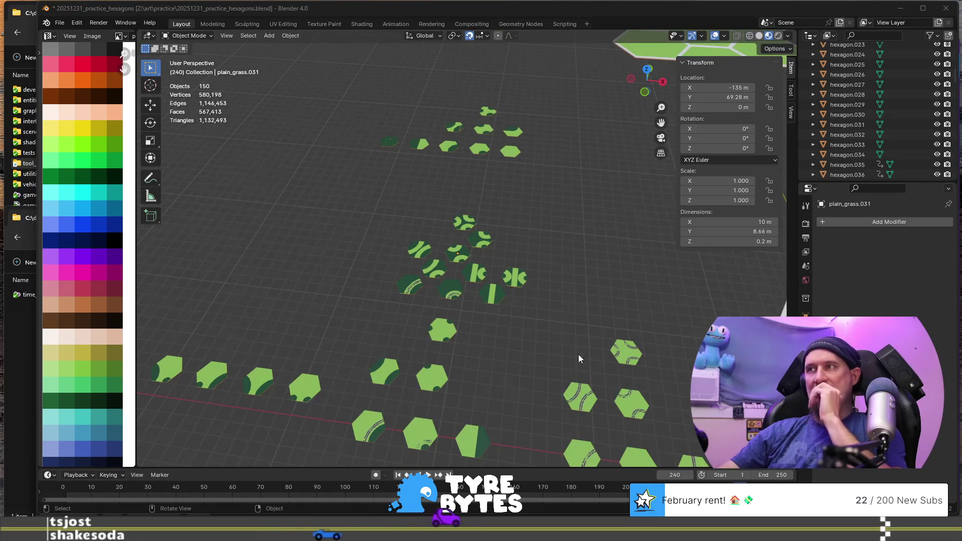
shift+middle_drag(608, 365, 509, 253)
scroll(504, 306, up, 10)
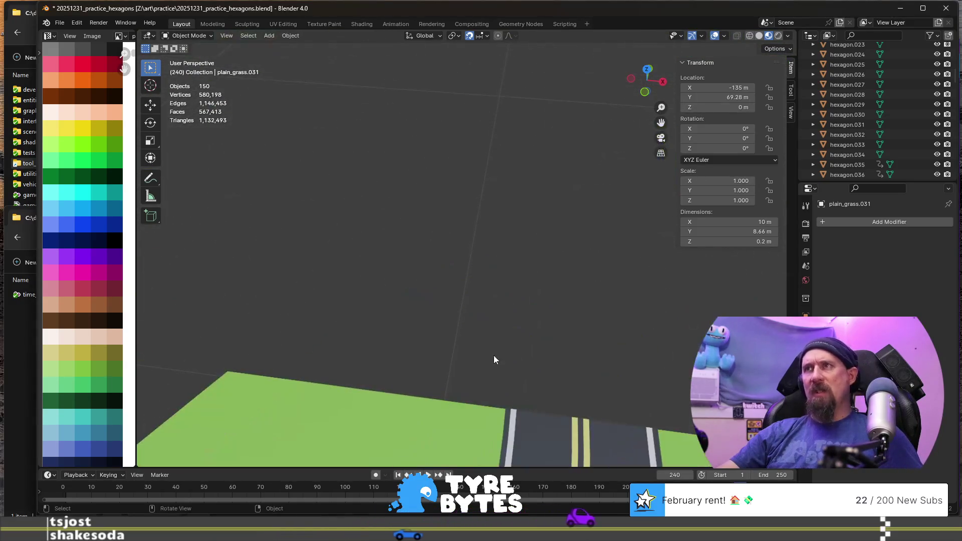
scroll(487, 305, down, 12)
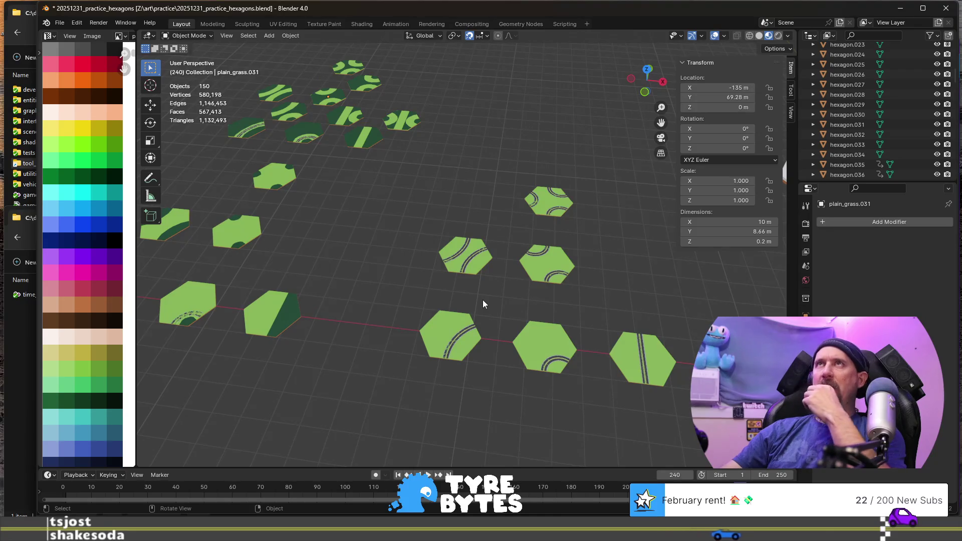
click(291, 114)
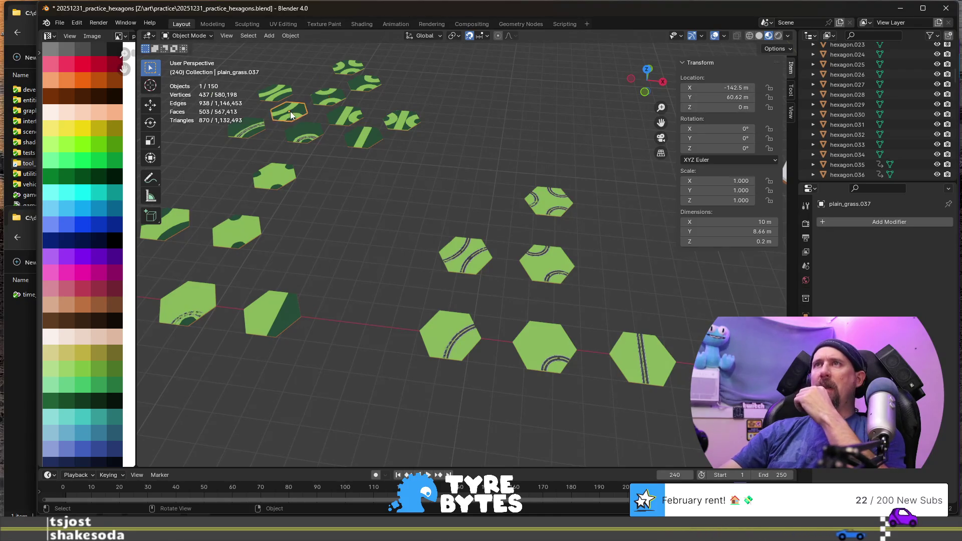
key(KP_Decimal)
mouse_move(290, 111)
middle_down()
mouse_move(323, 239)
mouse_move(398, 248)
mouse_move(442, 303)
mouse_move(438, 317)
middle_up()
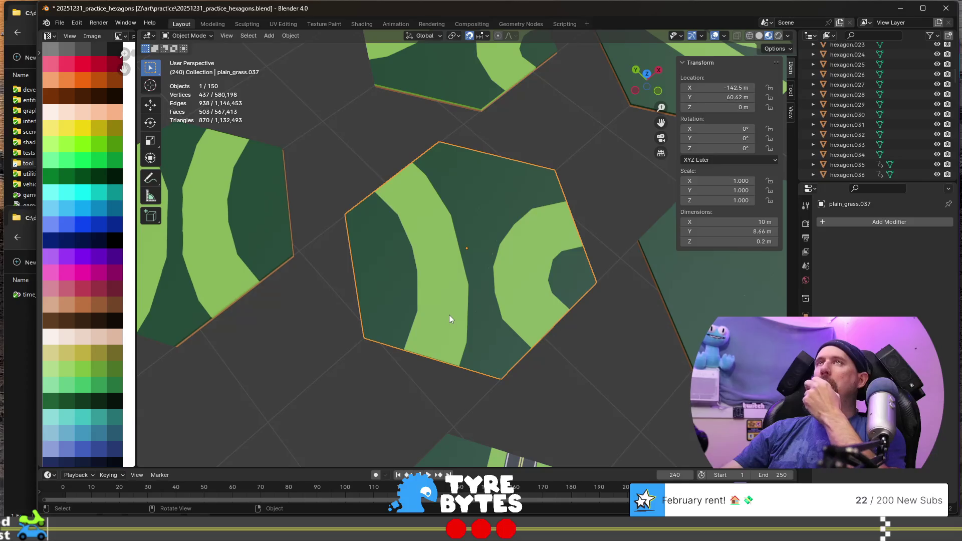
scroll(449, 314, down, 3)
middle_drag(597, 406, 519, 369)
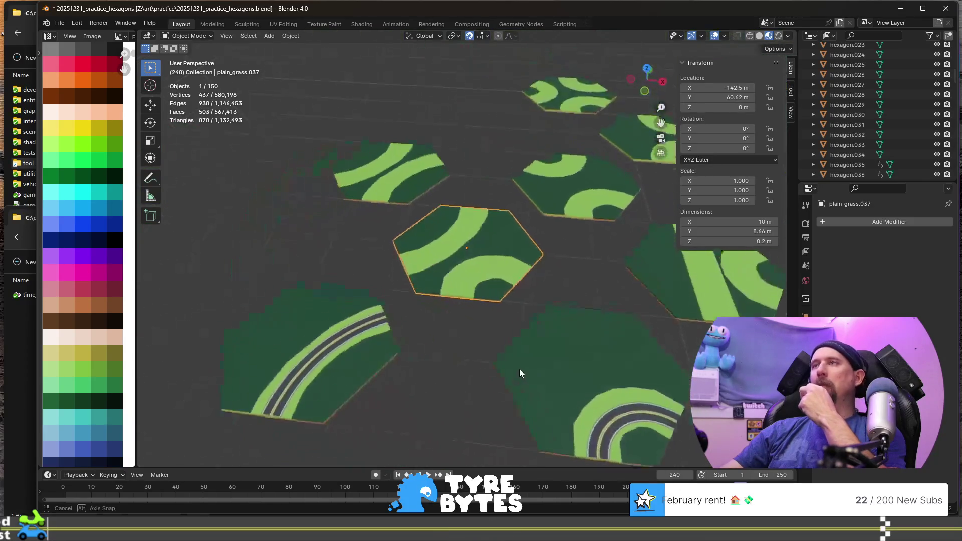
scroll(515, 362, down, 2)
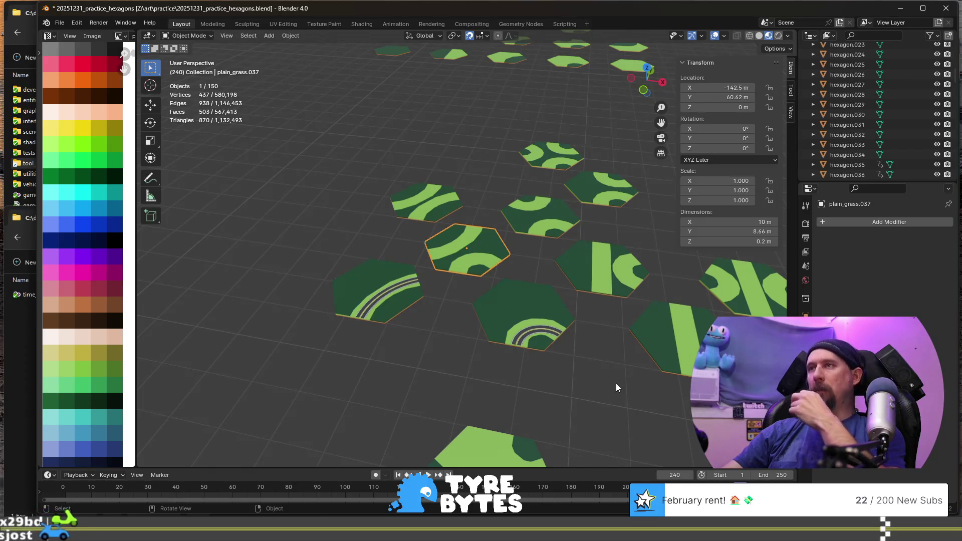
scroll(617, 385, down, 4)
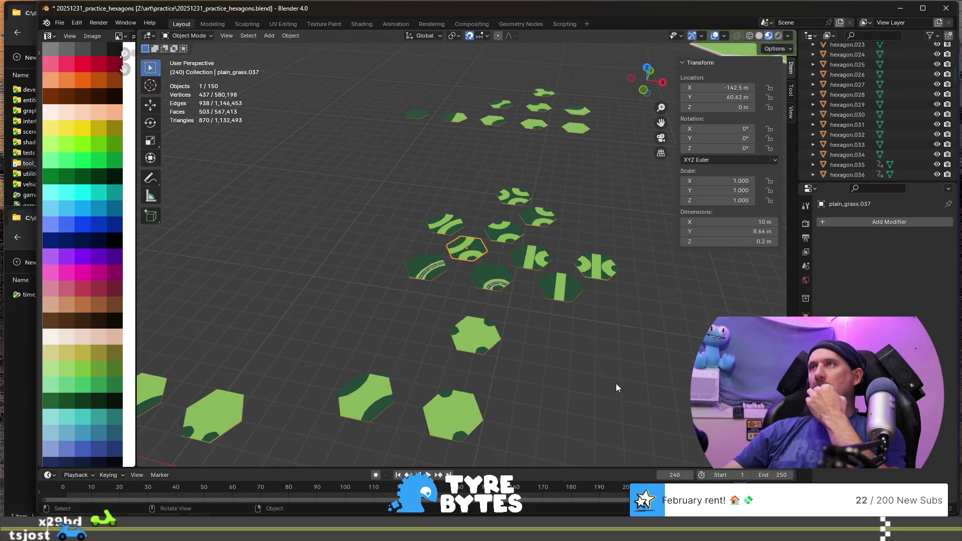
scroll(615, 383, down, 3)
mouse_move(496, 390)
middle_down()
mouse_move(509, 362)
mouse_move(521, 404)
mouse_move(495, 320)
mouse_move(445, 241)
mouse_move(434, 155)
mouse_move(434, 176)
middle_up()
click(519, 179)
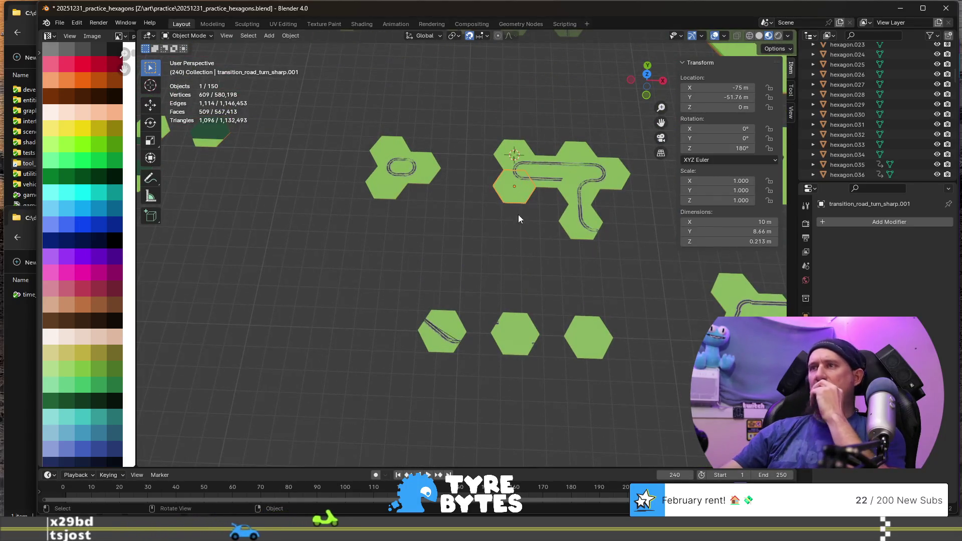
scroll(439, 210, up, 1)
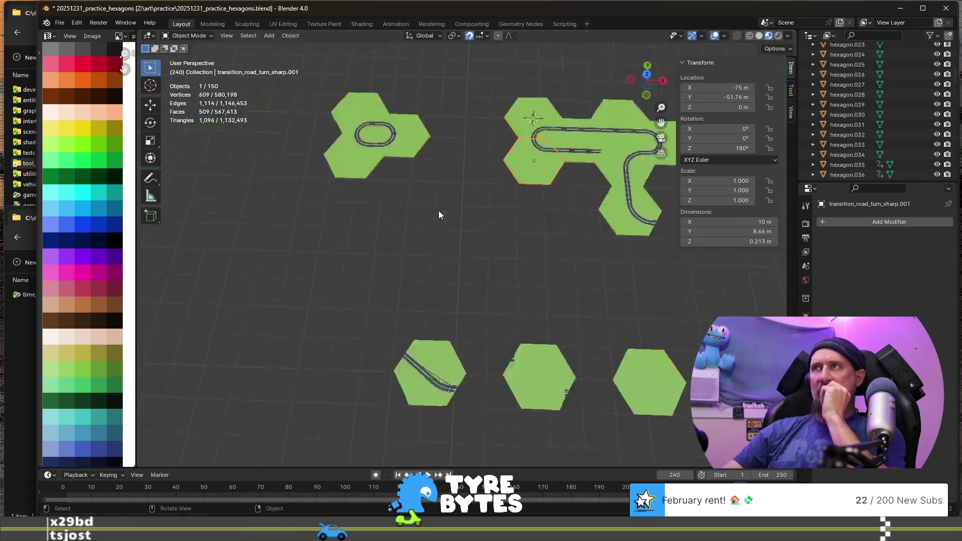
scroll(440, 214, down, 3)
scroll(531, 203, up, 5)
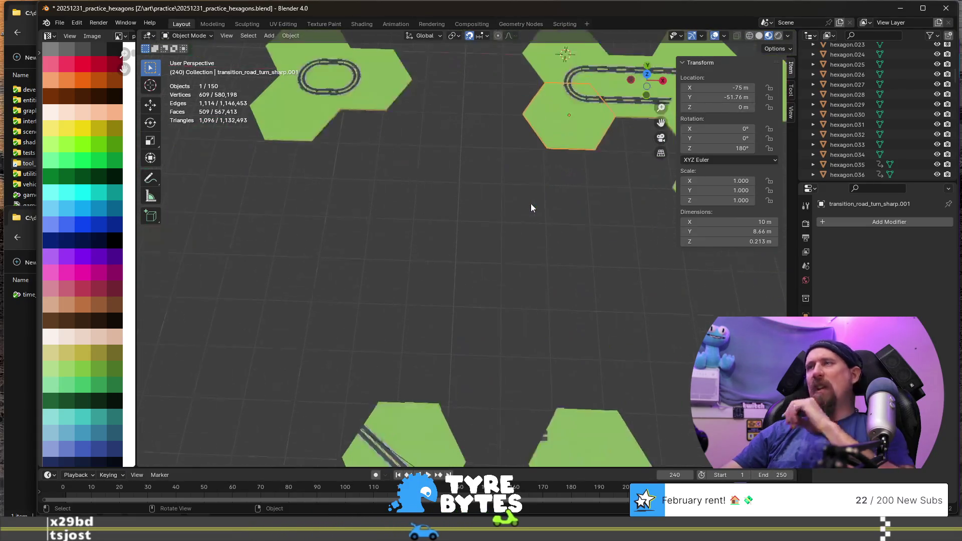
mouse_move(540, 190)
shift+middle_down()
mouse_move(430, 259)
mouse_move(478, 299)
shift+middle_up()
click(478, 298)
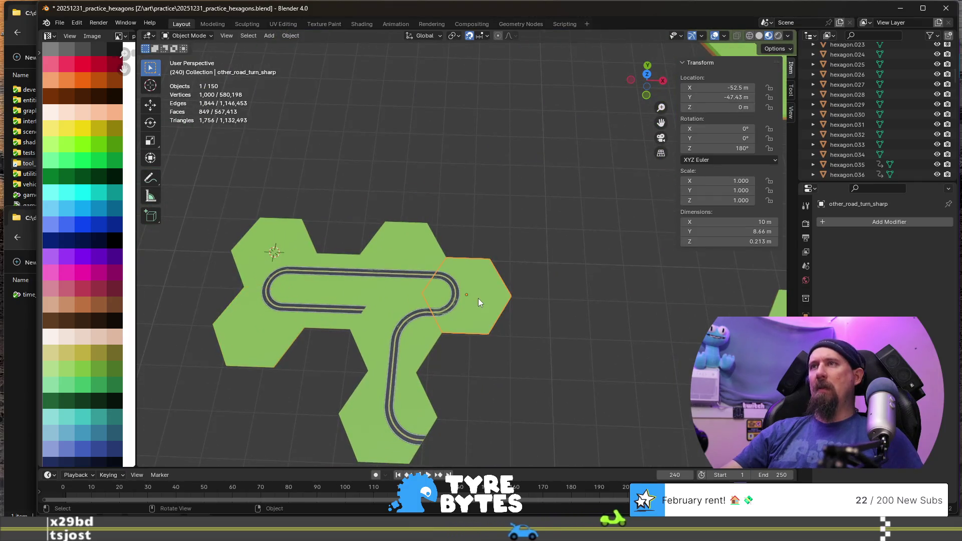
click(402, 246)
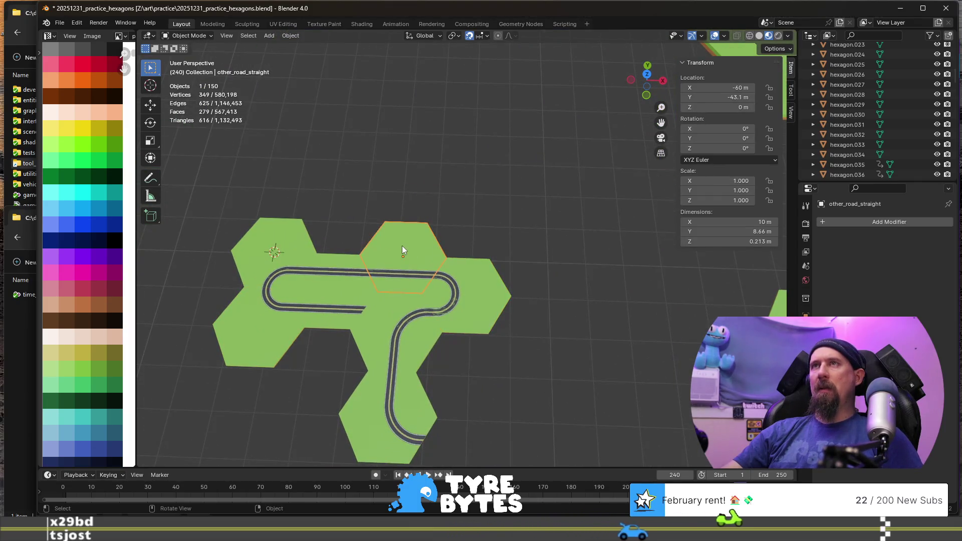
click(425, 329)
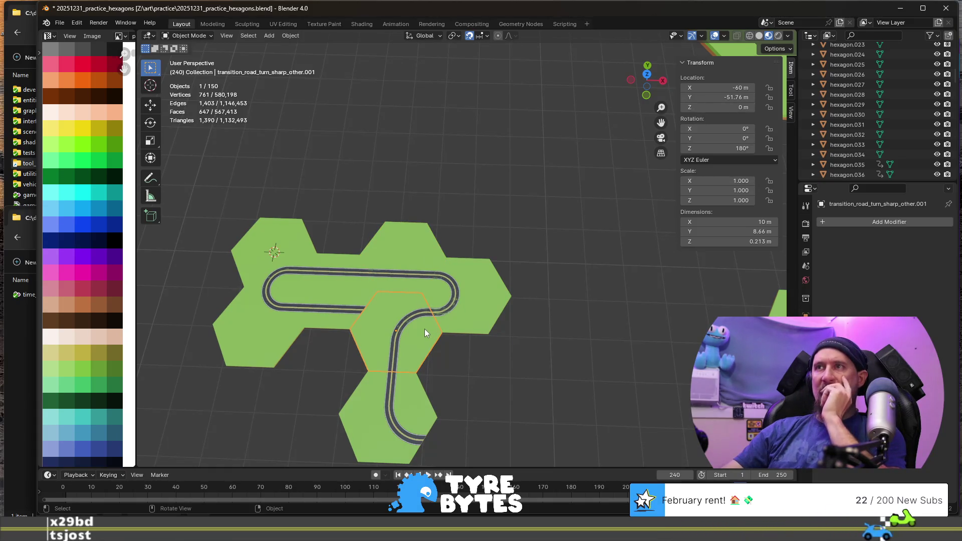
click(410, 412)
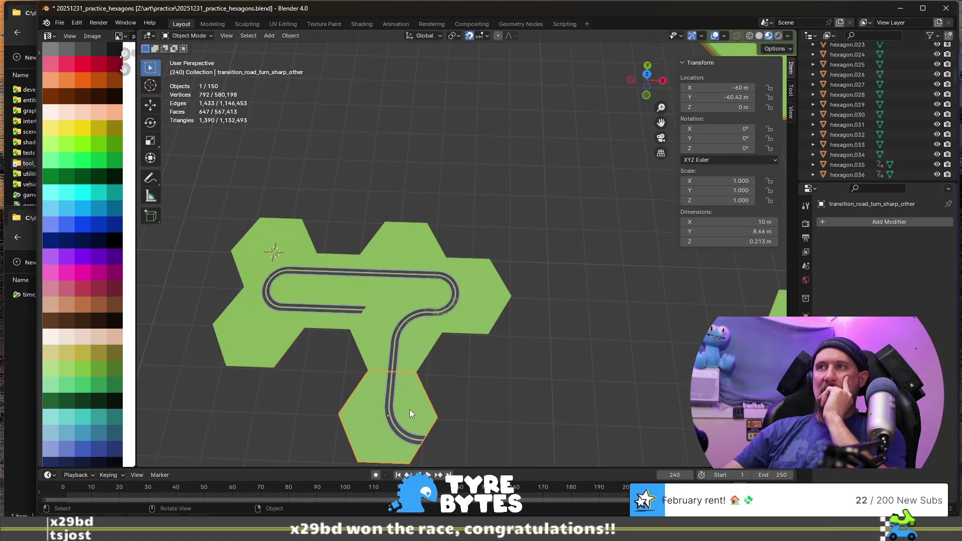
click(410, 345)
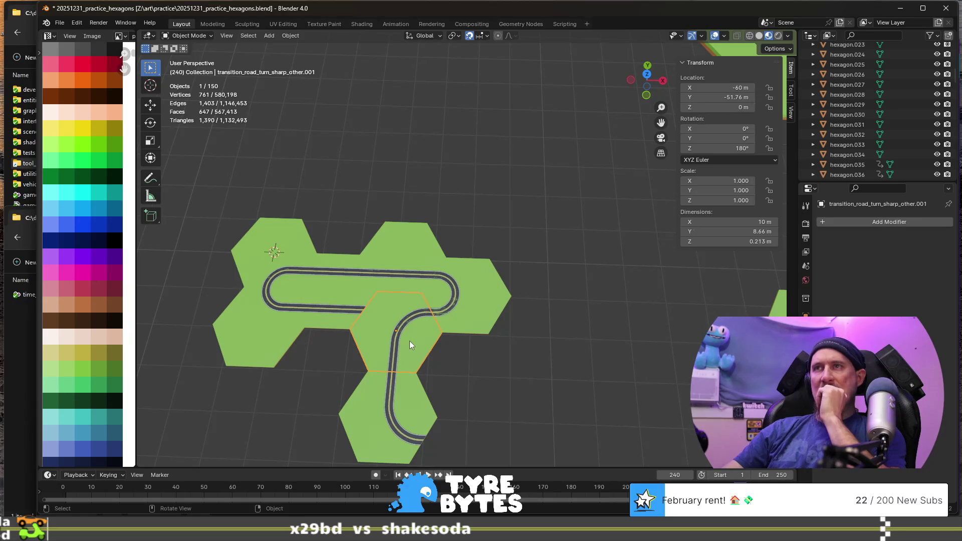
click(407, 372)
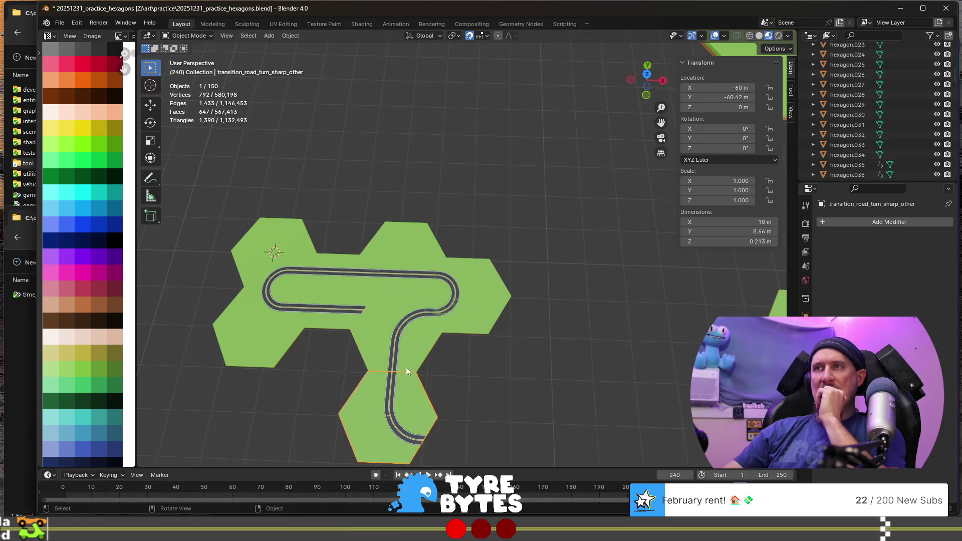
click(404, 338)
click(331, 304)
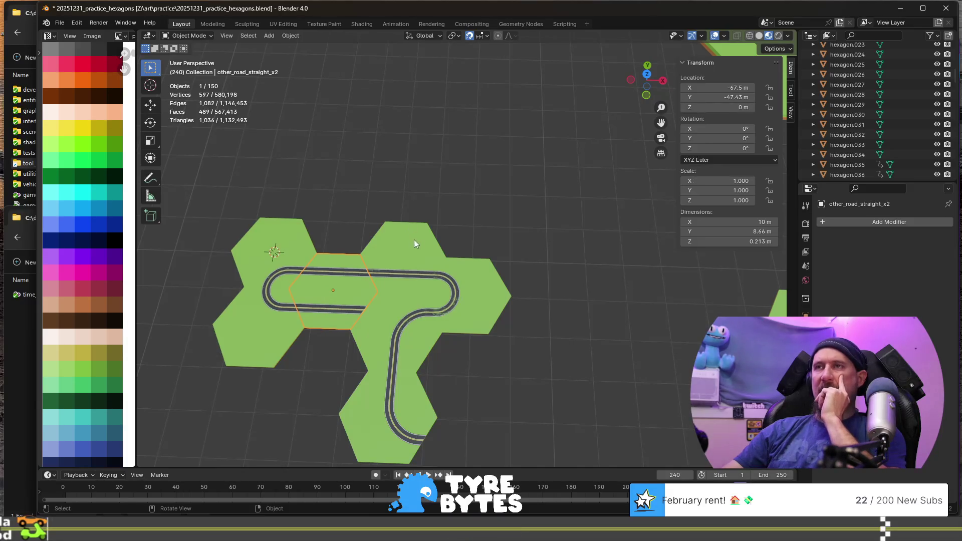
click(261, 331)
scroll(262, 331, down, 5)
scroll(354, 281, up, 10)
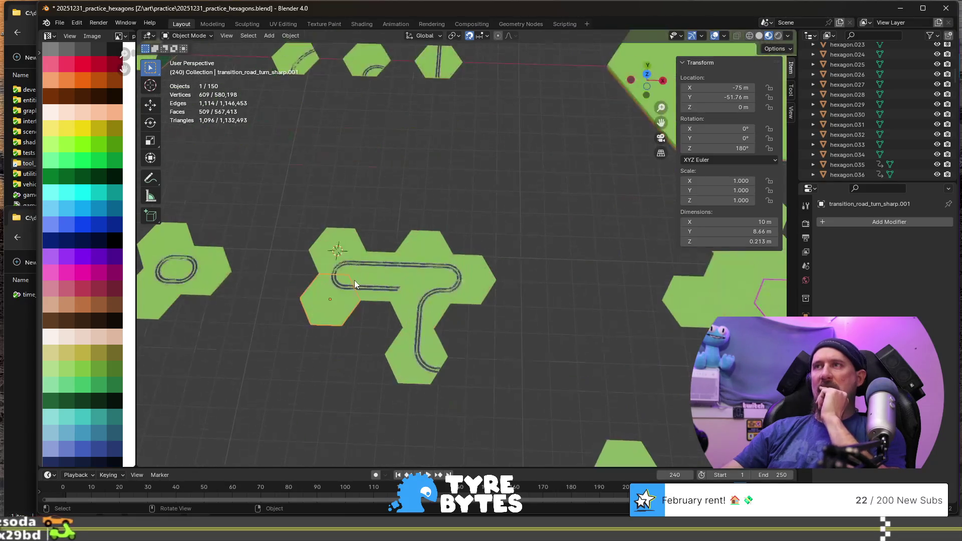
scroll(354, 280, down, 6)
scroll(397, 320, up, 3)
scroll(397, 317, down, 5)
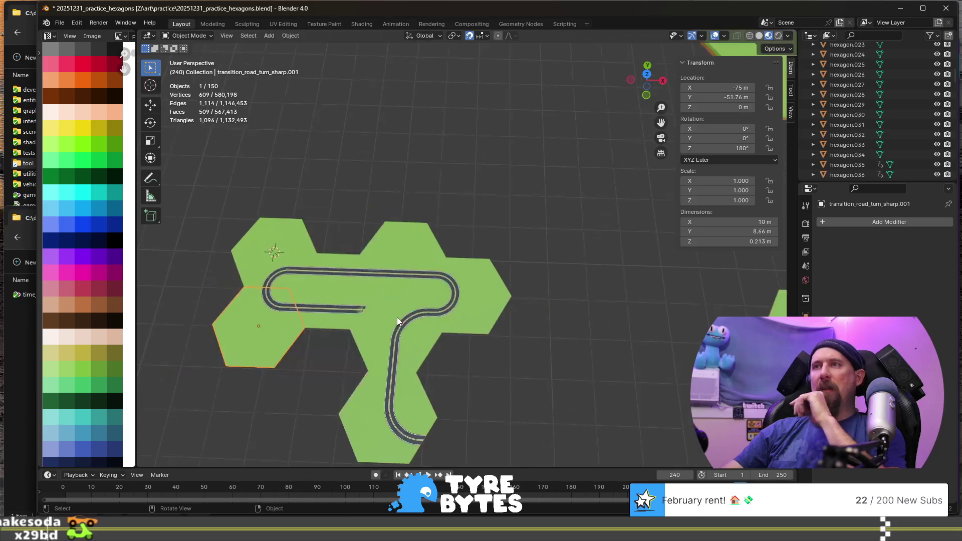
scroll(397, 317, down, 2)
scroll(396, 318, up, 2)
scroll(397, 317, down, 4)
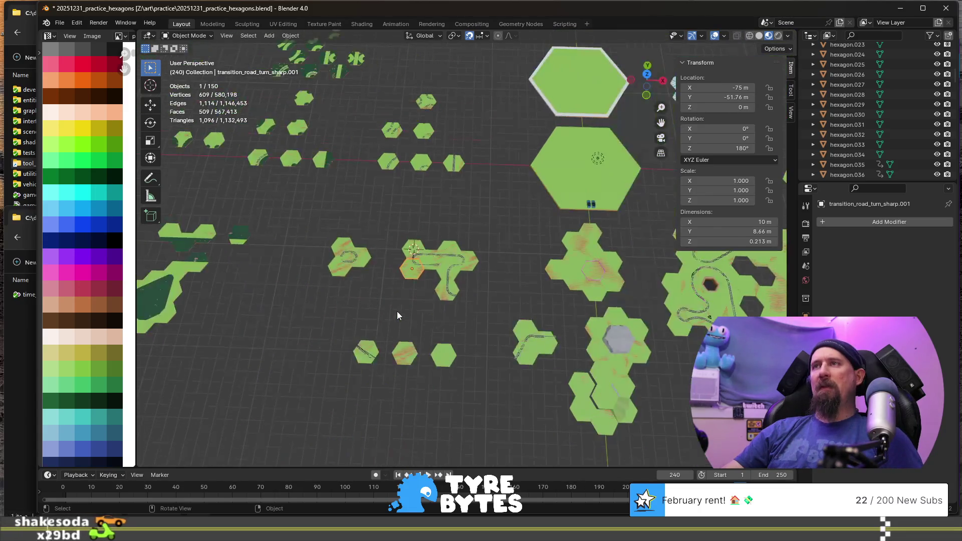
drag(381, 228, 504, 314)
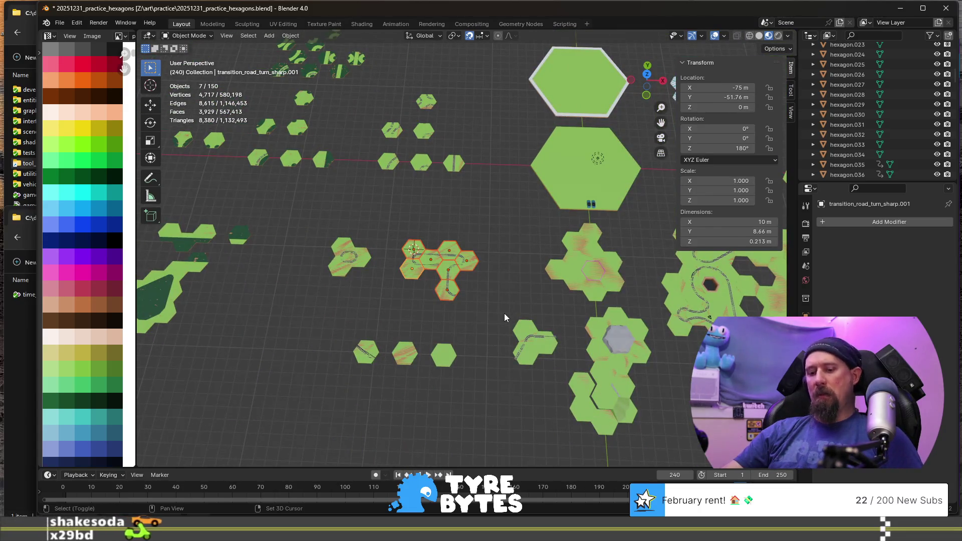
Duplicate the seven-tile road cluster and place the copy further down along Y.
key(shift+d)
key(y)
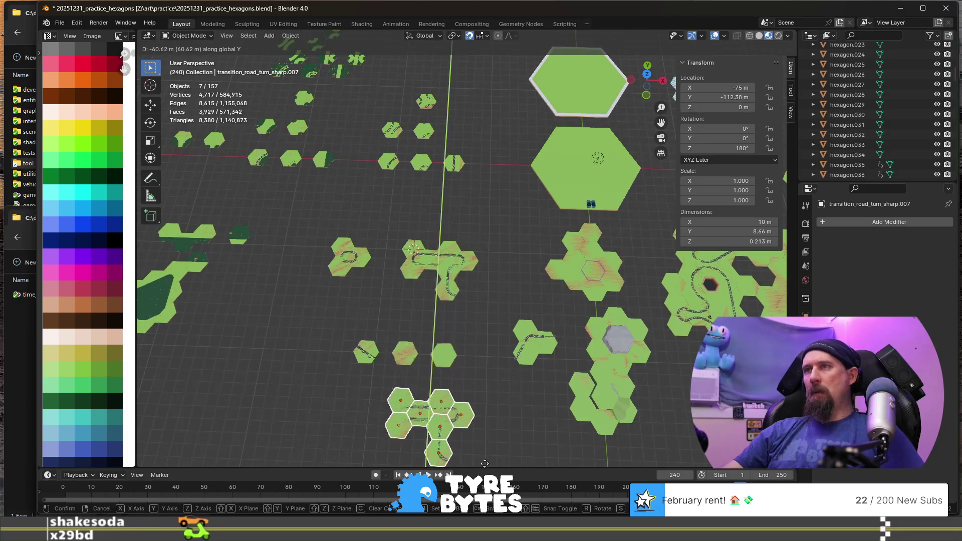
click(478, 447)
scroll(384, 288, up, 5)
scroll(383, 287, down, 3)
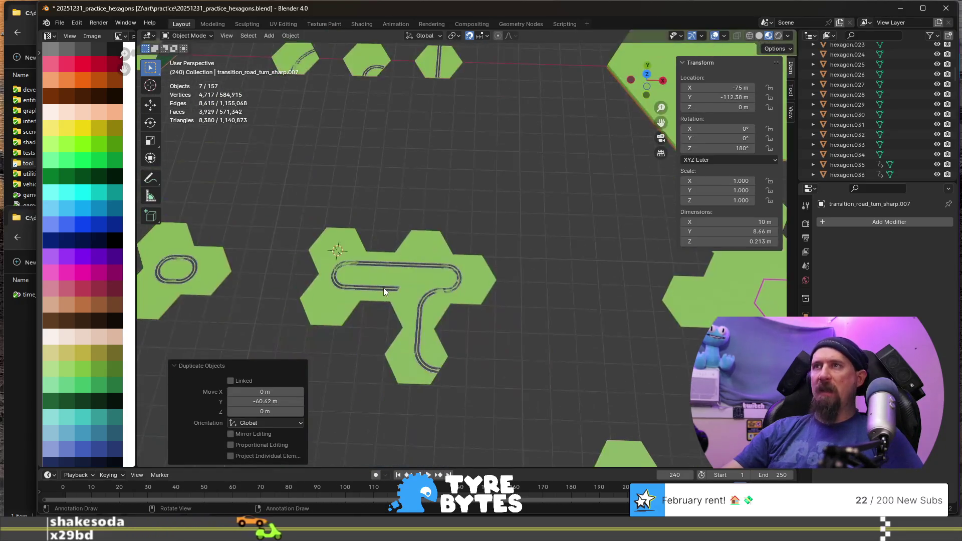
scroll(416, 284, up, 1)
Delete one sharp-turn tile from the copied road cluster.
click(372, 215)
scroll(372, 215, up, 3)
scroll(374, 213, down, 3)
scroll(374, 213, down, 3)
key(Delete)
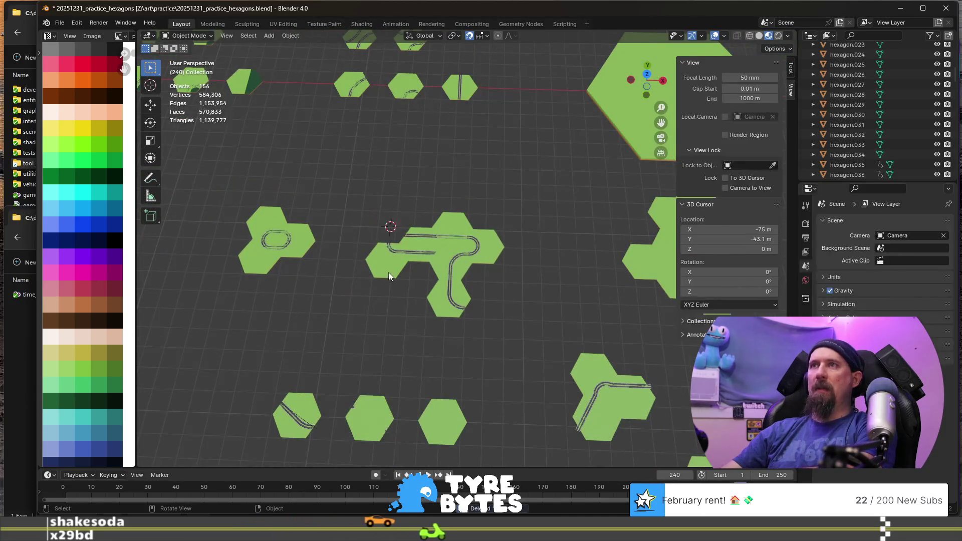
Move the three-tile loop piece 60.62 m down along Y.
drag(243, 198, 340, 285)
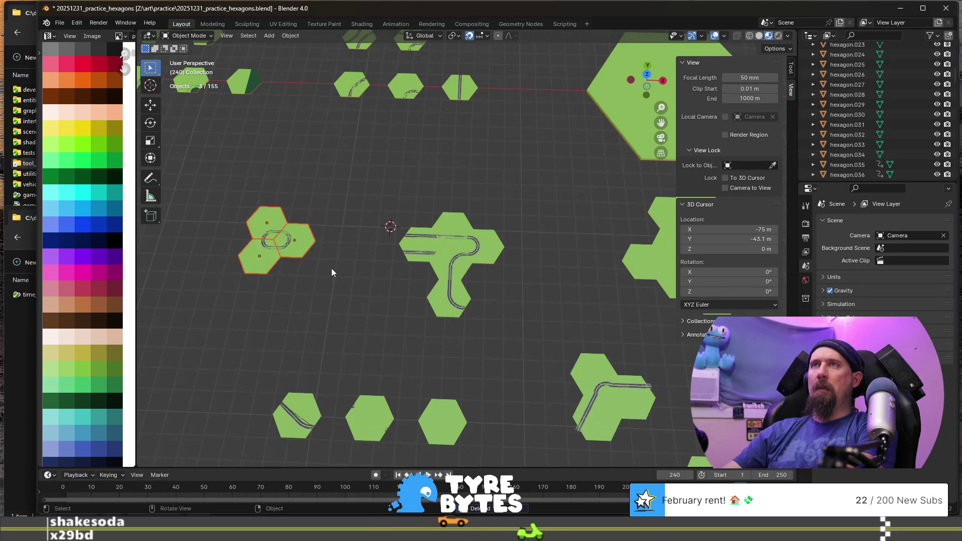
scroll(372, 212, down, 4)
key(g)
key(y)
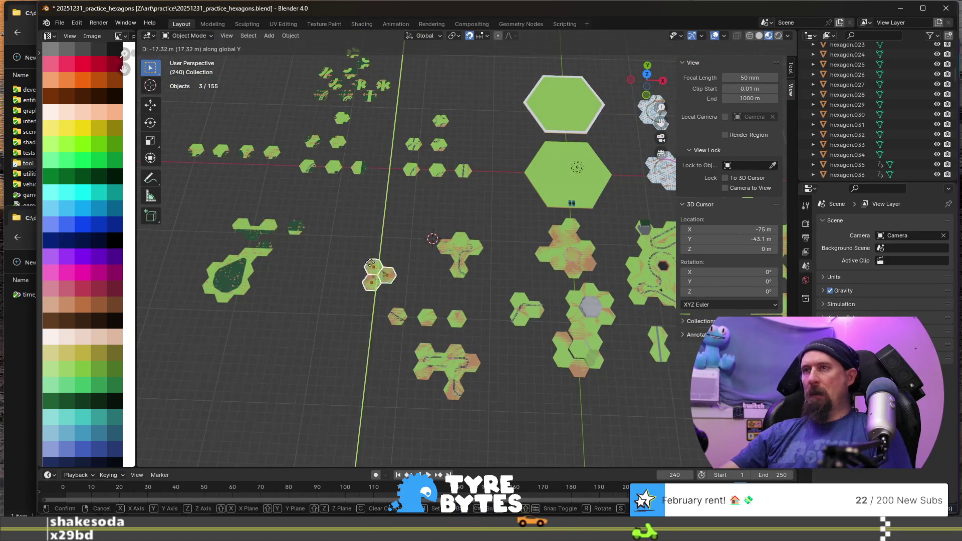
click(360, 325)
scroll(401, 292, up, 5)
scroll(400, 291, down, 3)
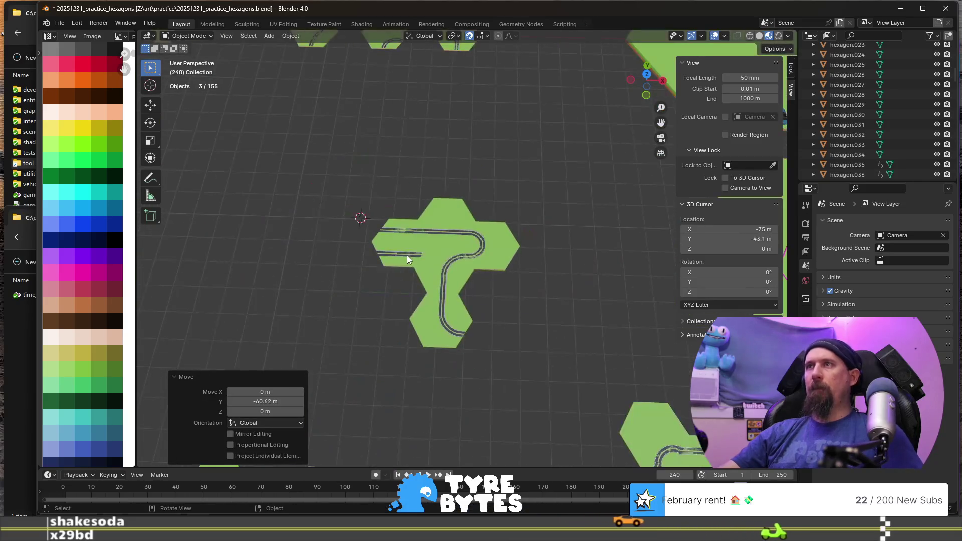
scroll(405, 243, up, 2)
scroll(386, 220, down, 2)
mouse_move(414, 204)
shift+middle_down()
mouse_move(460, 285)
mouse_move(521, 360)
mouse_move(468, 351)
shift+middle_up()
click(531, 347)
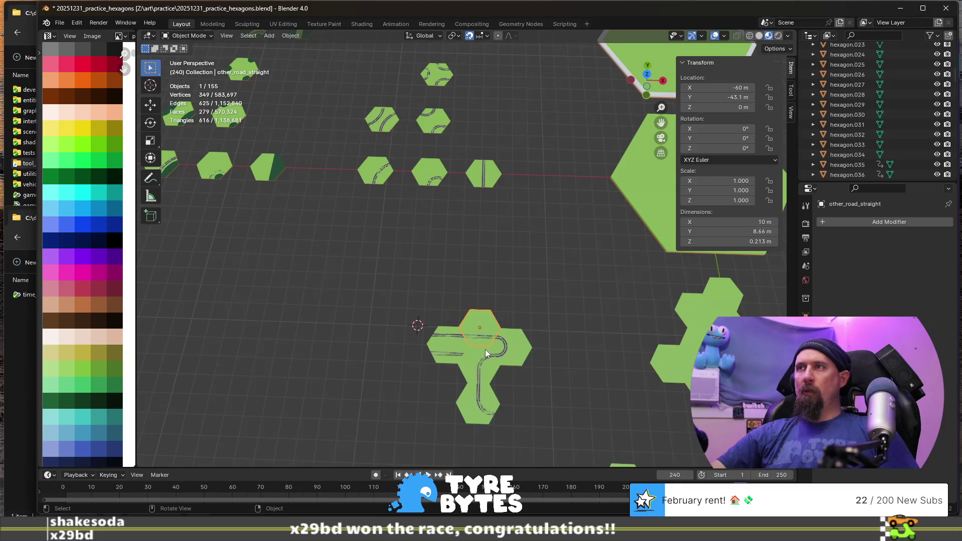
Move the straight road tile 7.5 m left along X.
text(g)
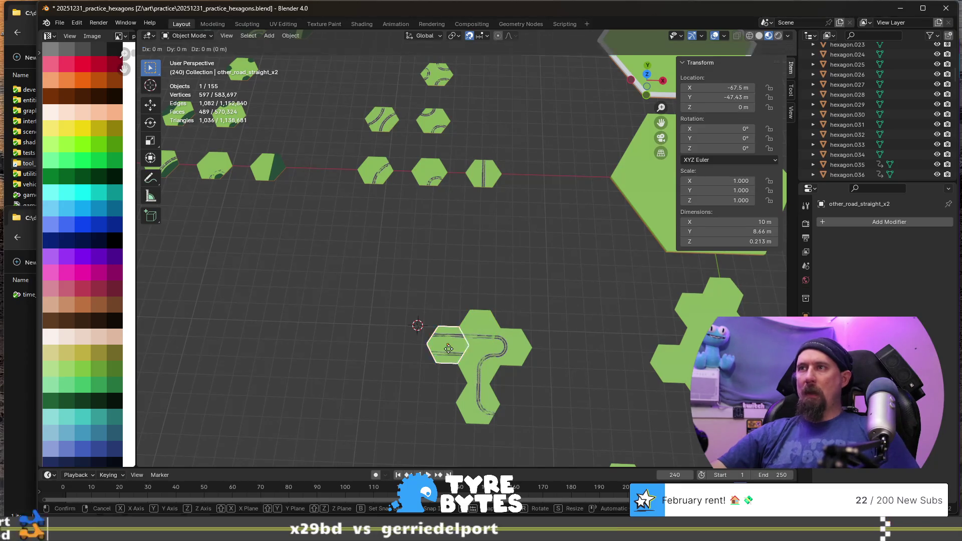
text(x7.5)
text(-)
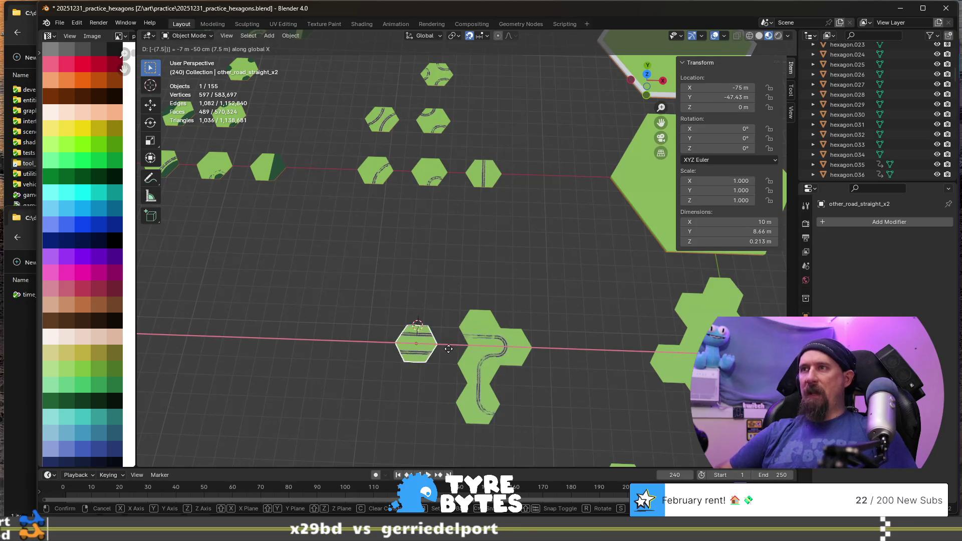
key(Return)
key(g)
key(y)
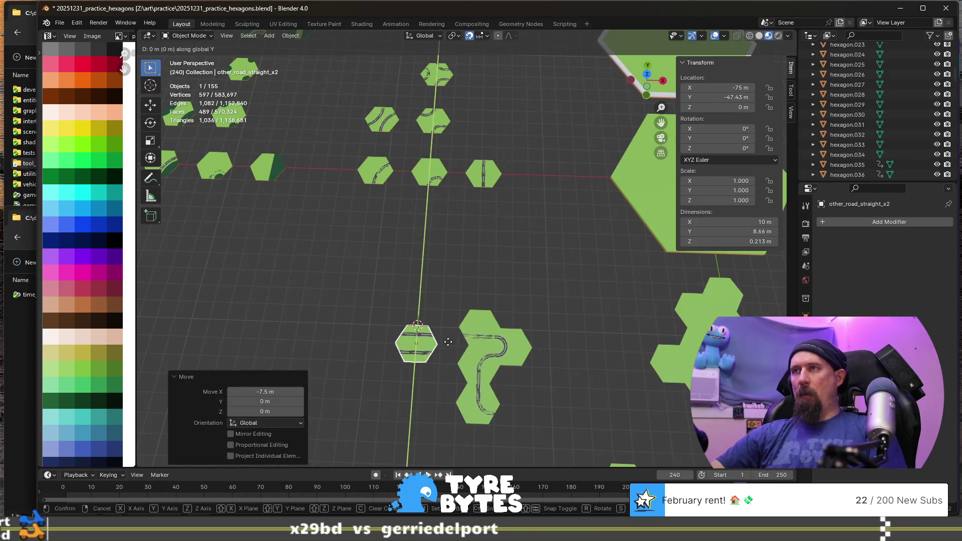
click(448, 329)
Move the transition turn tile 8.66 m lower along Y, then 15 m left along X.
click(507, 349)
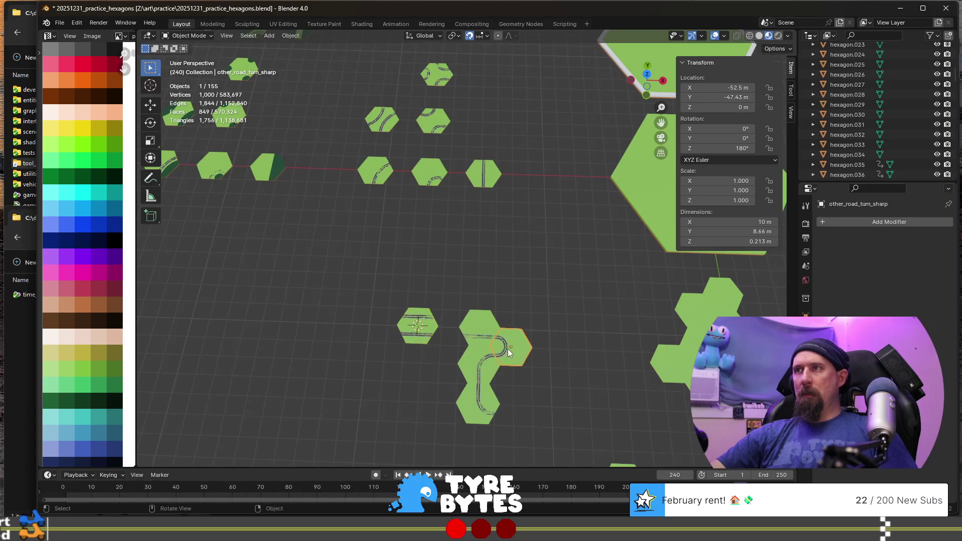
click(469, 372)
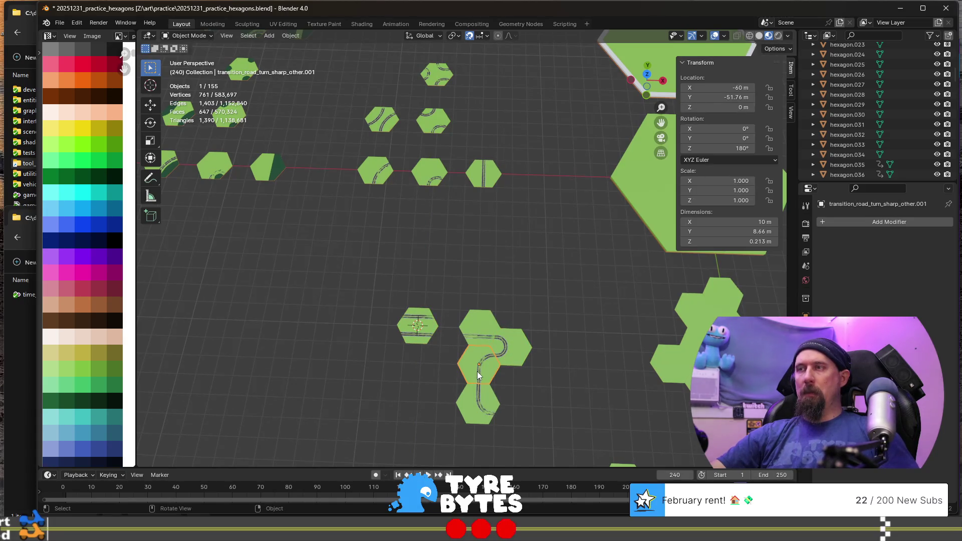
key(g)
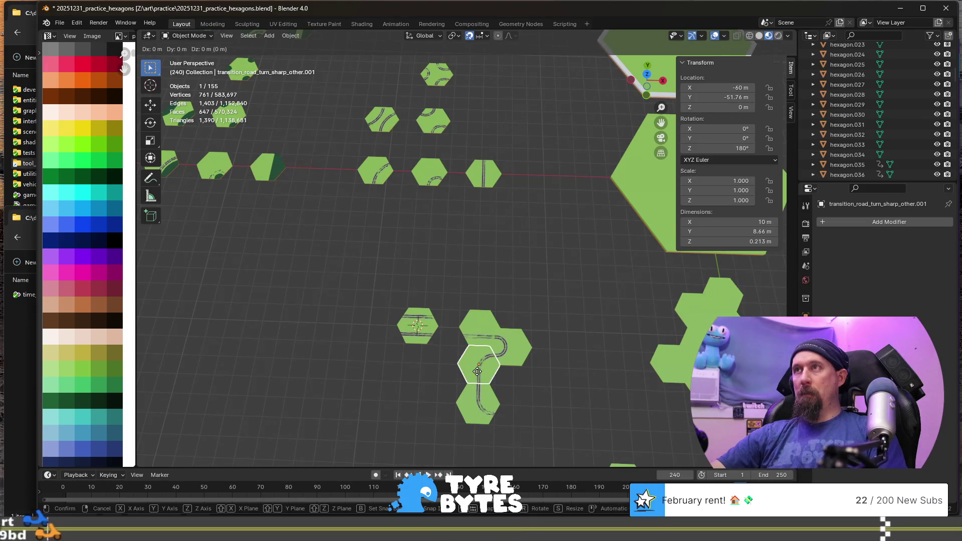
key(y)
click(473, 407)
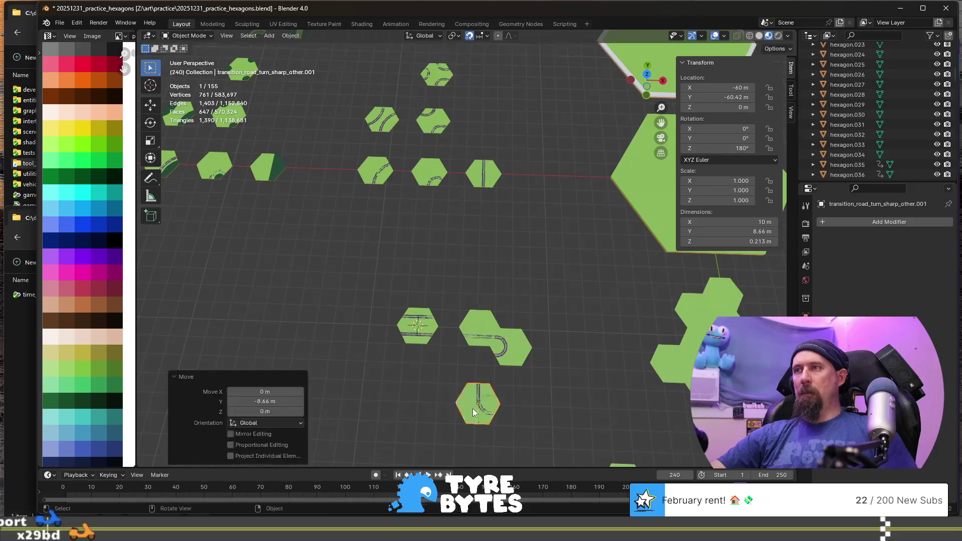
text(gx15-)
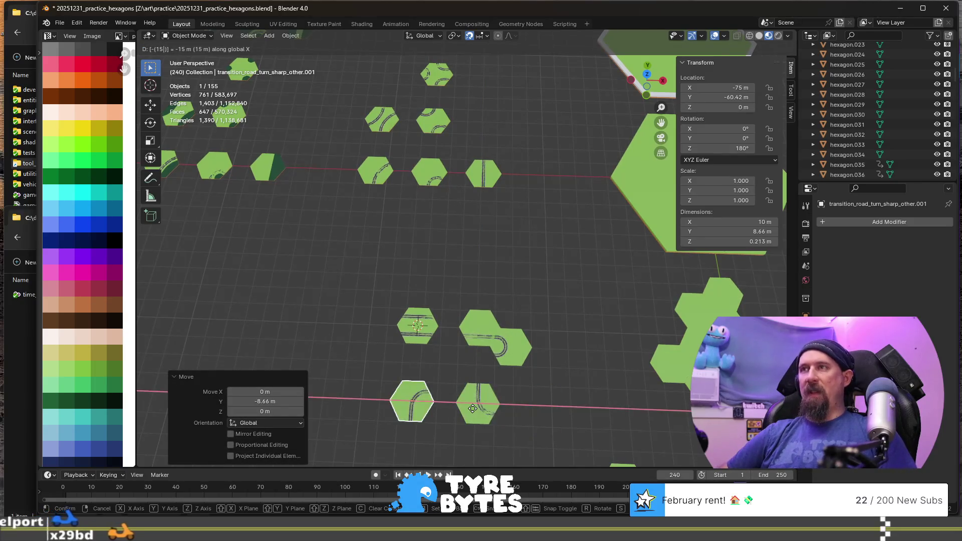
key(Return)
scroll(473, 408, up, 3)
Rotate the other sharp-turn transition tile 180° about Z.
scroll(465, 419, down, 2)
shift+middle_drag(465, 419, 456, 360)
scroll(456, 360, down, 2)
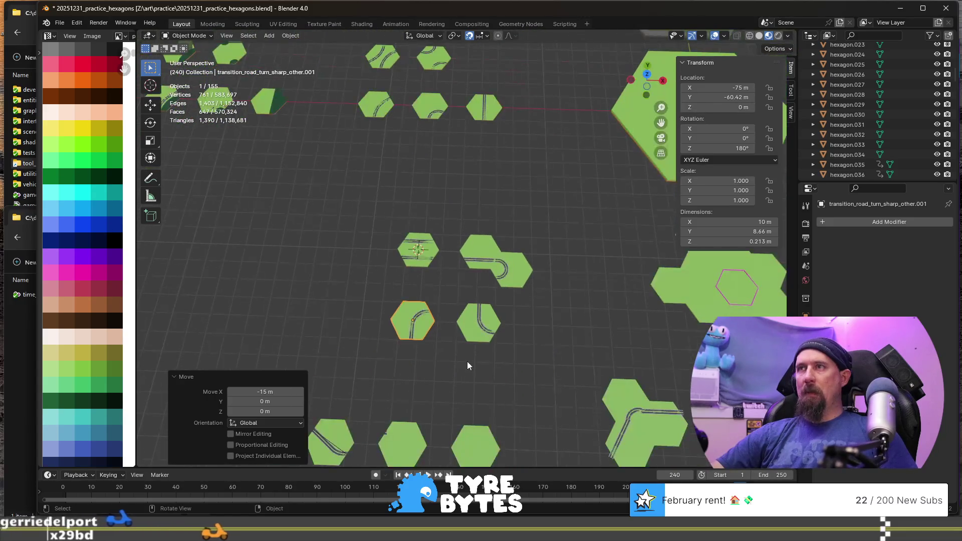
click(481, 324)
key(r)
key(z)
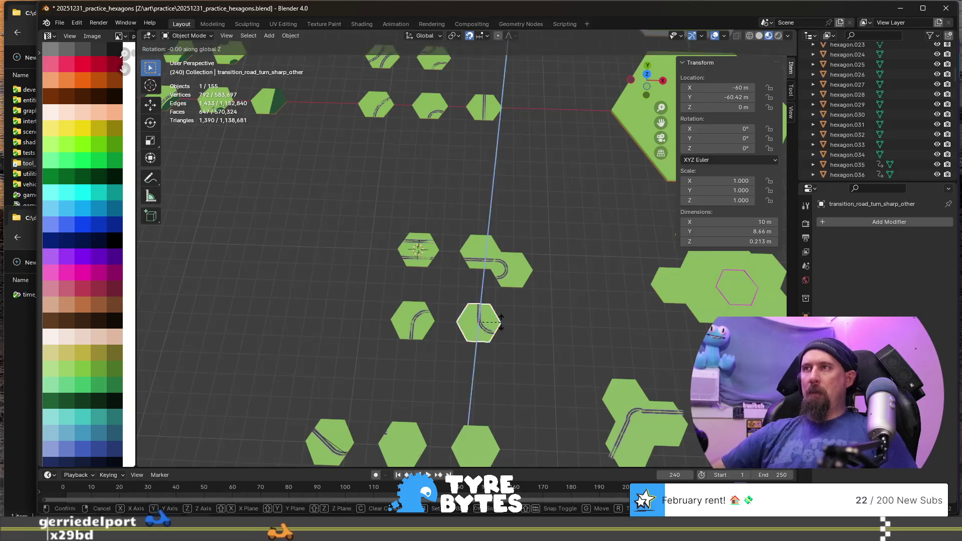
text(180)
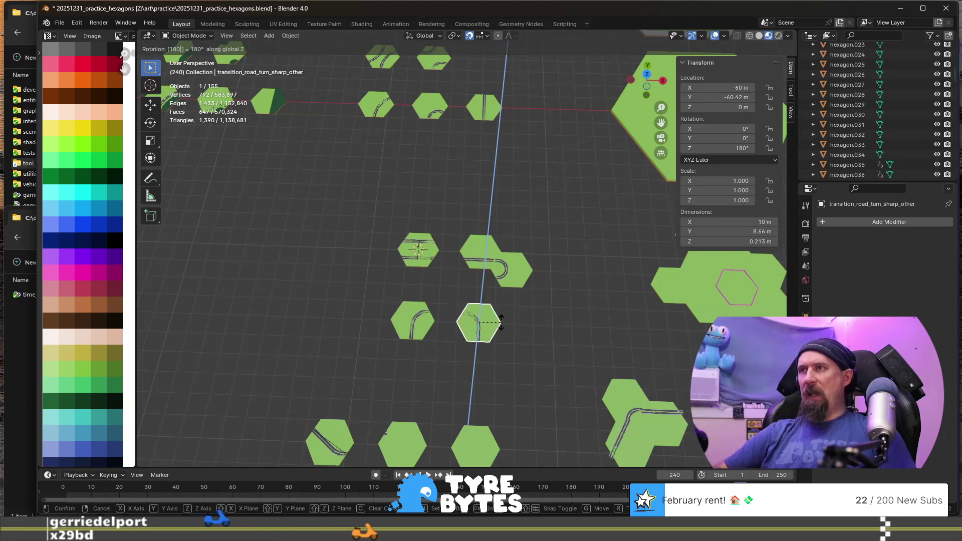
key(Return)
scroll(500, 323, up, 3)
scroll(503, 327, down, 2)
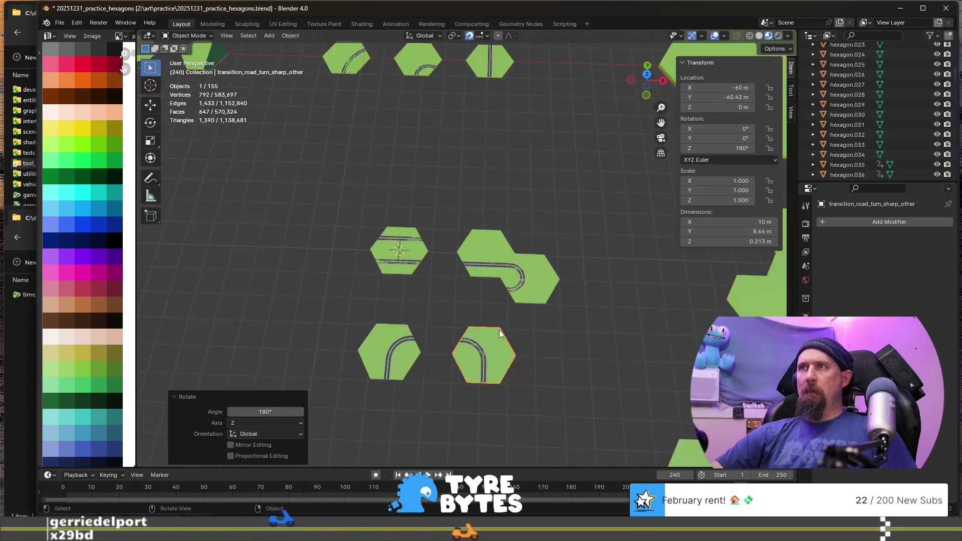
Rotate the sharp-turn road tile 120° about Z, shift it 4.33 m down, then 15 m left.
click(524, 281)
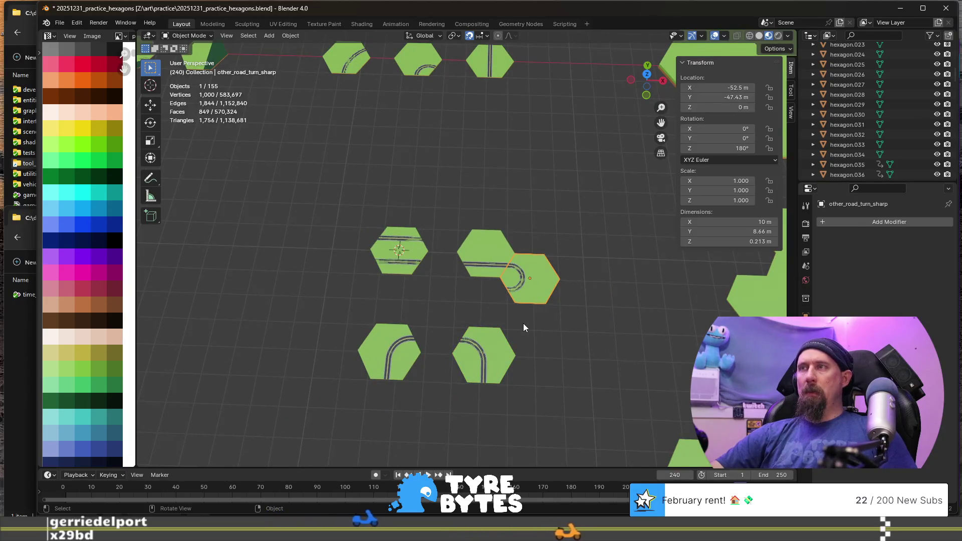
text(rz60)
key(BackSpace)
key(BackSpace)
text(120)
key(Return)
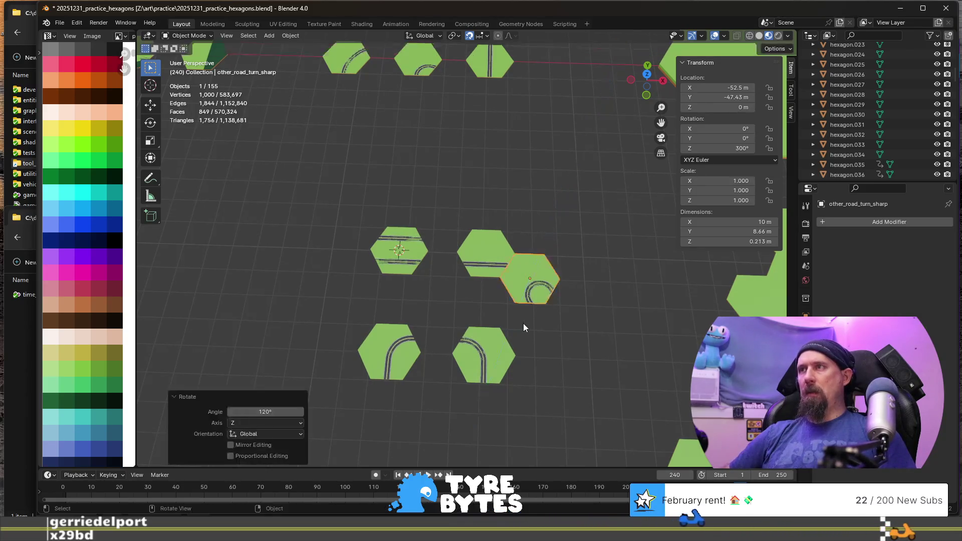
key(g)
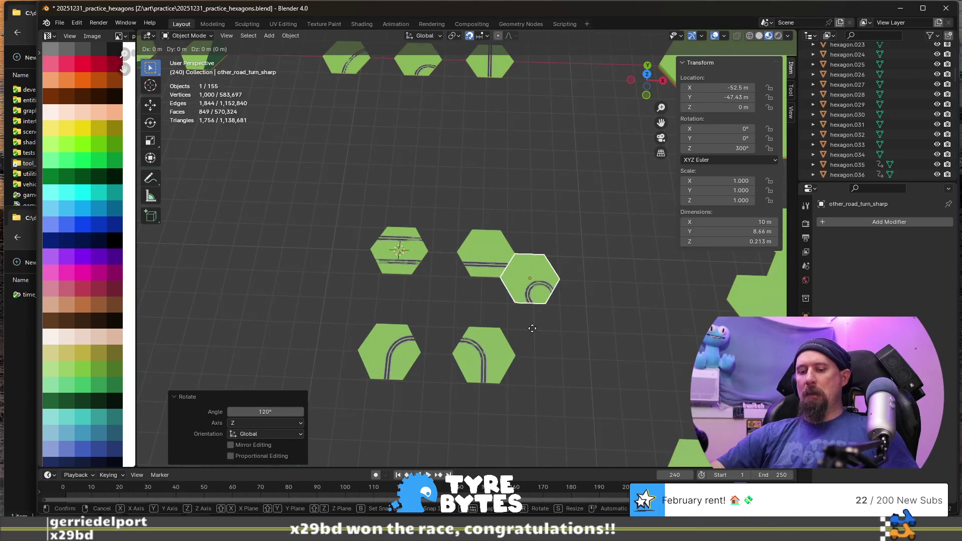
key(y)
click(540, 353)
text(gx-15)
key(Return)
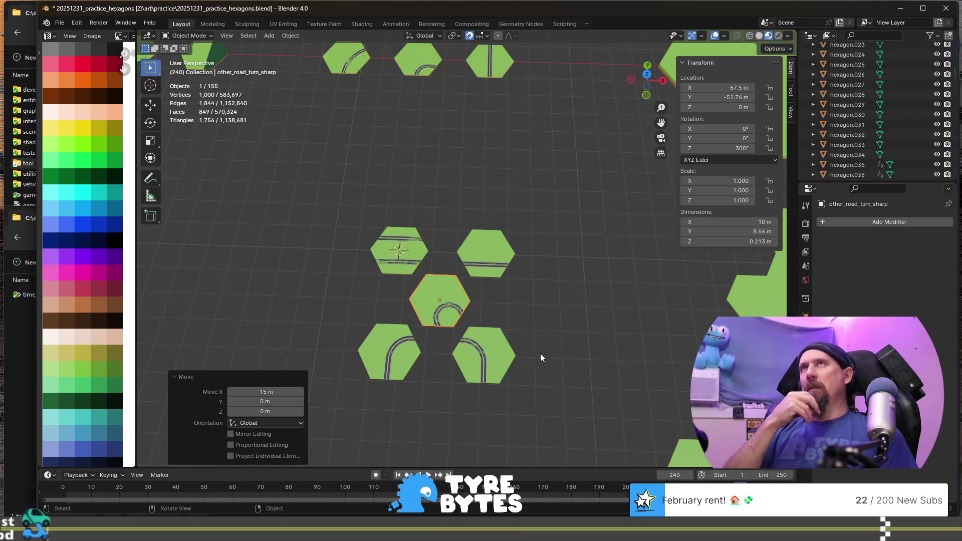
scroll(540, 353, down, 5)
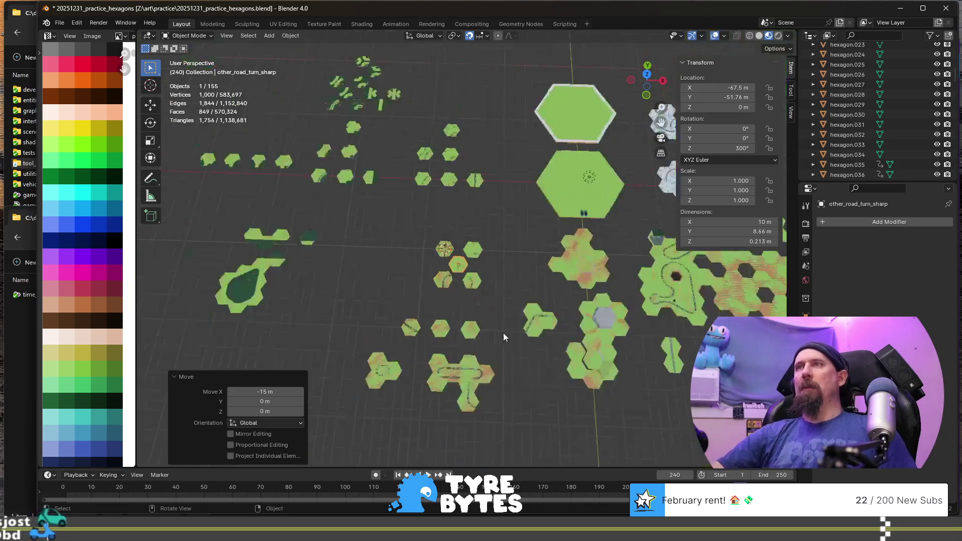
Box-select the five-tile road cluster and move it along Y.
click(347, 240)
scroll(398, 255, up, 1)
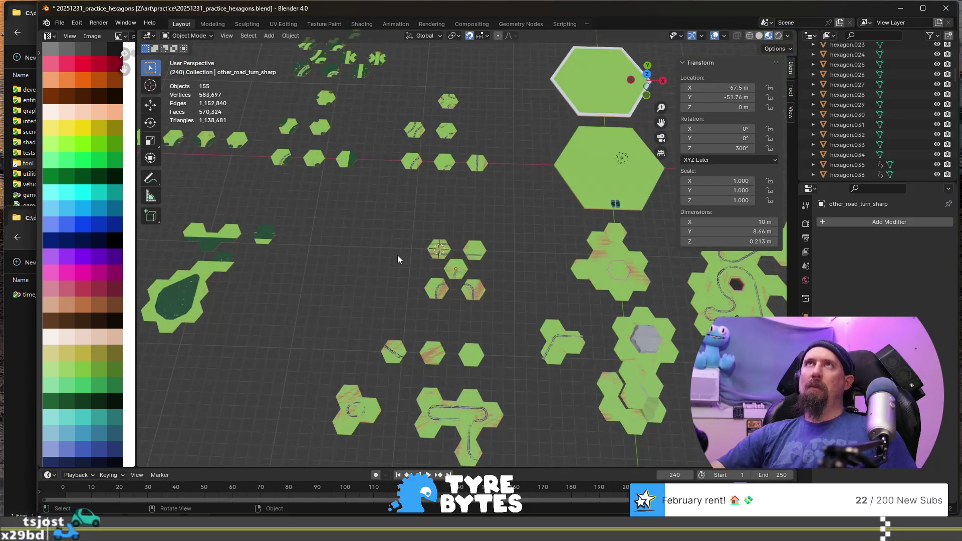
shift+middle_drag(406, 311, 408, 238)
drag(395, 191, 502, 258)
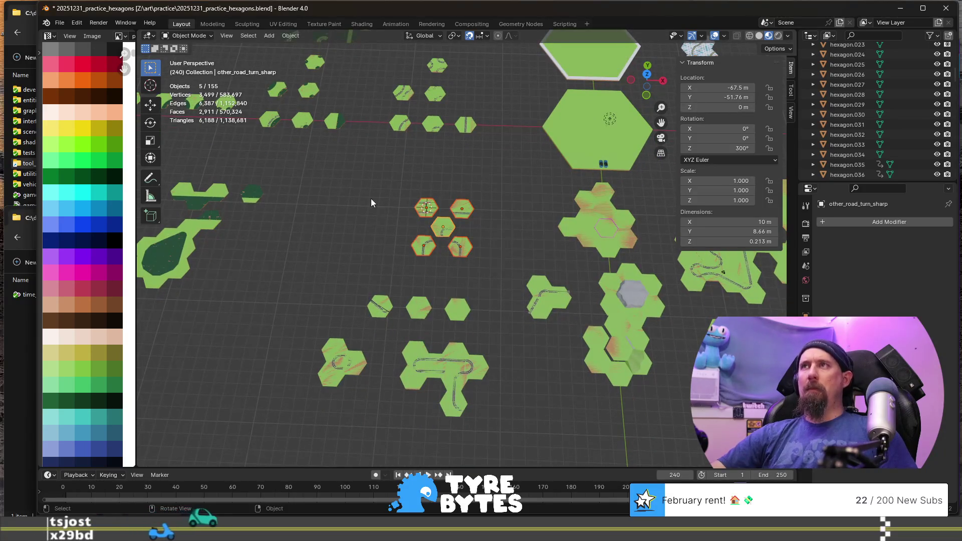
shift+middle_drag(372, 200, 397, 279)
key(g)
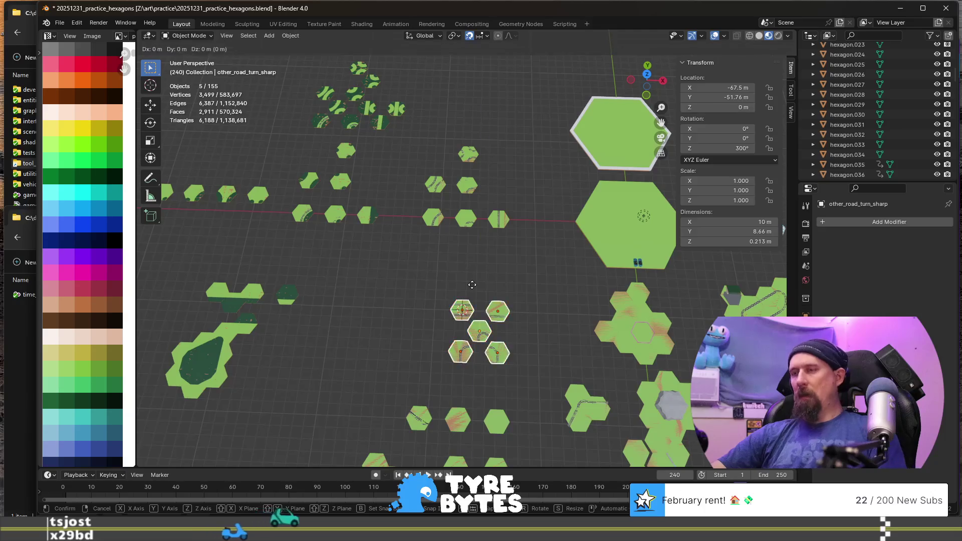
key(y)
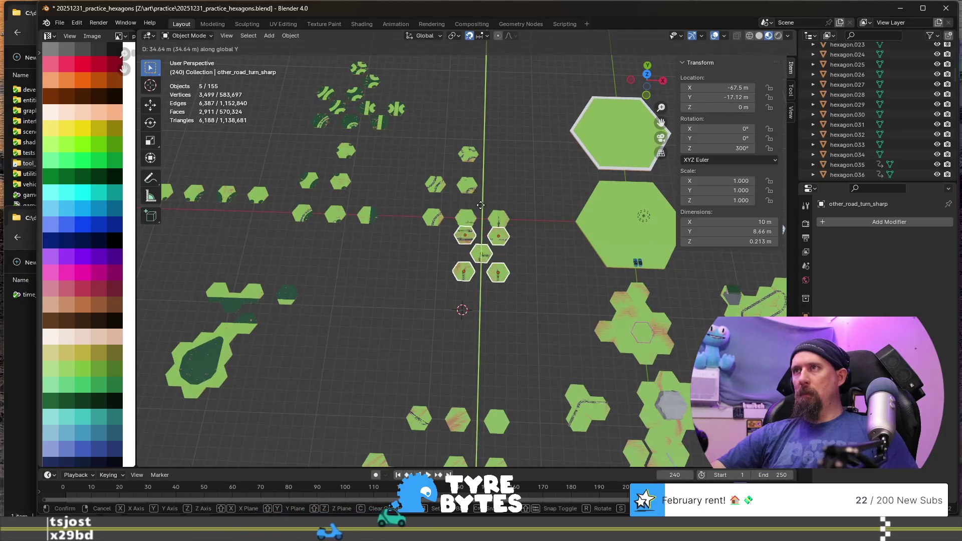
click(480, 229)
click(404, 285)
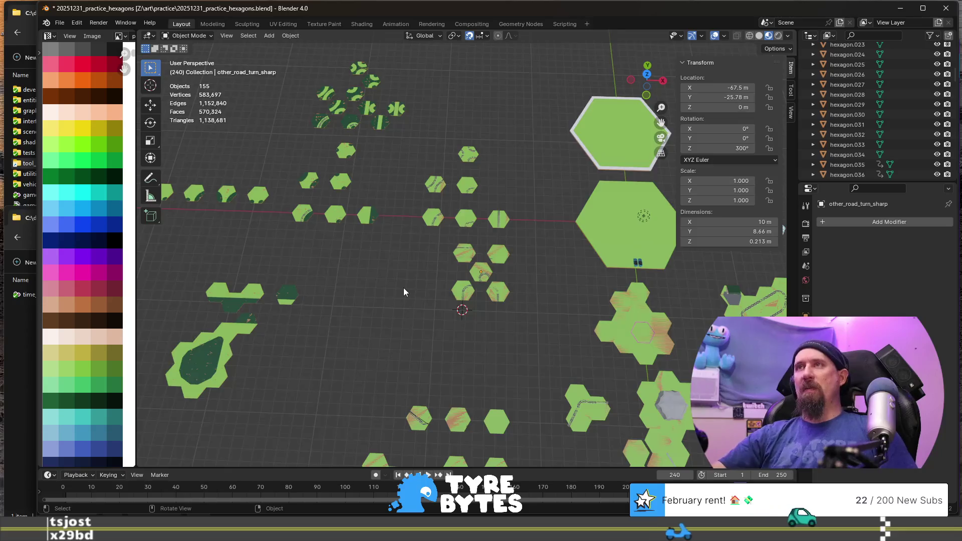
Reselect the five road tiles and shift them 17.32 m along Y.
scroll(403, 288, up, 5)
shift+middle_drag(348, 321, 488, 306)
scroll(486, 308, down, 3)
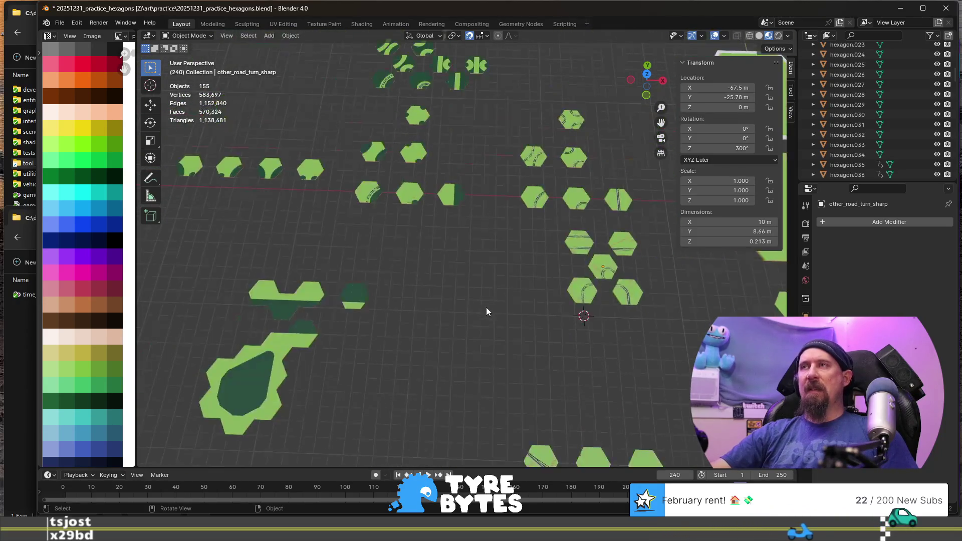
scroll(485, 307, up, 2)
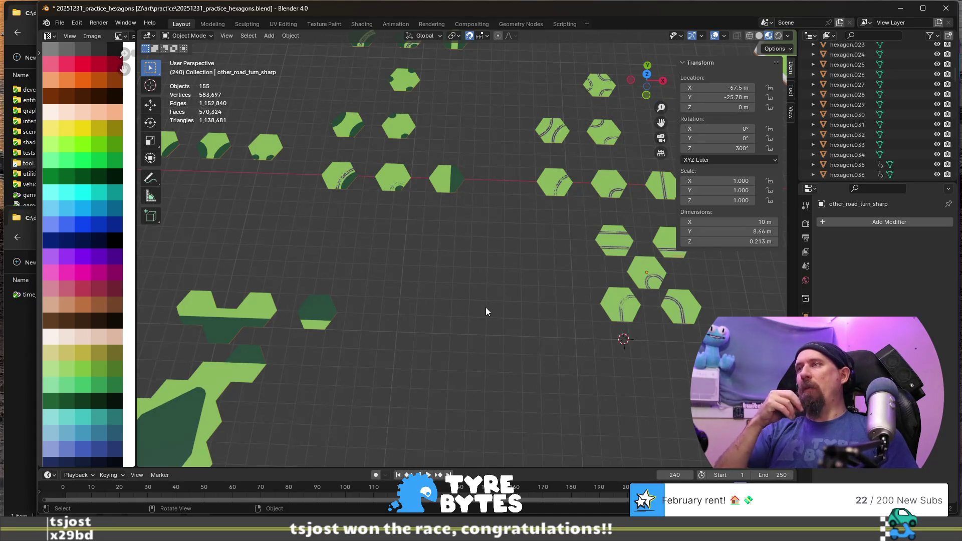
scroll(485, 308, down, 4)
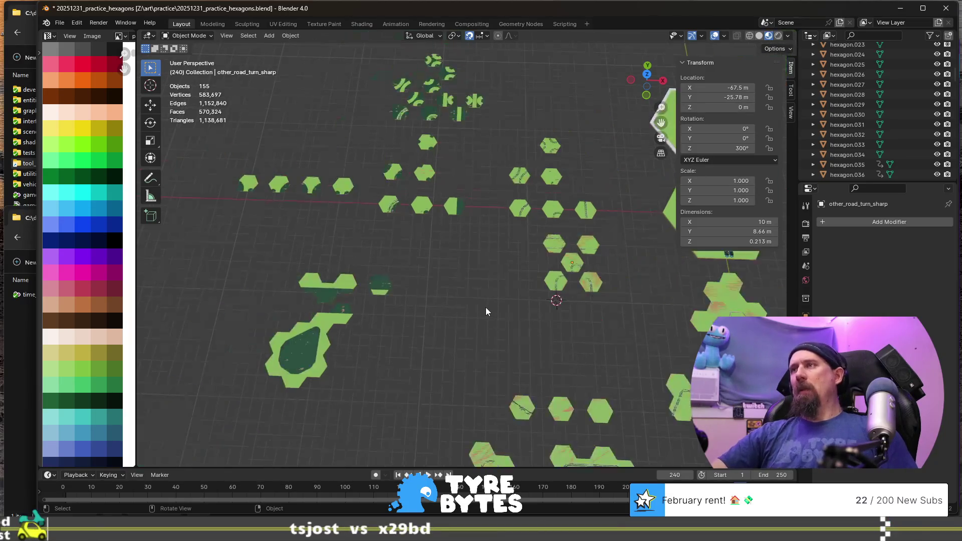
scroll(486, 308, up, 4)
shift+middle_drag(485, 308, 414, 289)
drag(432, 205, 511, 264)
key(g)
key(y)
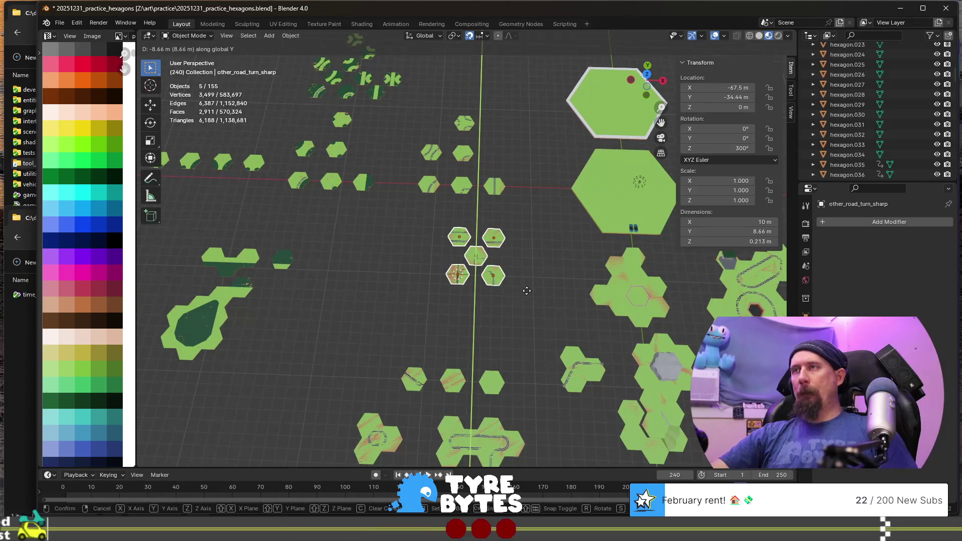
click(525, 315)
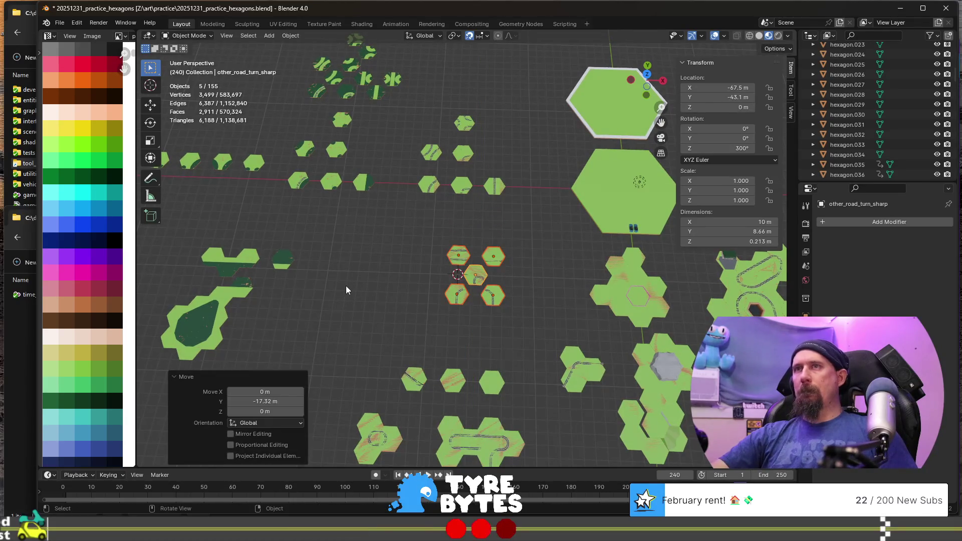
Duplicate the five-tile cluster and place the copy 60 m left along X.
shift+middle_drag(341, 294, 393, 287)
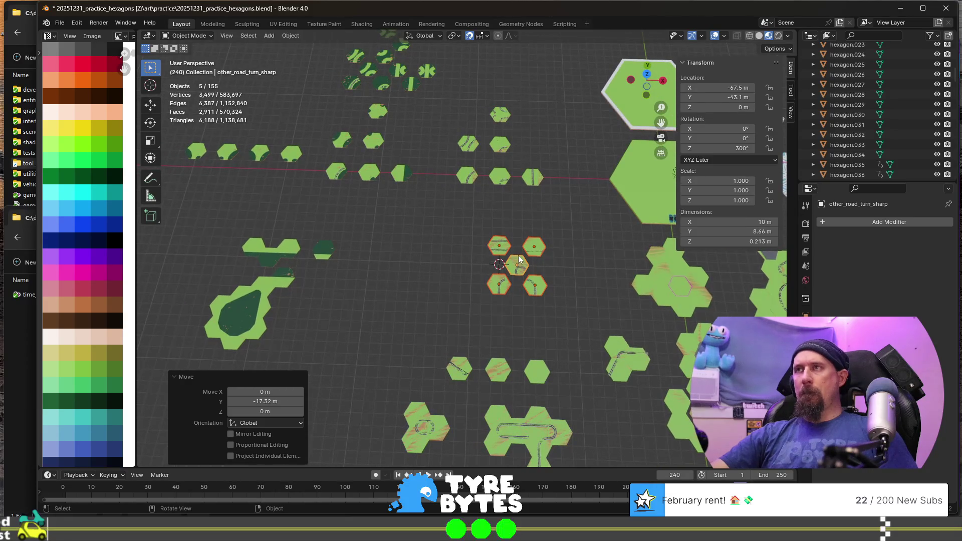
key(shift+d)
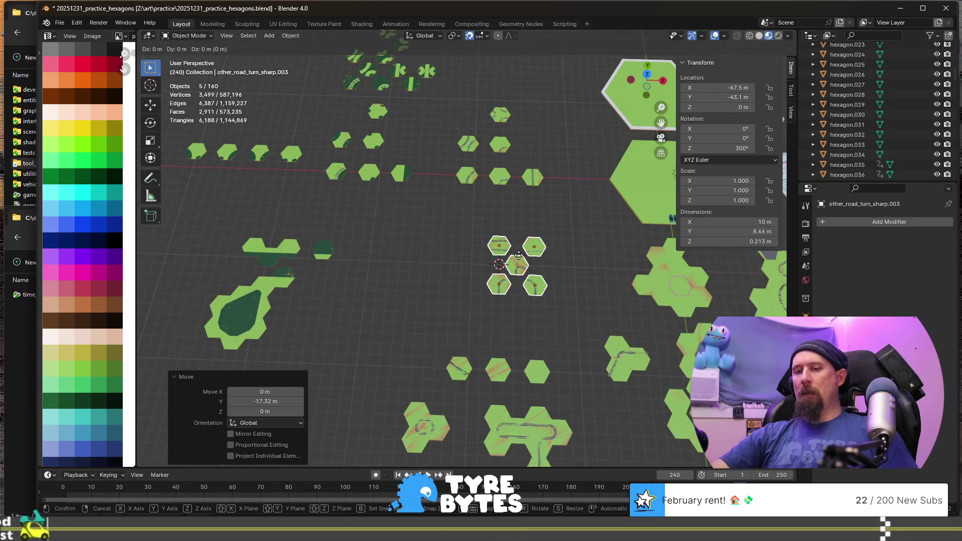
text(x)
text(-60)
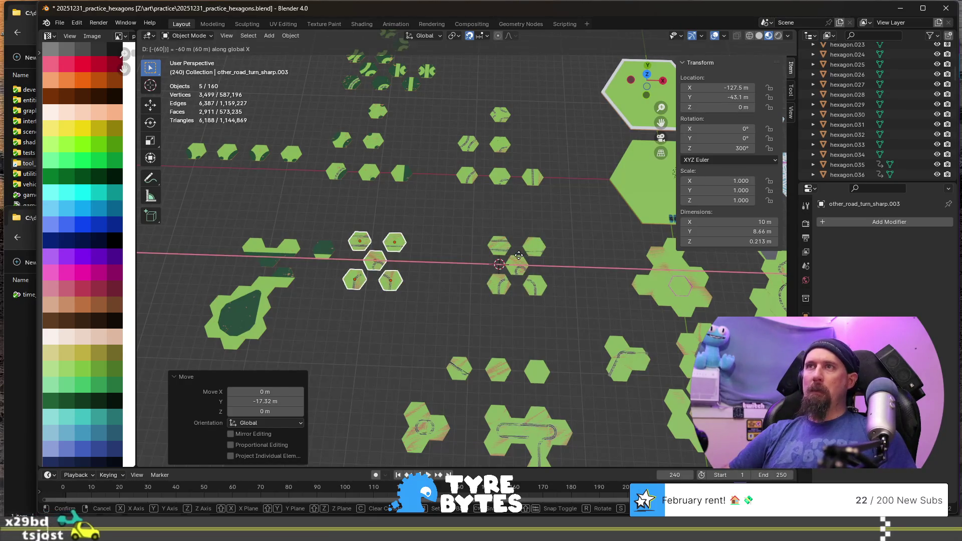
key(Return)
scroll(396, 327, left, 5)
Box-select the 13 hexes, shift them −47.63 m along Y, and frame them in view.
drag(429, 191, 568, 312)
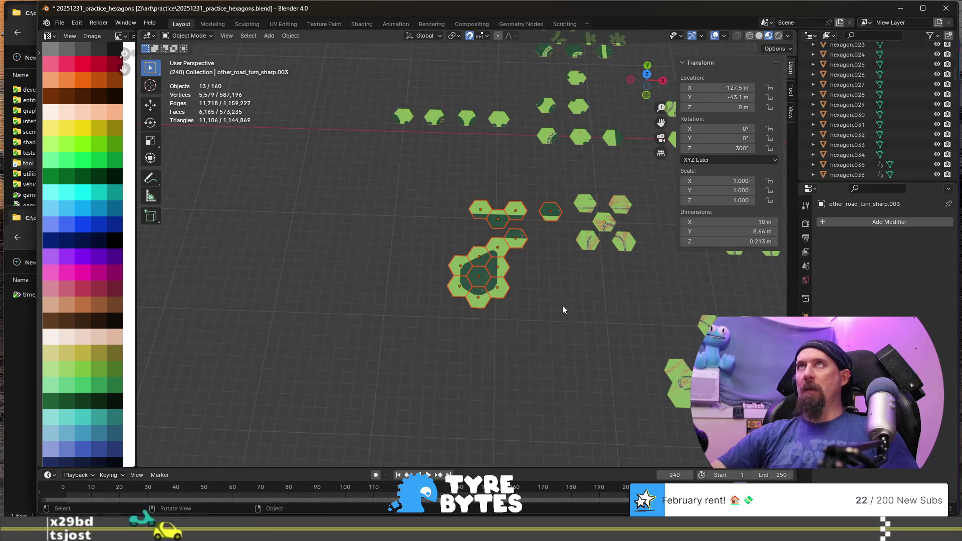
key(g)
key(y)
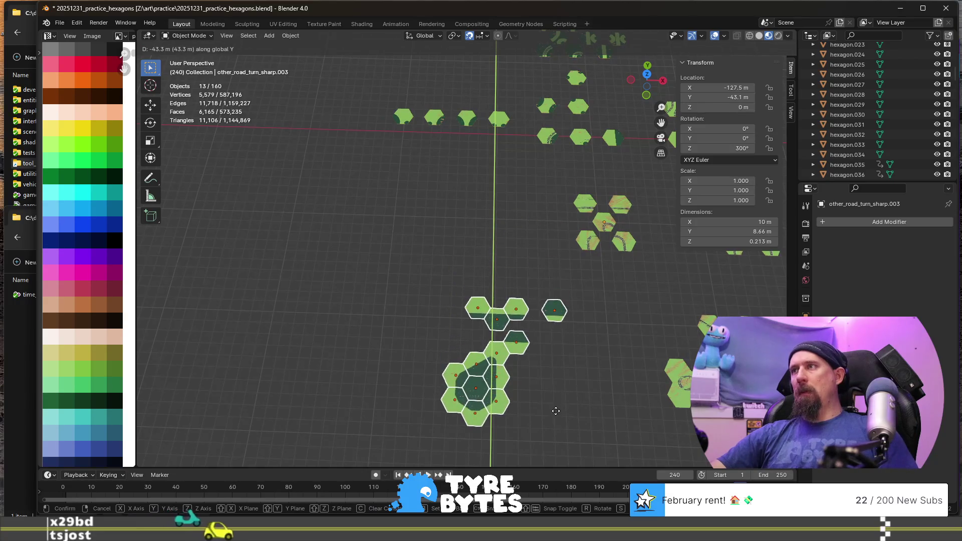
click(553, 423)
mouse_move(533, 194)
shift+middle_down()
mouse_move(434, 325)
mouse_move(430, 251)
shift+middle_up()
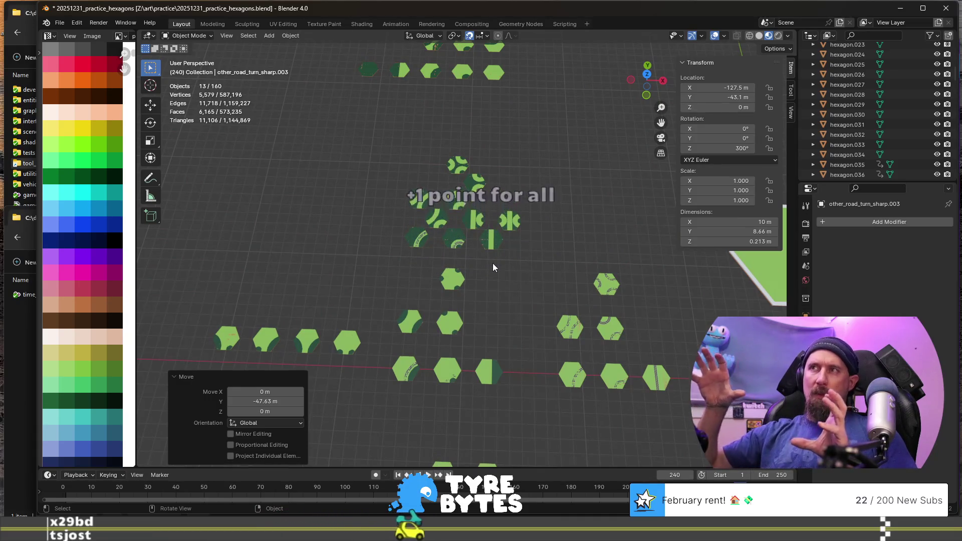
key(KP_Decimal)
scroll(453, 324, down, 5)
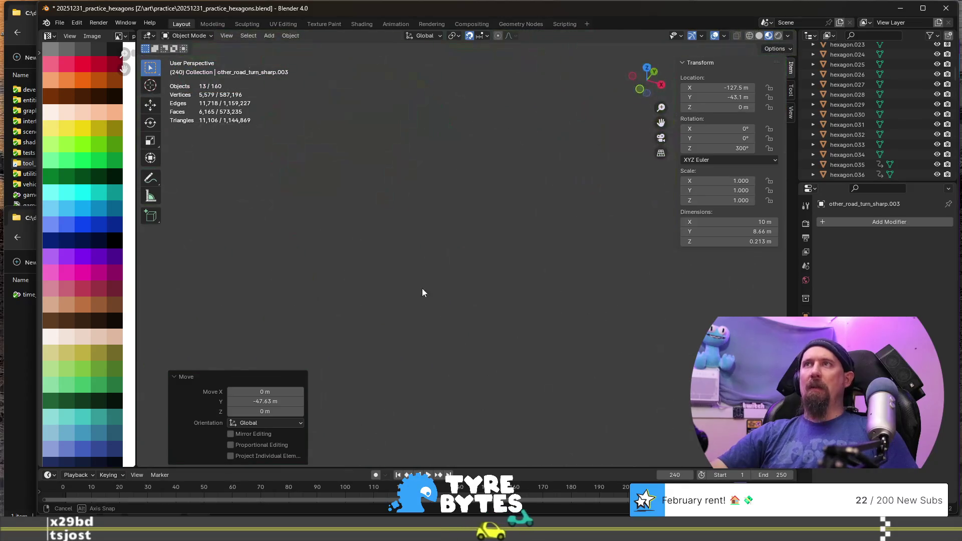
scroll(372, 193, up, 6)
click(374, 287)
scroll(426, 300, down, 5)
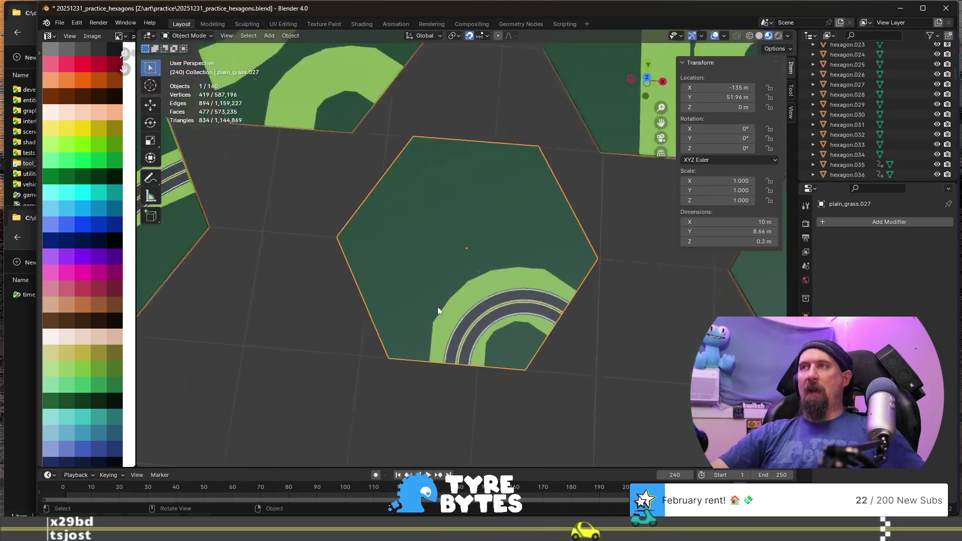
middle_drag(502, 342, 476, 309)
scroll(475, 308, down, 2)
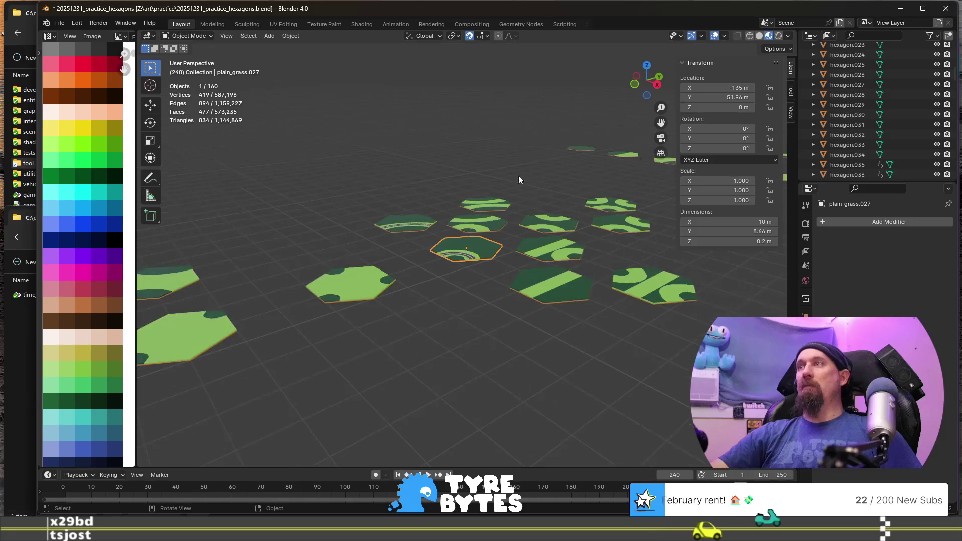
scroll(483, 292, down, 2)
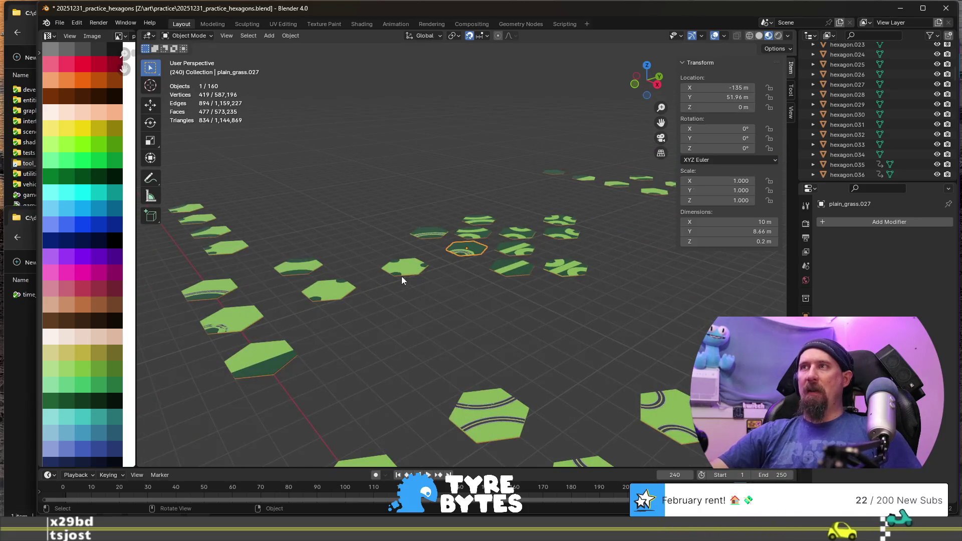
middle_drag(401, 275, 522, 244)
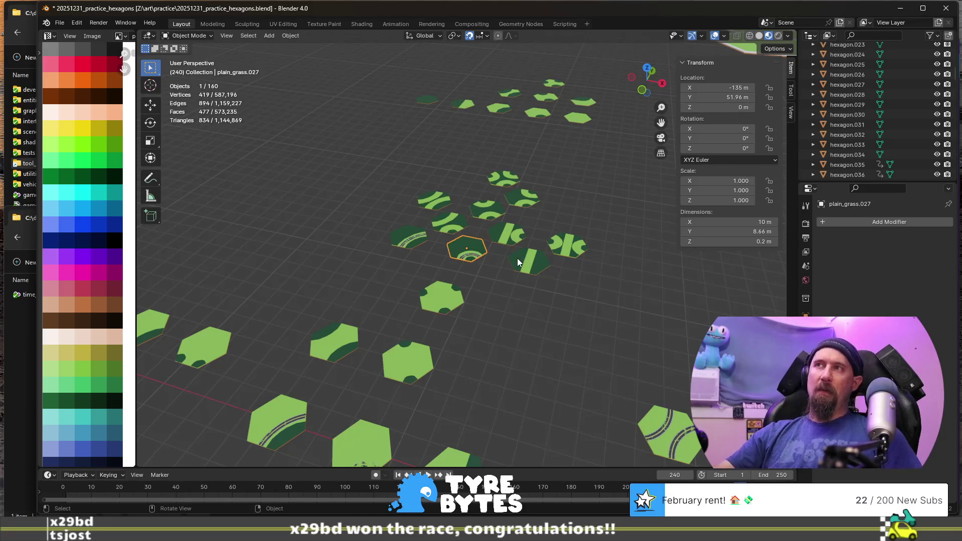
scroll(517, 257, down, 3)
middle_drag(440, 333, 485, 342)
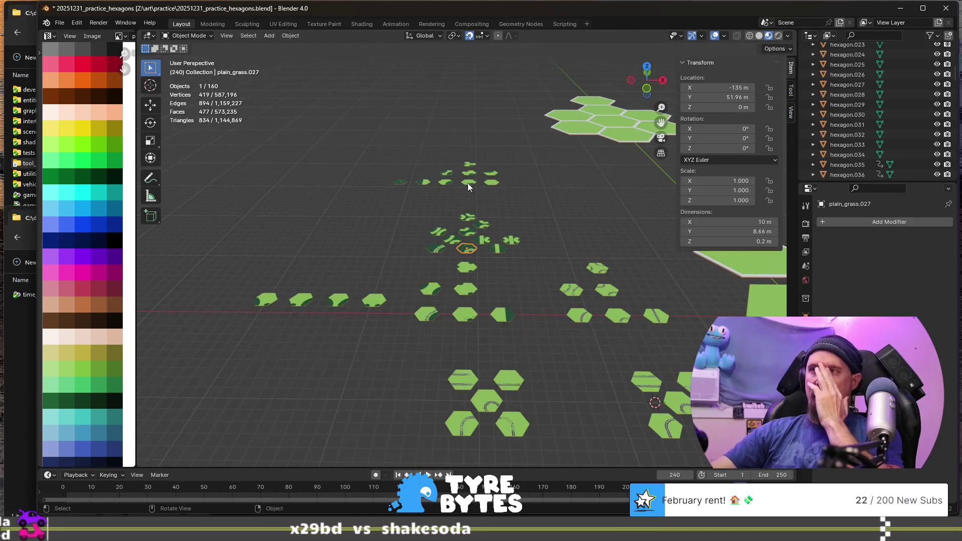
middle_drag(484, 324, 387, 326)
scroll(388, 337, up, 1)
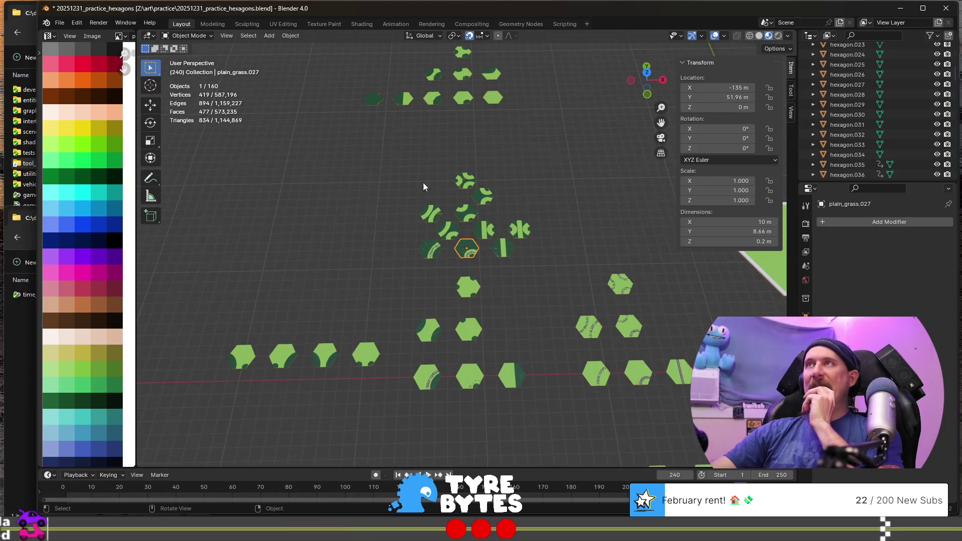
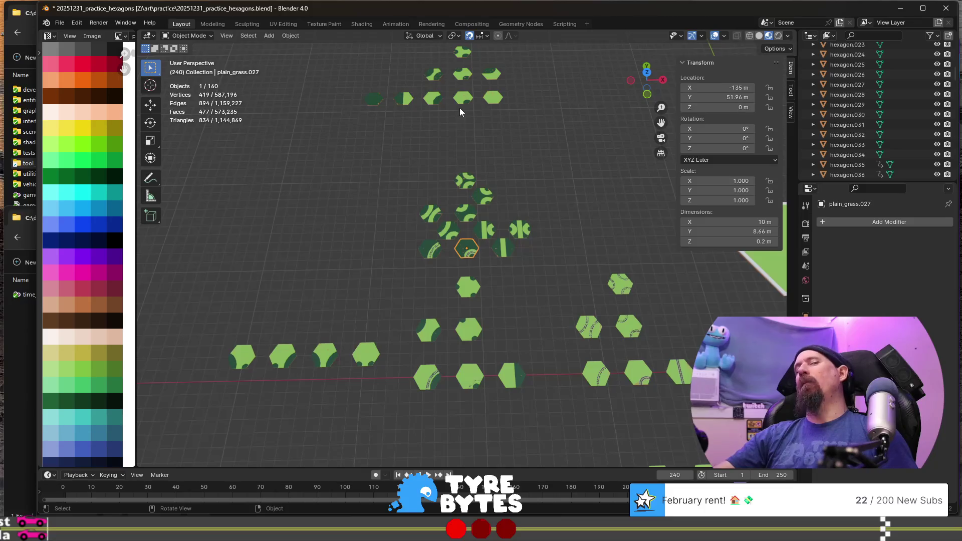
Select the straight road hexagon tile and inspect its mesh in Edit Mode, orbiting so the roads run vertically.
scroll(460, 107, down, 3)
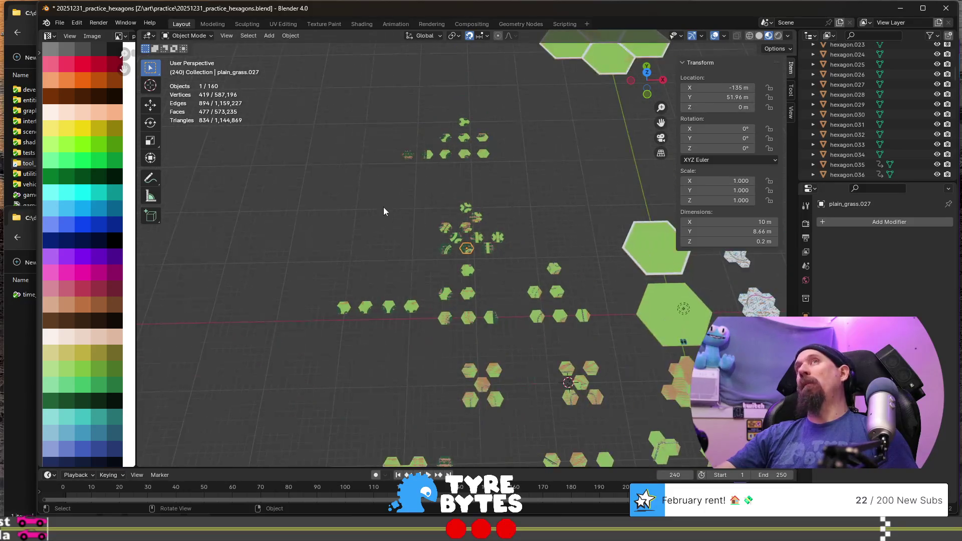
mouse_move(411, 294)
ctrl+middle_down()
mouse_move(535, 286)
mouse_move(437, 260)
mouse_move(411, 270)
ctrl+middle_up()
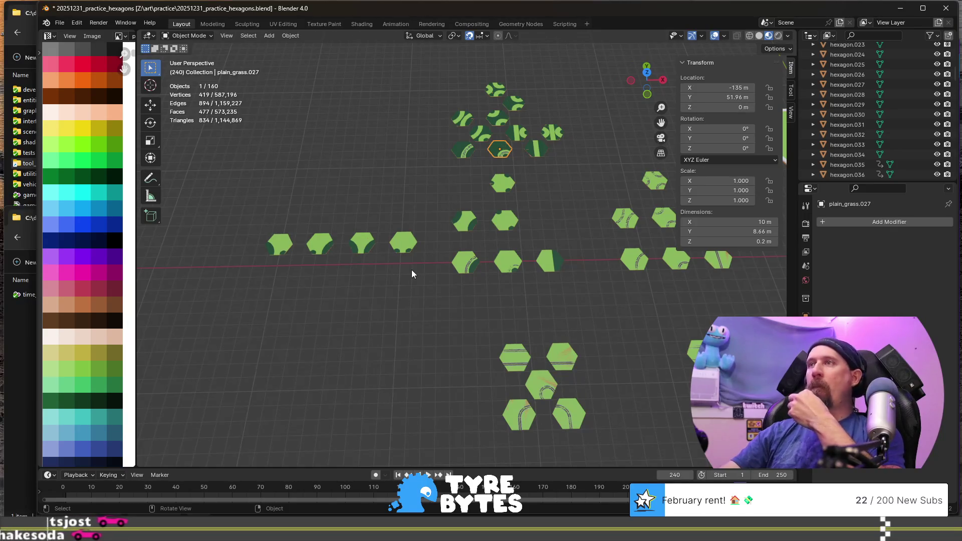
scroll(412, 281, up, 2)
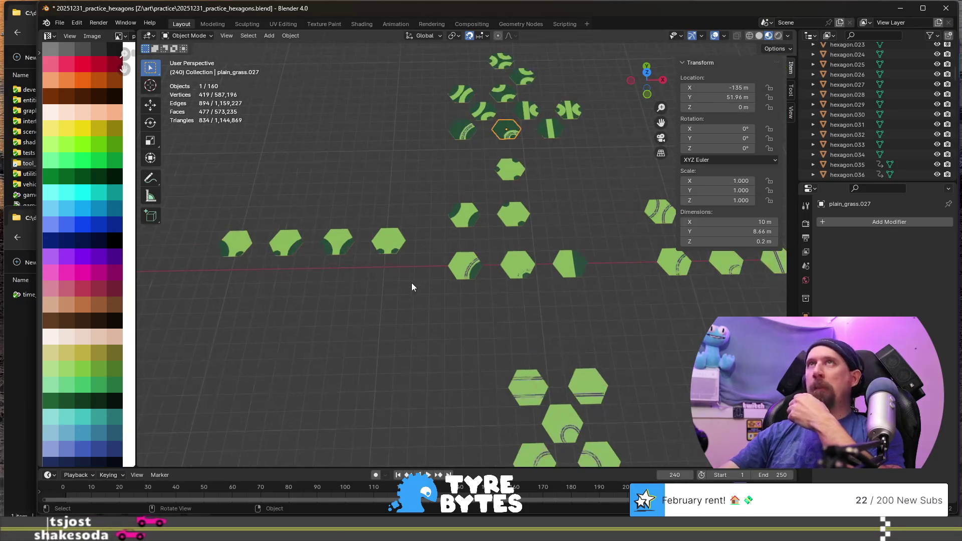
scroll(412, 285, up, 2)
scroll(412, 284, down, 2)
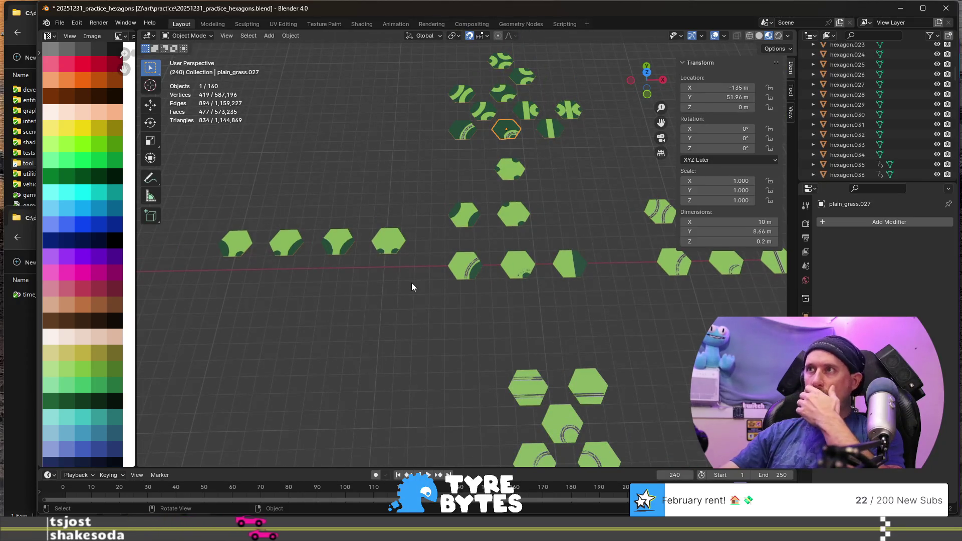
scroll(411, 282, up, 3)
scroll(411, 283, down, 4)
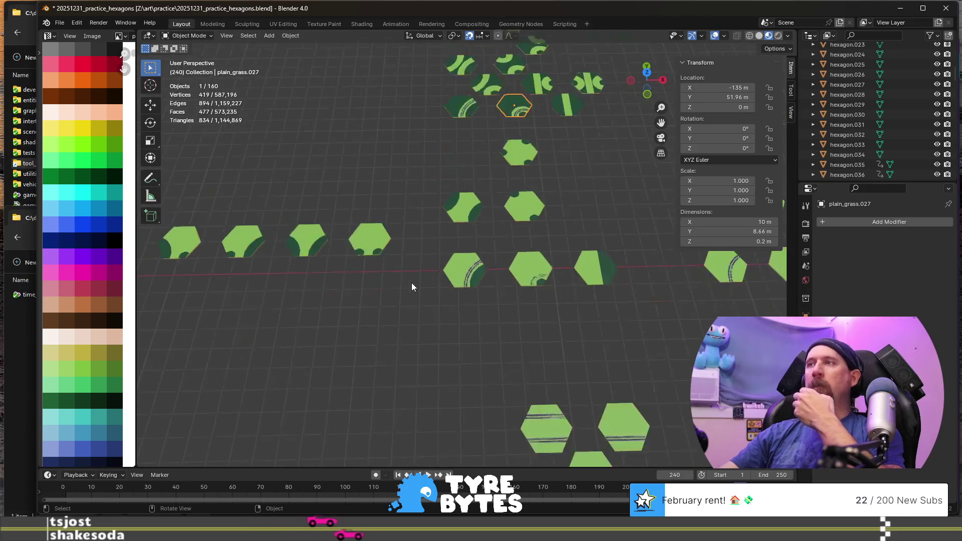
scroll(410, 302, up, 2)
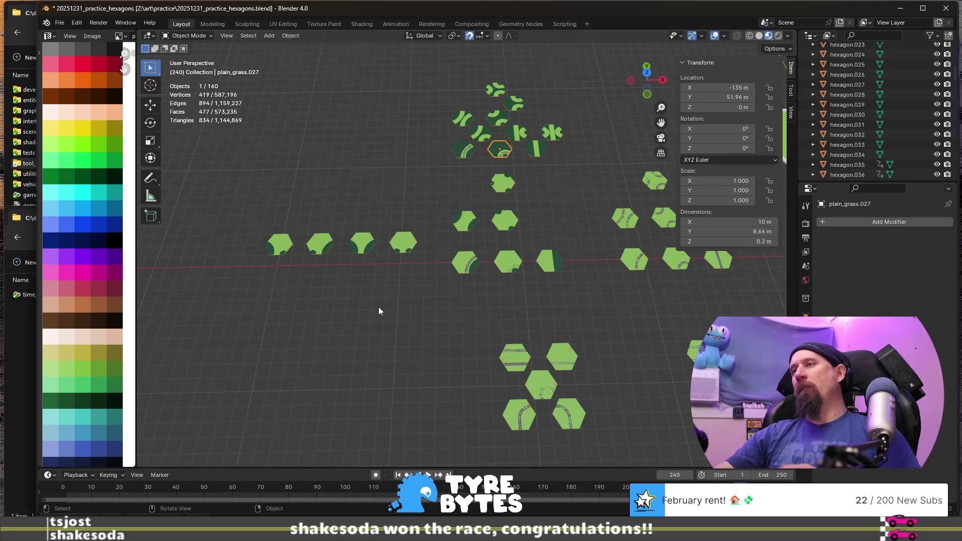
scroll(549, 391, up, 5)
scroll(550, 389, down, 5)
scroll(439, 222, up, 3)
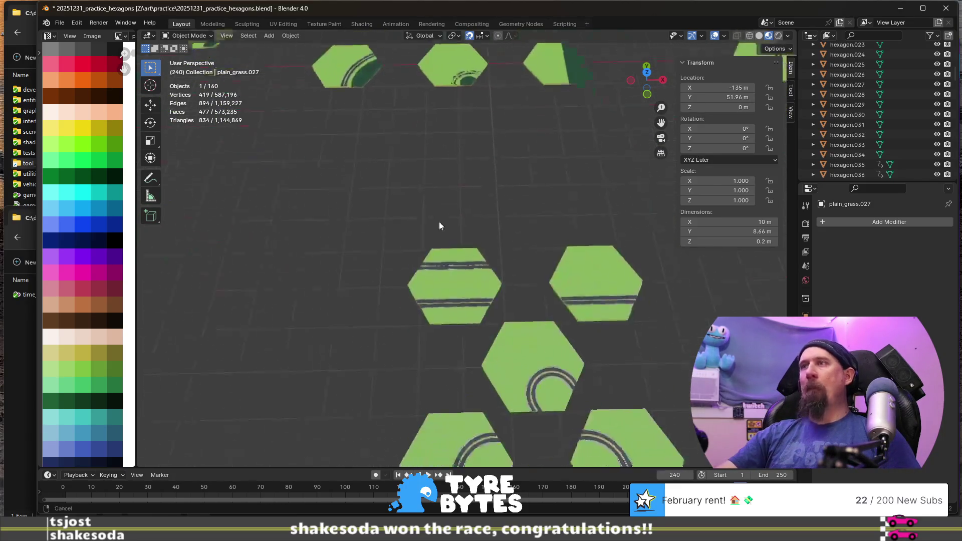
scroll(431, 222, down, 1)
click(429, 222)
key(Tab)
scroll(408, 235, up, 5)
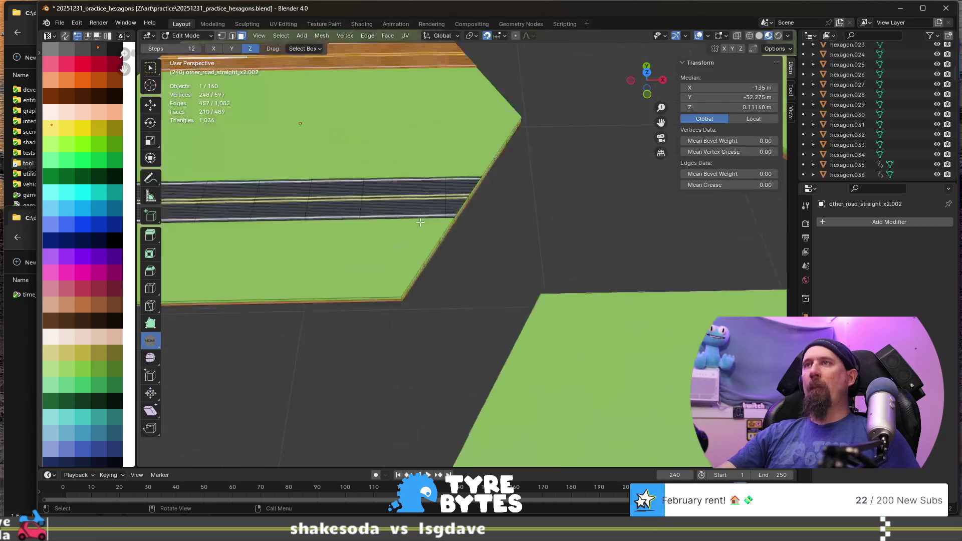
scroll(408, 235, down, 2)
scroll(440, 214, down, 4)
middle_drag(440, 214, 511, 311)
key(Tab)
Re-enter Edit Mode on the road tile, select its large green face, and view it from several angles.
scroll(511, 311, up, 2)
key(Tab)
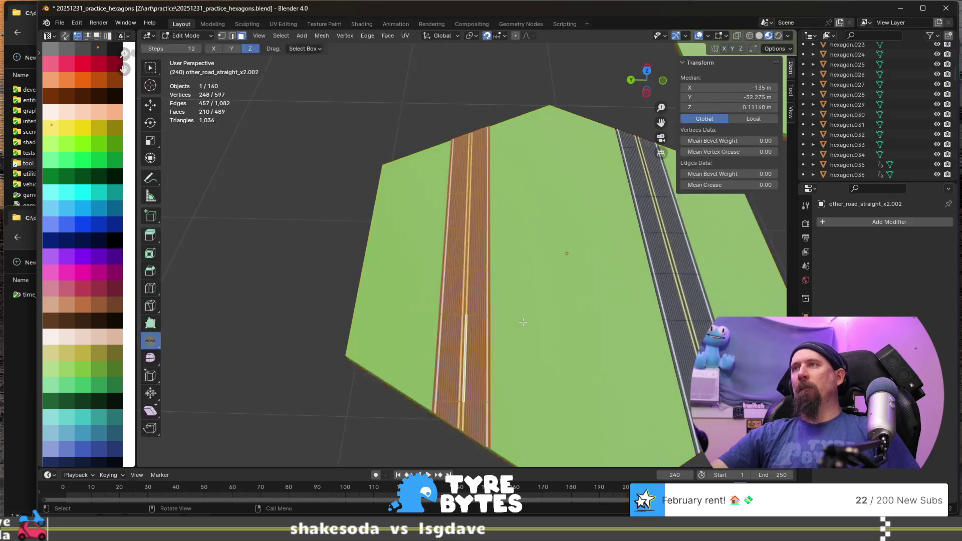
click(554, 337)
scroll(555, 336, down, 7)
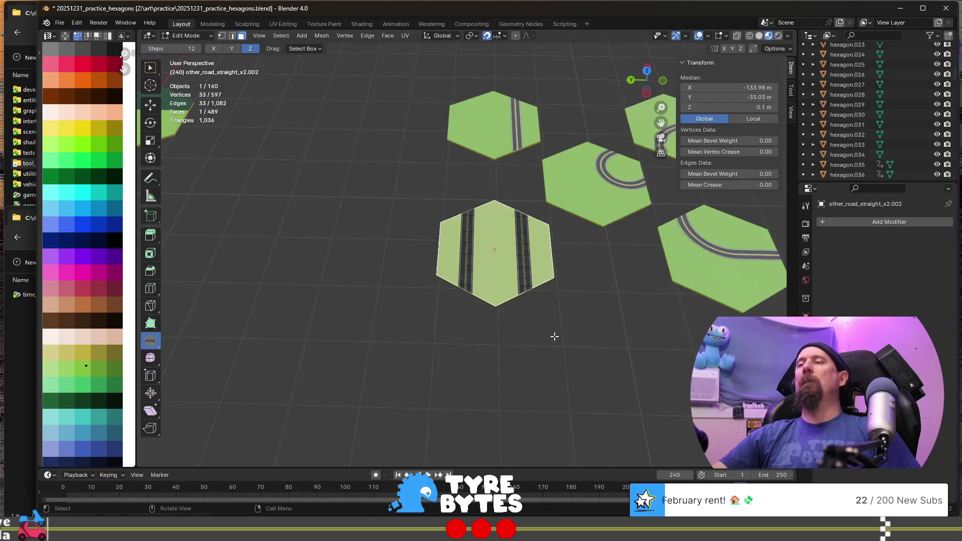
scroll(550, 350, down, 4)
scroll(498, 349, up, 2)
scroll(526, 341, down, 5)
mouse_move(555, 333)
middle_down()
mouse_move(475, 329)
mouse_move(654, 296)
middle_up()
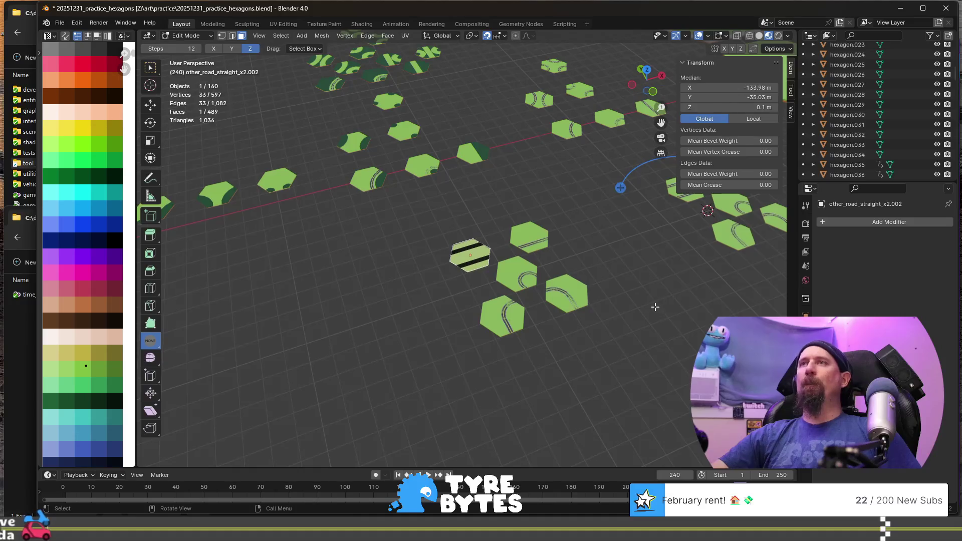
mouse_move(665, 354)
middle_down()
mouse_move(301, 361)
mouse_move(476, 185)
mouse_move(514, 200)
mouse_move(501, 281)
middle_up()
key(Tab)
Check the plain_grass tile's mesh, then select the road_straight tile in Object Mode.
click(301, 142)
key(Tab)
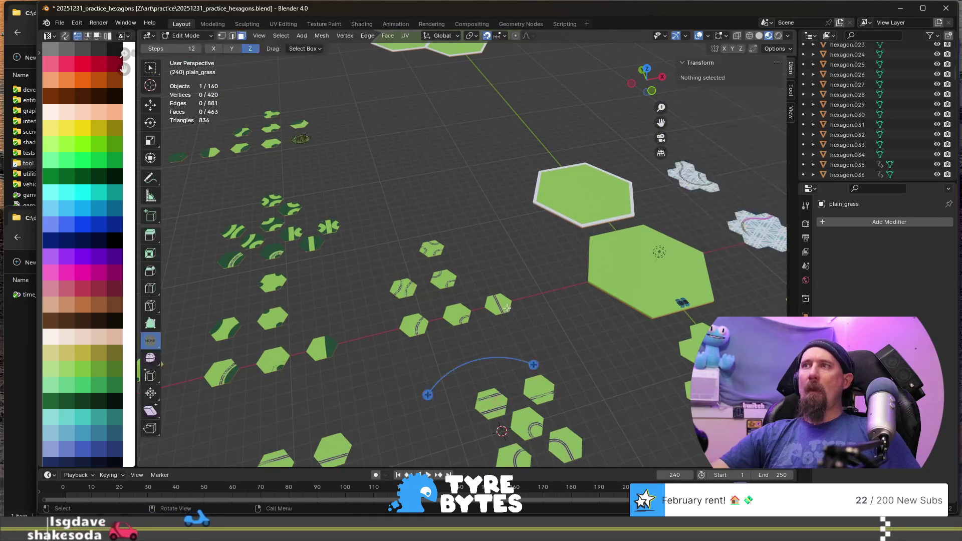
key(Tab)
click(501, 304)
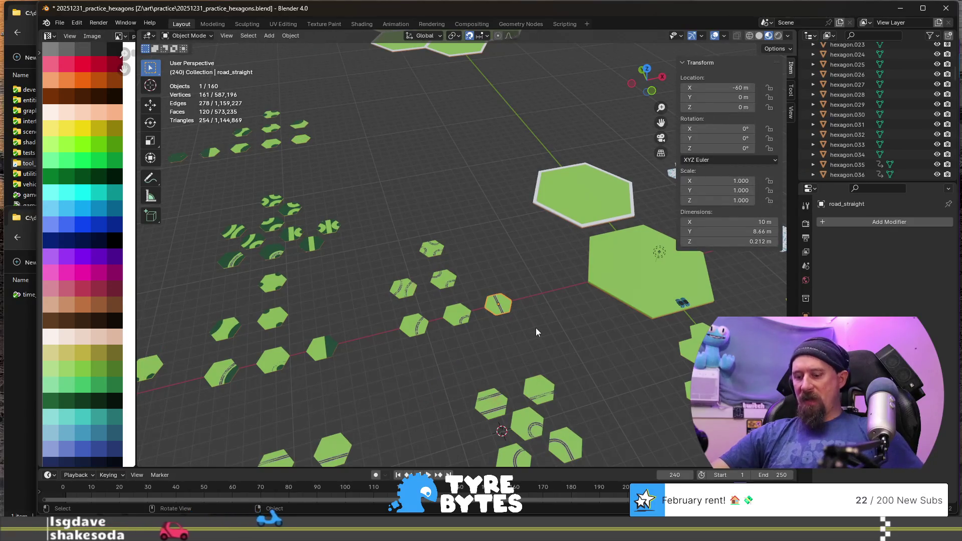
Frame the road_straight tile and duplicate it, moving the copy 15 units along X.
key(KP_Decimal)
scroll(537, 323, down, 8)
mouse_move(518, 302)
middle_down()
mouse_move(504, 294)
mouse_move(461, 318)
mouse_move(455, 307)
middle_up()
scroll(503, 294, up, 4)
key(shift+d)
text(x)
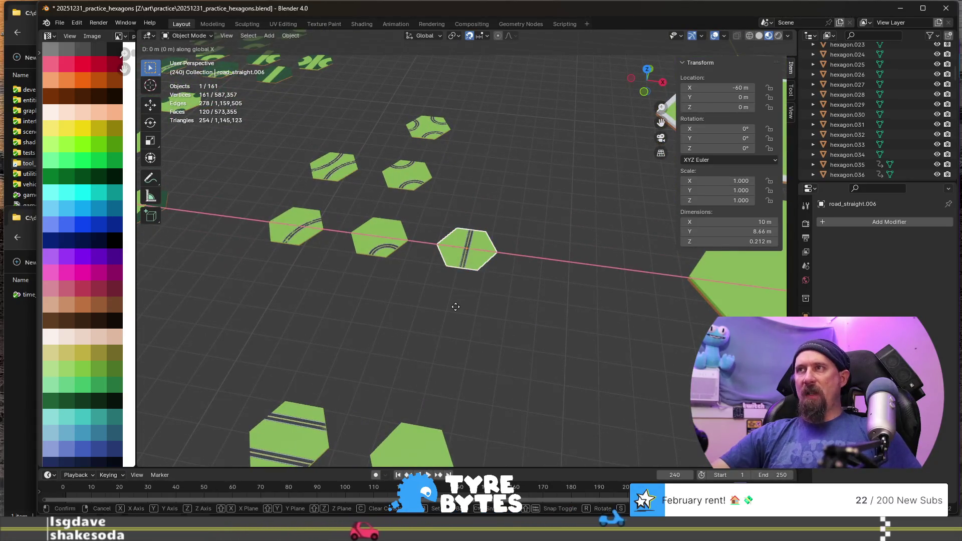
text(15)
key(Return)
Delete the copied tile's entire connected road strip faces in Edit Mode.
key(Tab)
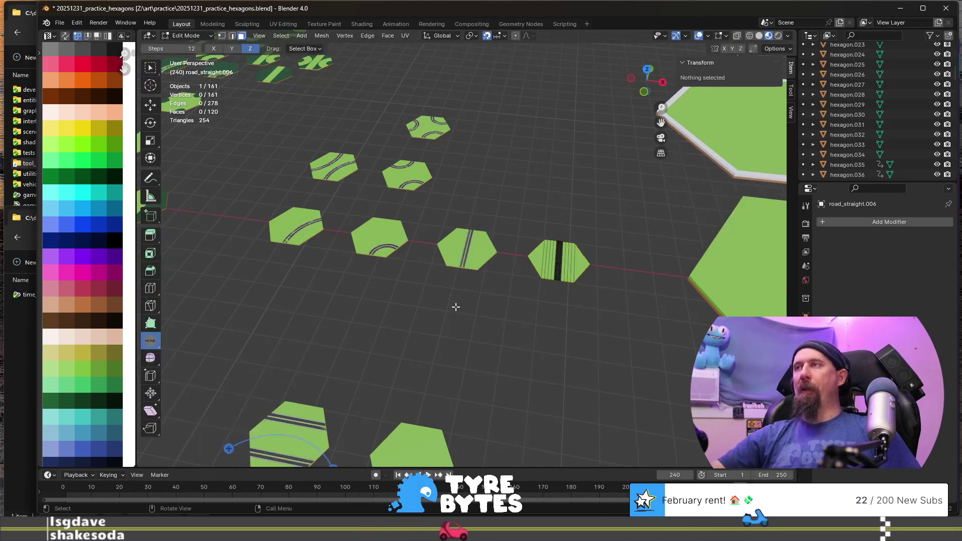
scroll(572, 275, up, 4)
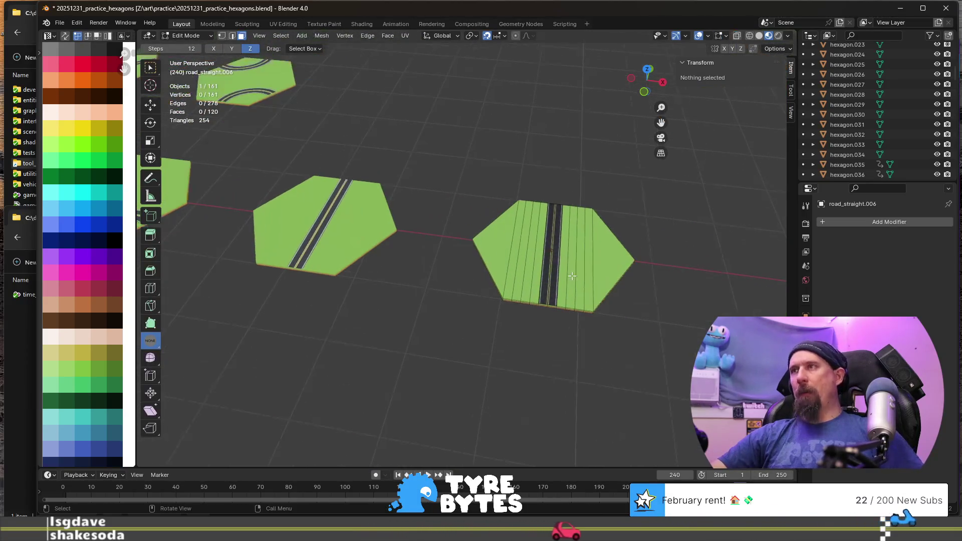
middle_drag(572, 275, 531, 285)
click(521, 297)
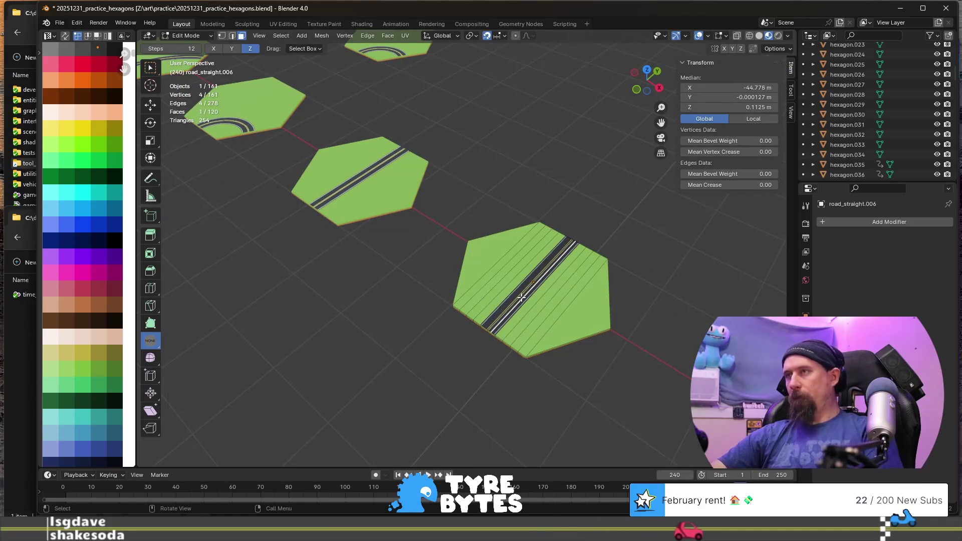
key(ctrl+l)
key(x)
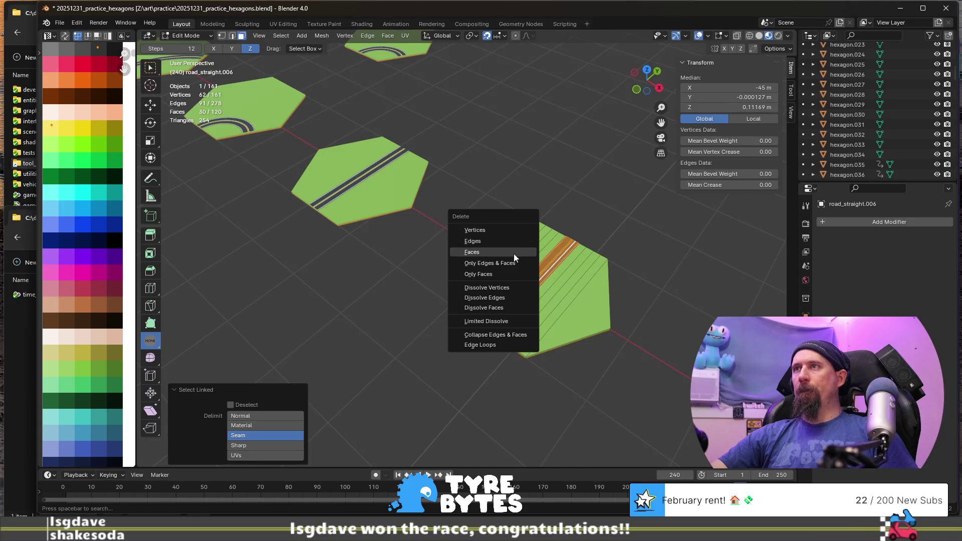
click(513, 251)
Select six vertical edge loops across the tile and dissolve them.
scroll(601, 282, up, 5)
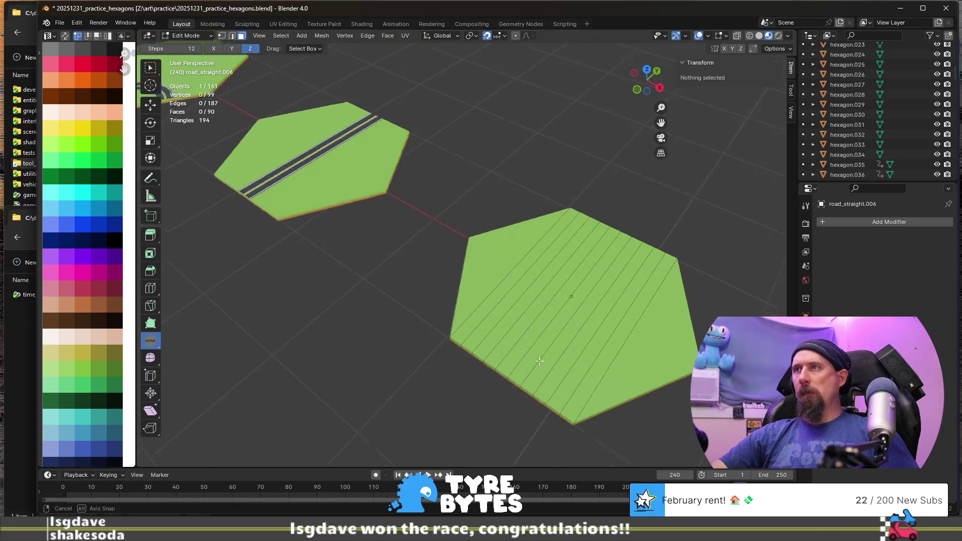
scroll(601, 282, up, 3)
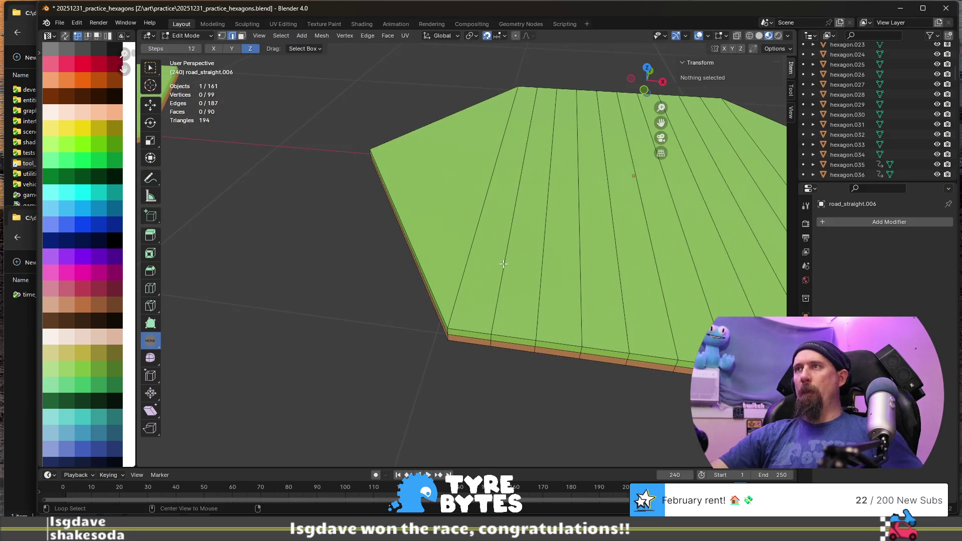
alt+click(503, 263)
alt+shift+click(546, 271)
alt+shift+click(580, 275)
alt+shift+click(624, 283)
alt+shift+click(662, 294)
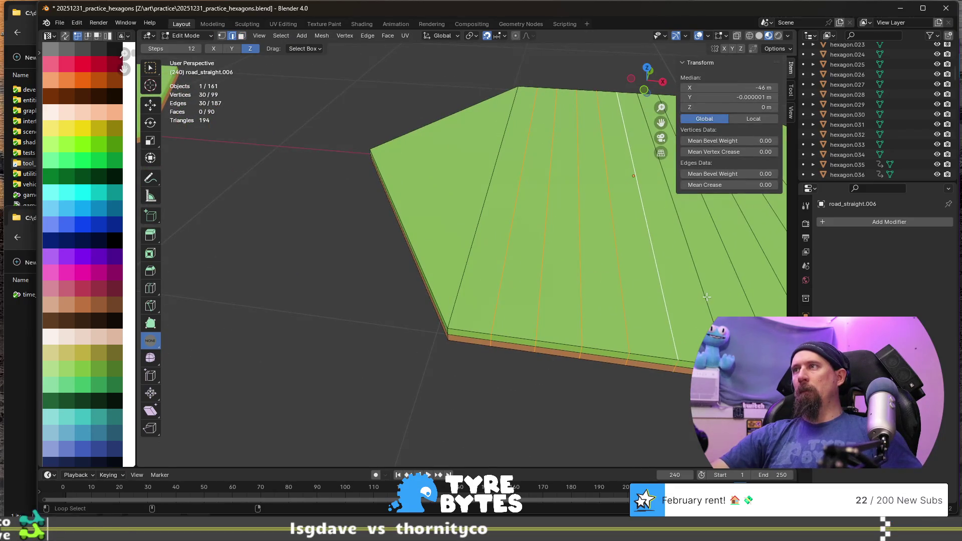
alt+shift+click(706, 297)
scroll(578, 288, down, 4)
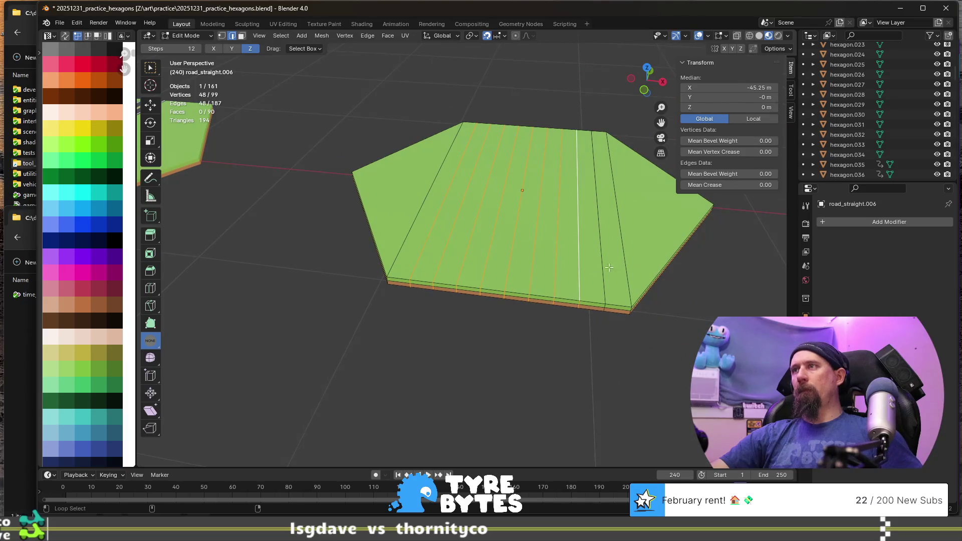
key(ctrl+x)
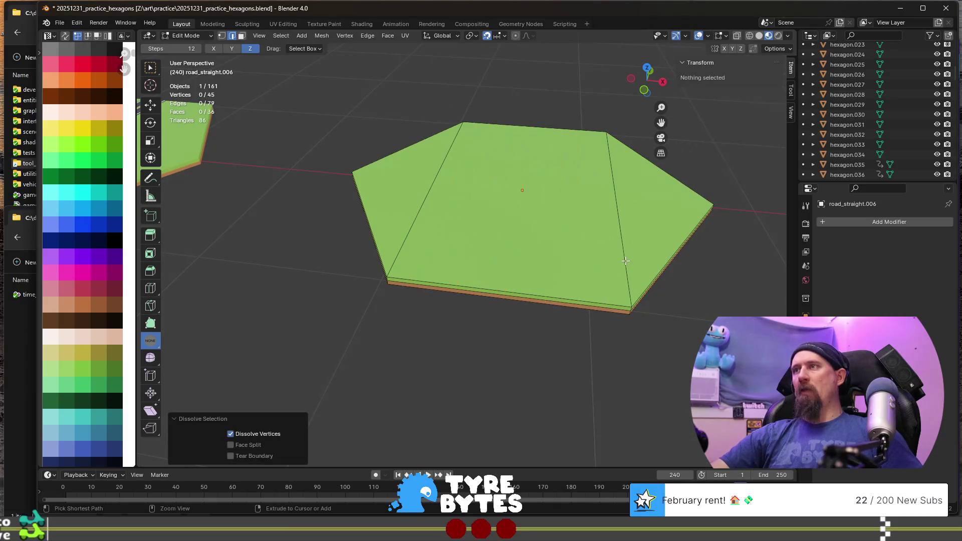
Select four diagonal edges on the hexagon and dissolve them.
click(624, 254)
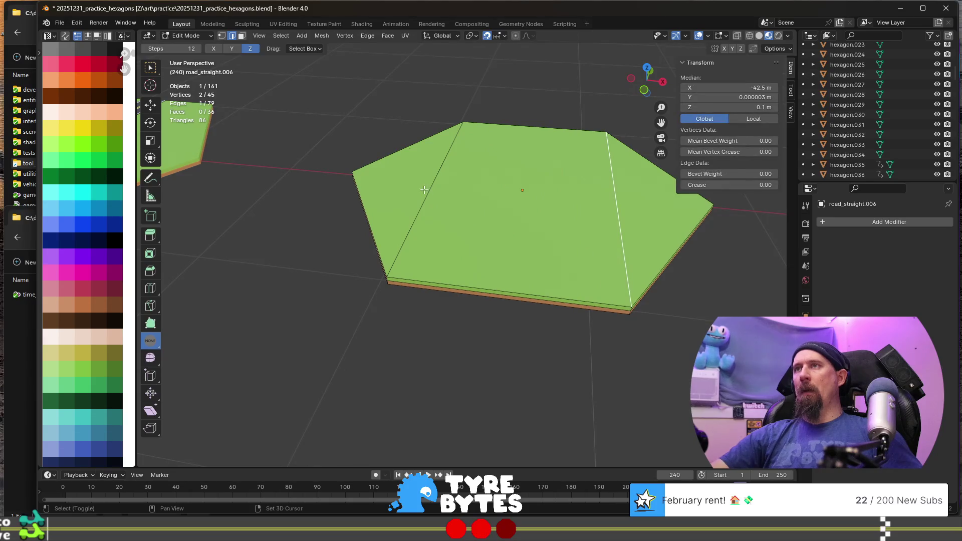
shift+click(424, 190)
mouse_move(424, 190)
middle_down()
mouse_move(494, 279)
mouse_move(436, 154)
middle_up()
shift+click(436, 154)
shift+click(600, 158)
mouse_move(600, 158)
middle_down()
mouse_move(573, 232)
mouse_move(576, 271)
middle_up()
key(x)
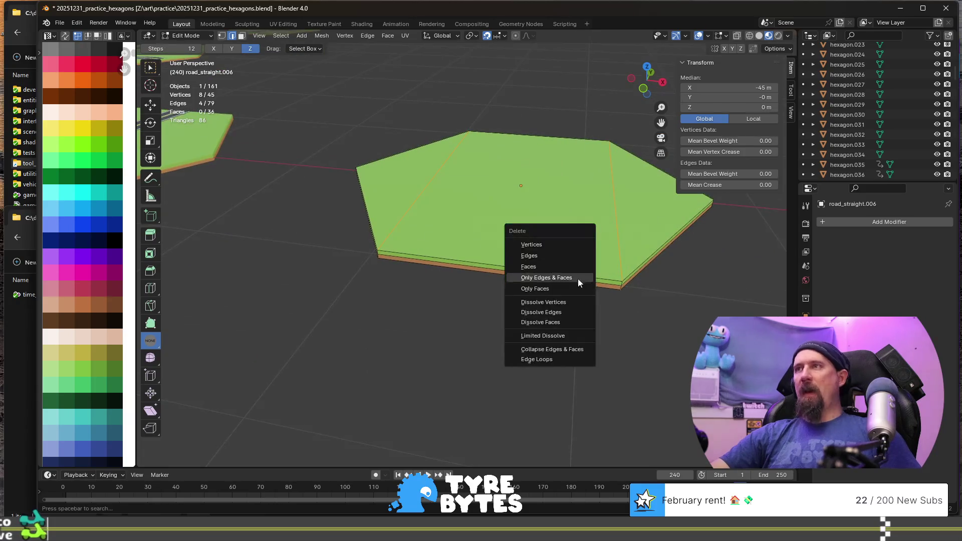
click(579, 312)
mouse_move(579, 312)
middle_down()
mouse_move(553, 288)
mouse_move(570, 303)
mouse_move(423, 301)
mouse_move(486, 296)
middle_up()
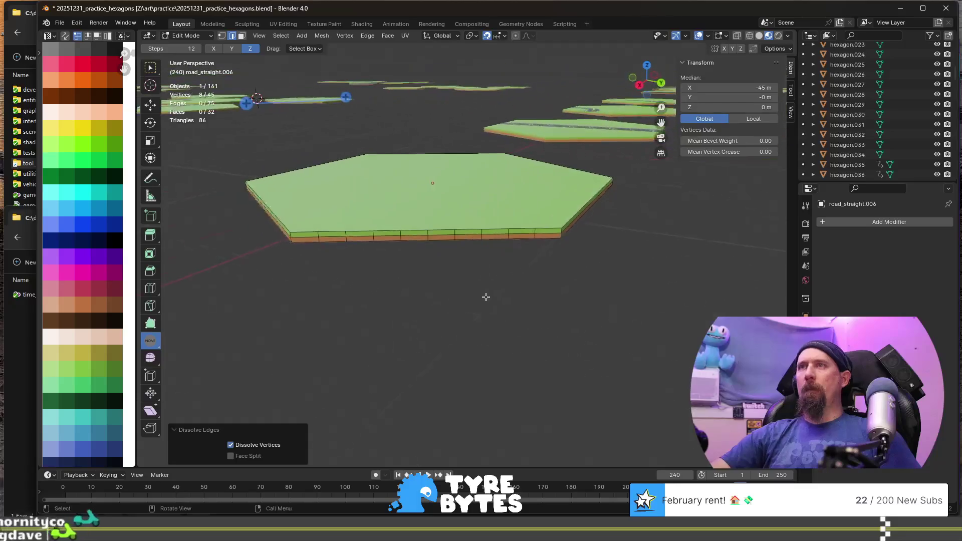
key(ctrl+z)
key(ctrl+shift+z)
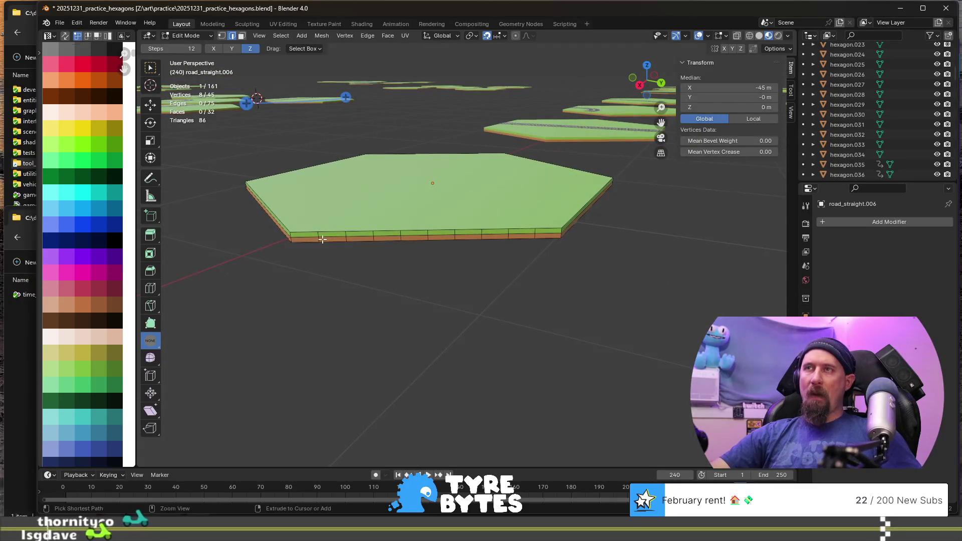
Extend the selection along the tile's side edges and dissolve them, leaving a plain 18-vertex hexagon slab.
ctrl+click(386, 237)
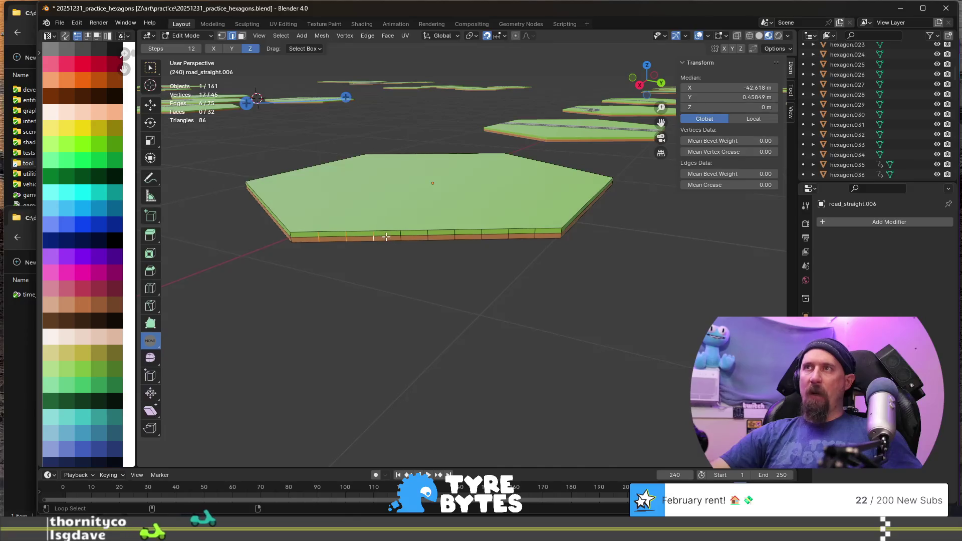
ctrl+click(437, 236)
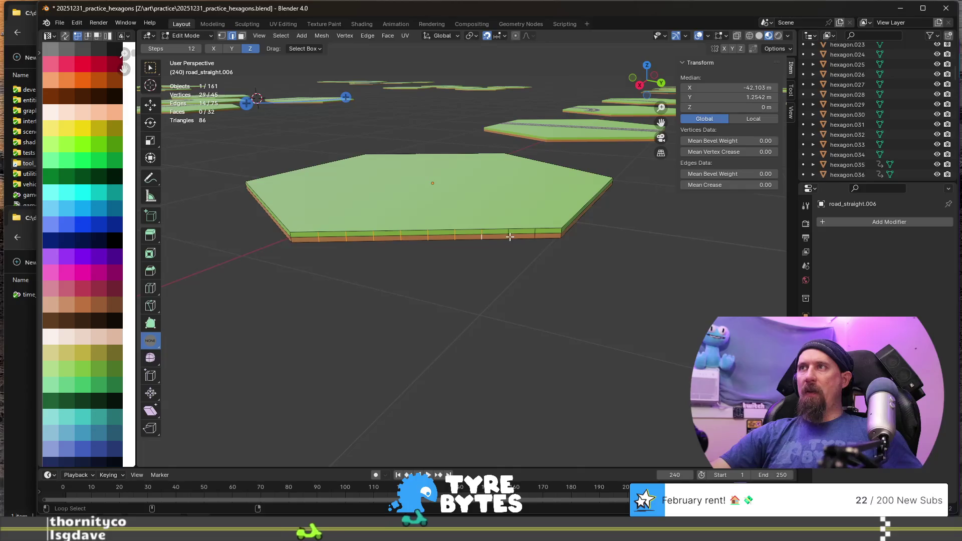
ctrl+click(535, 236)
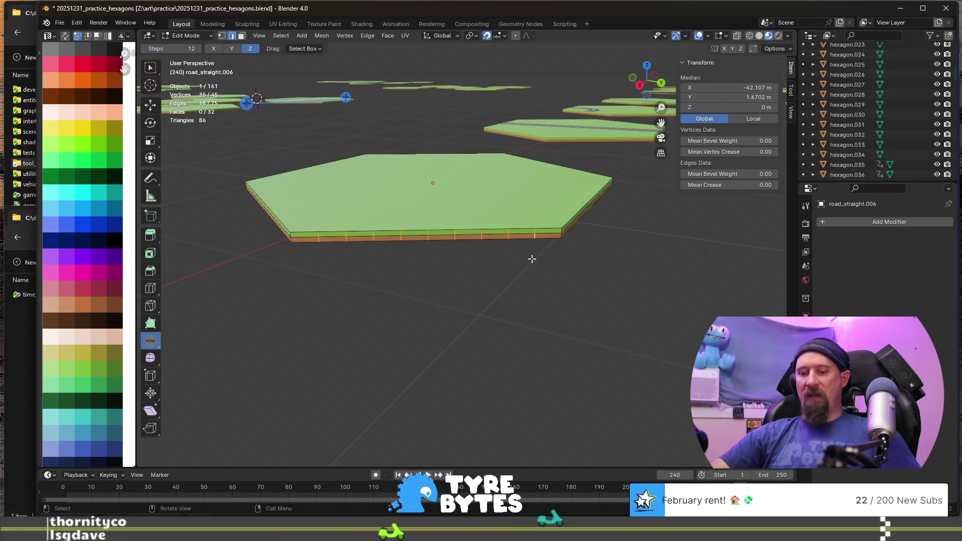
key(x)
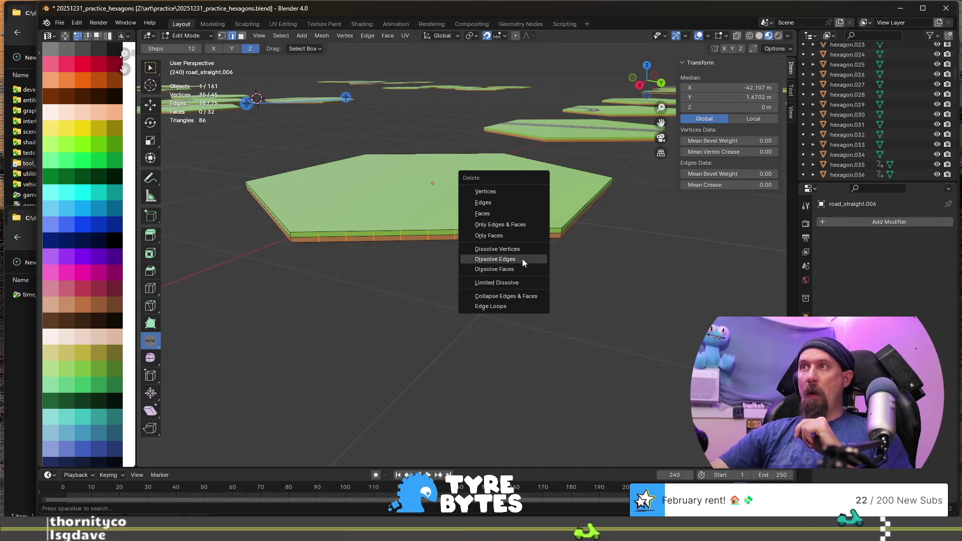
click(522, 259)
mouse_move(519, 262)
middle_down()
mouse_move(277, 266)
mouse_move(476, 232)
mouse_move(414, 216)
mouse_move(369, 180)
mouse_move(398, 185)
mouse_move(474, 254)
middle_up()
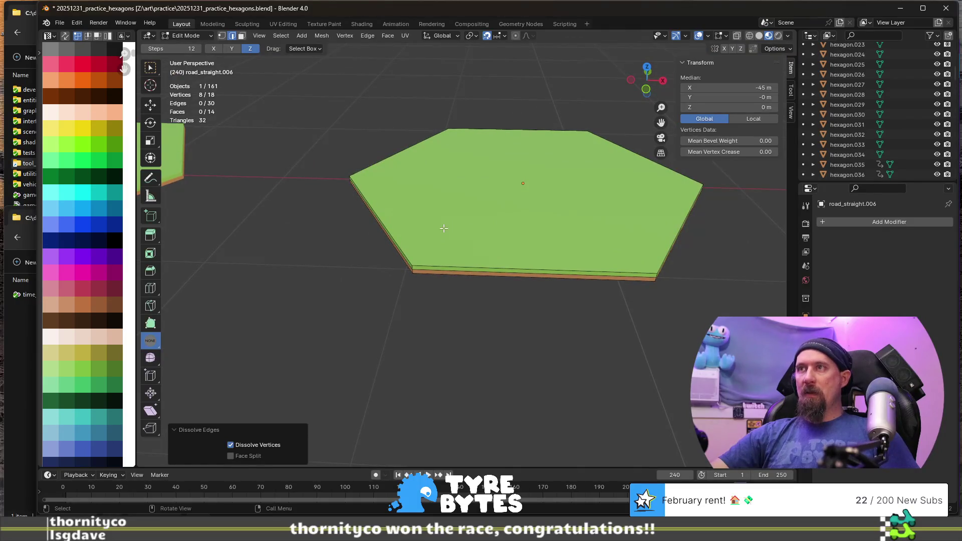
With the Knife tool, cut from the right corner to the lower-left corner, then start another corner cut.
key(k)
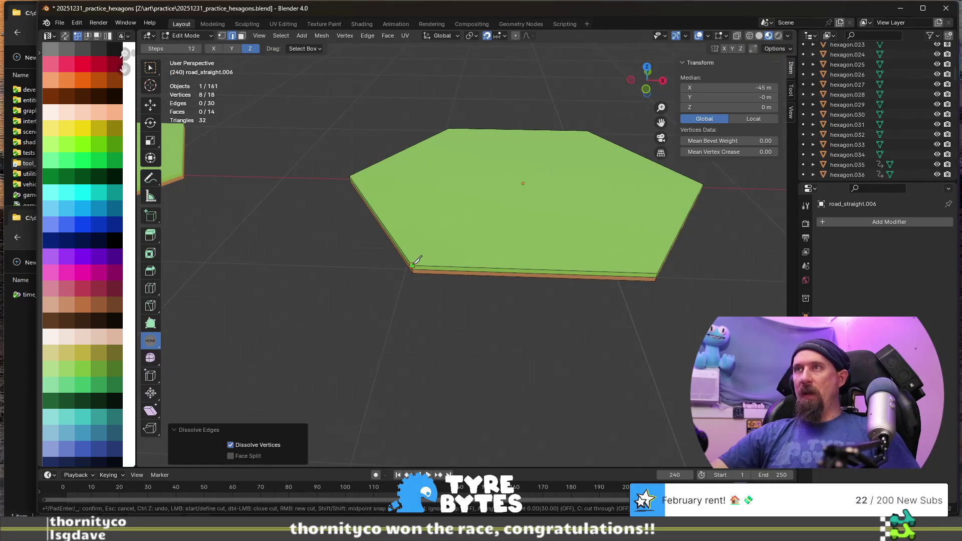
mouse_move(419, 210)
middle_down()
mouse_move(473, 230)
mouse_move(501, 226)
middle_up()
click(602, 135)
click(367, 333)
mouse_move(370, 328)
middle_down()
mouse_move(383, 316)
mouse_move(397, 248)
middle_up()
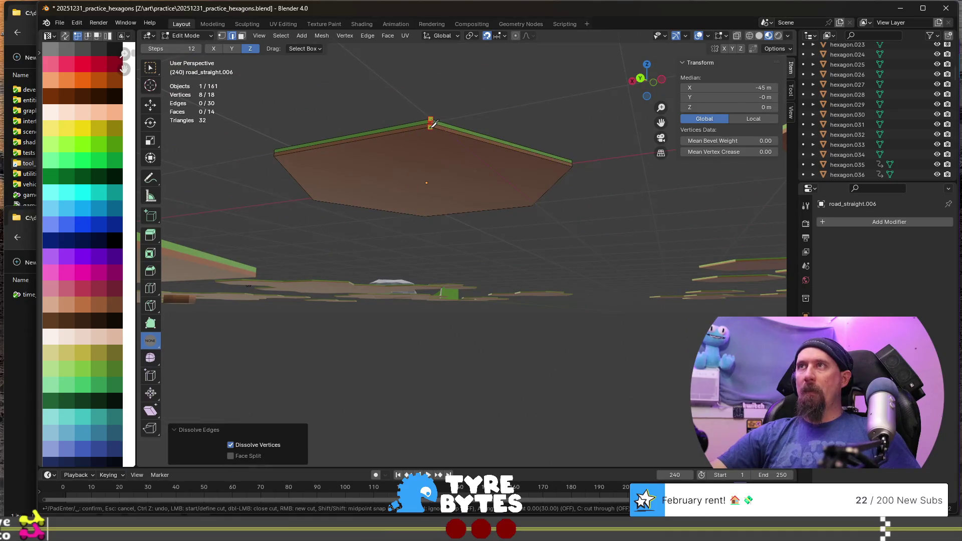
middle_drag(538, 201, 358, 206)
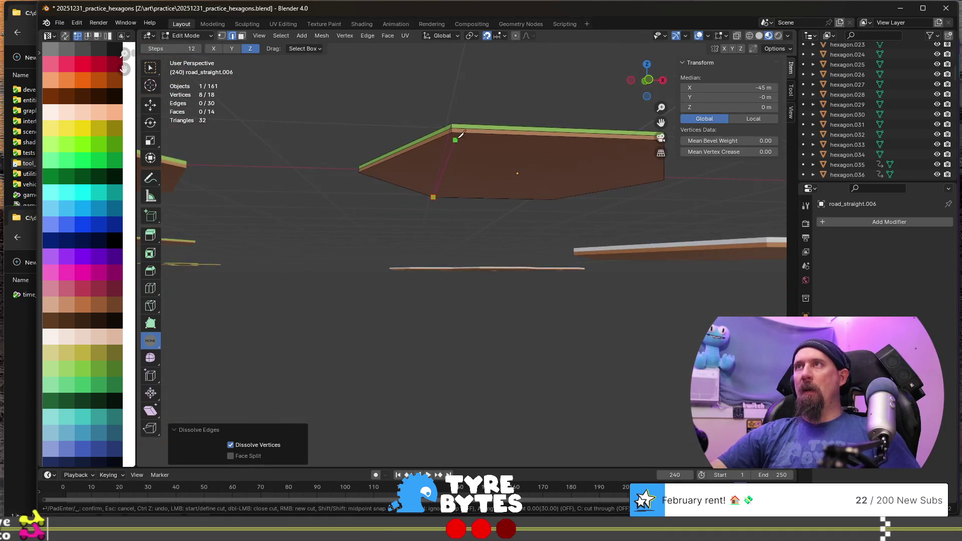
mouse_move(487, 145)
middle_down()
mouse_move(504, 165)
mouse_move(486, 155)
mouse_move(500, 133)
middle_up()
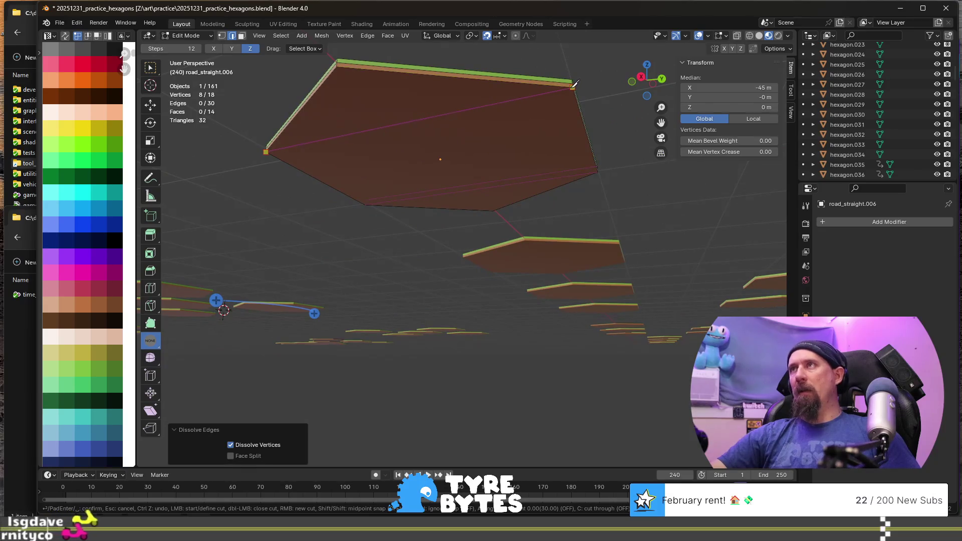
middle_drag(575, 88, 528, 306)
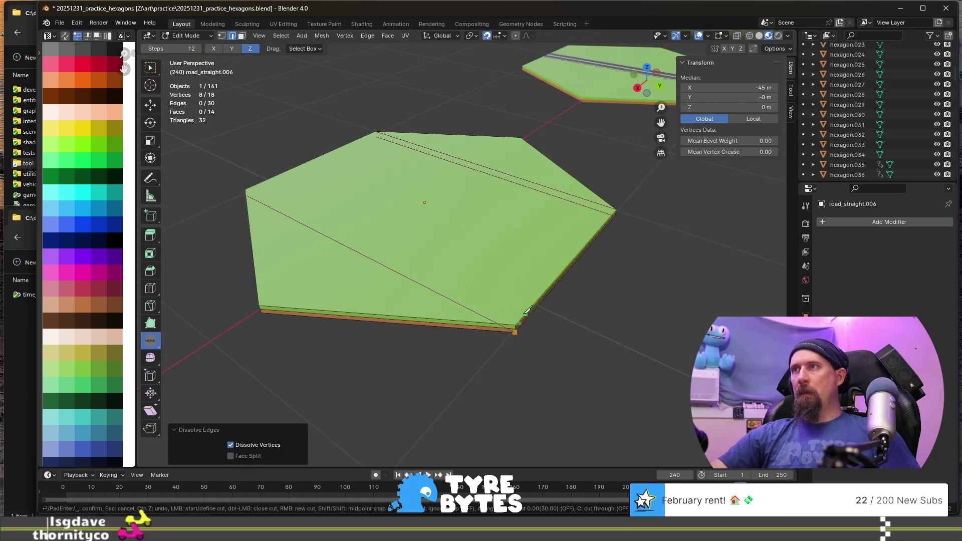
mouse_move(518, 341)
middle_down()
mouse_move(544, 316)
mouse_move(554, 371)
mouse_move(615, 328)
mouse_move(518, 313)
mouse_move(521, 275)
mouse_move(584, 260)
mouse_move(625, 270)
mouse_move(490, 160)
mouse_move(471, 190)
mouse_move(518, 228)
mouse_move(483, 257)
mouse_move(503, 232)
mouse_move(556, 258)
mouse_move(558, 285)
mouse_move(549, 258)
mouse_move(479, 246)
mouse_move(511, 142)
middle_up()
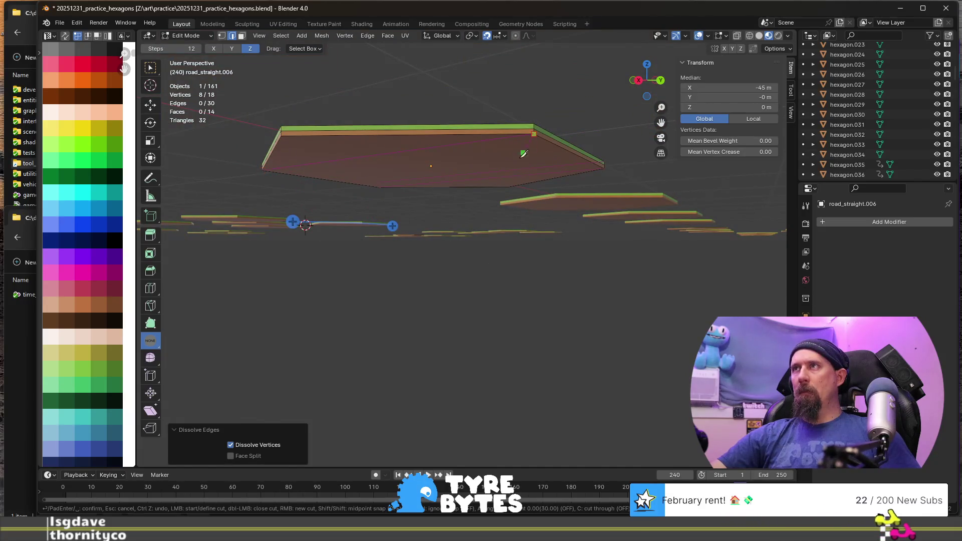
middle_drag(503, 177, 508, 206)
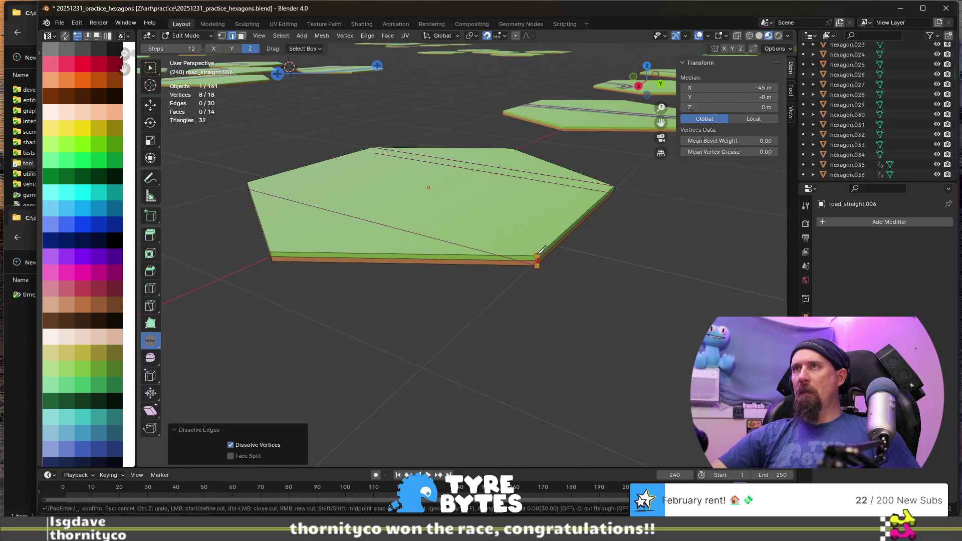
mouse_move(442, 202)
middle_down()
mouse_move(438, 219)
mouse_move(554, 221)
middle_up()
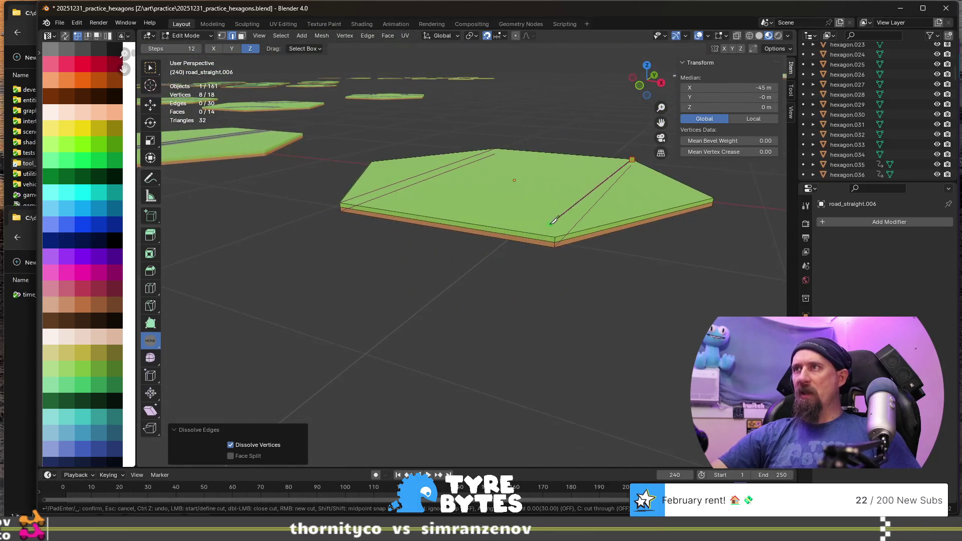
click(555, 237)
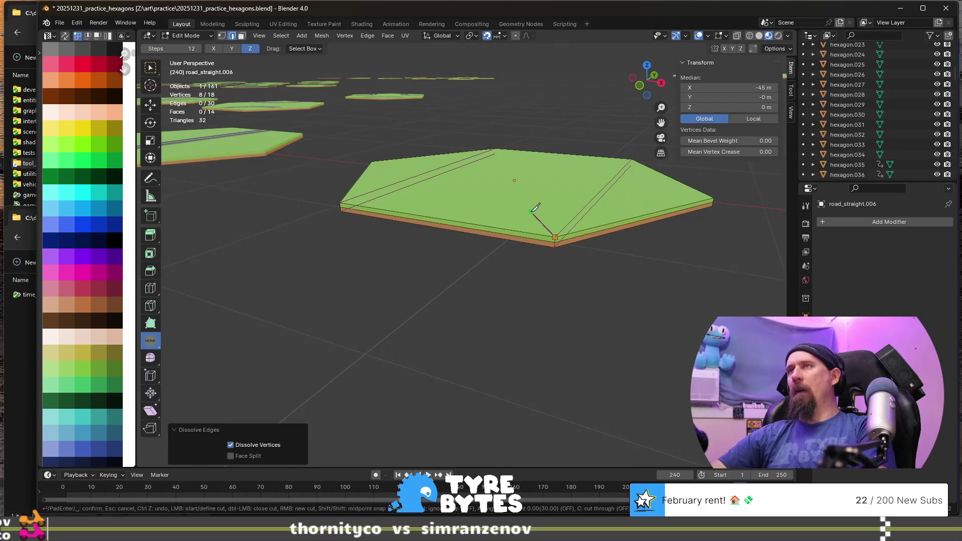
Confirm the knife cuts and add a first centred 9-cut loop cut across the tile.
key(Return)
middle_drag(535, 205, 373, 205)
middle_drag(490, 216, 527, 213)
key(ctrl+r)
scroll(526, 207, up, 8)
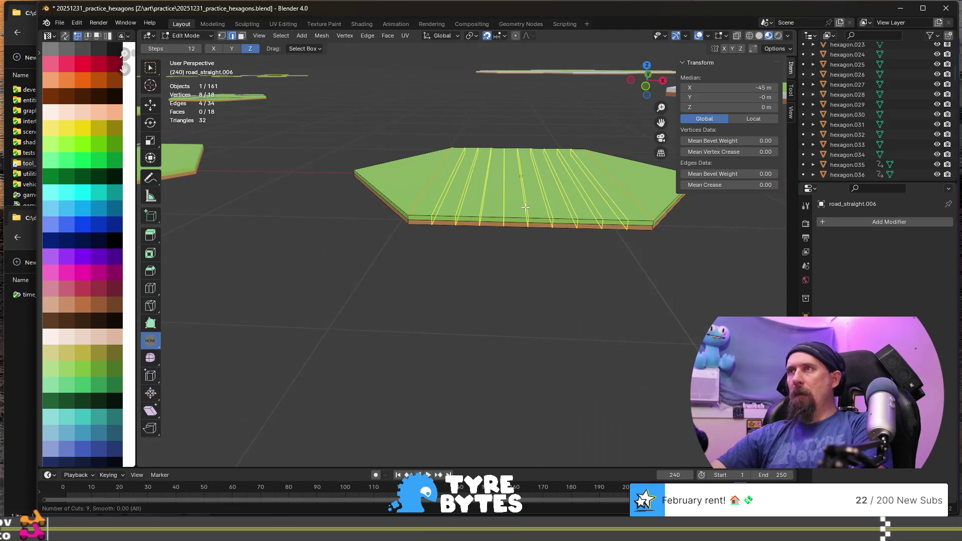
click(525, 207)
right_click(514, 201)
mouse_move(360, 197)
middle_down()
mouse_move(473, 226)
mouse_move(492, 200)
middle_up()
Add two more centred 9-cut loop cuts across the tile from different angles.
key(ctrl+r)
scroll(491, 202, up, 6)
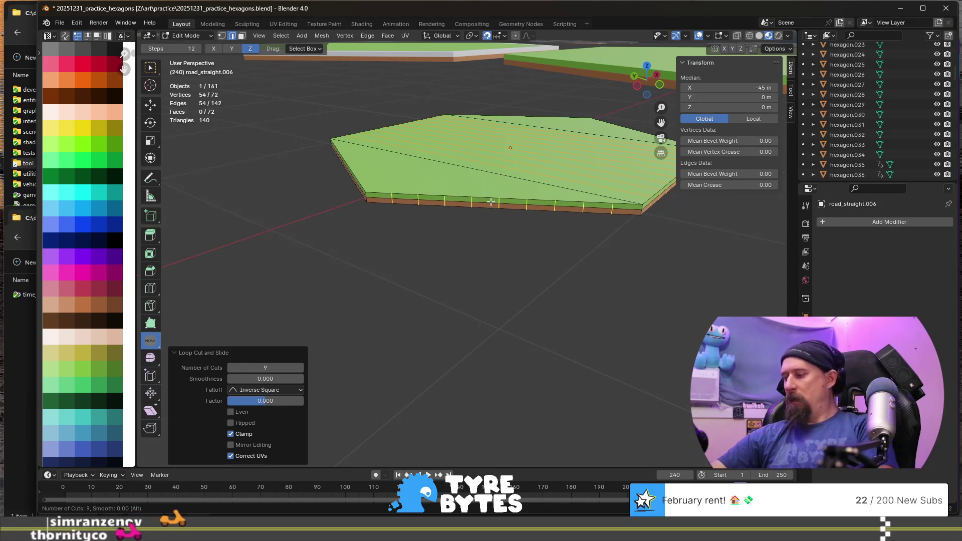
click(491, 202)
right_click(491, 202)
mouse_move(491, 202)
middle_down()
mouse_move(516, 294)
mouse_move(386, 294)
mouse_move(322, 279)
mouse_move(372, 283)
middle_up()
key(ctrl+r)
scroll(372, 283, up, 6)
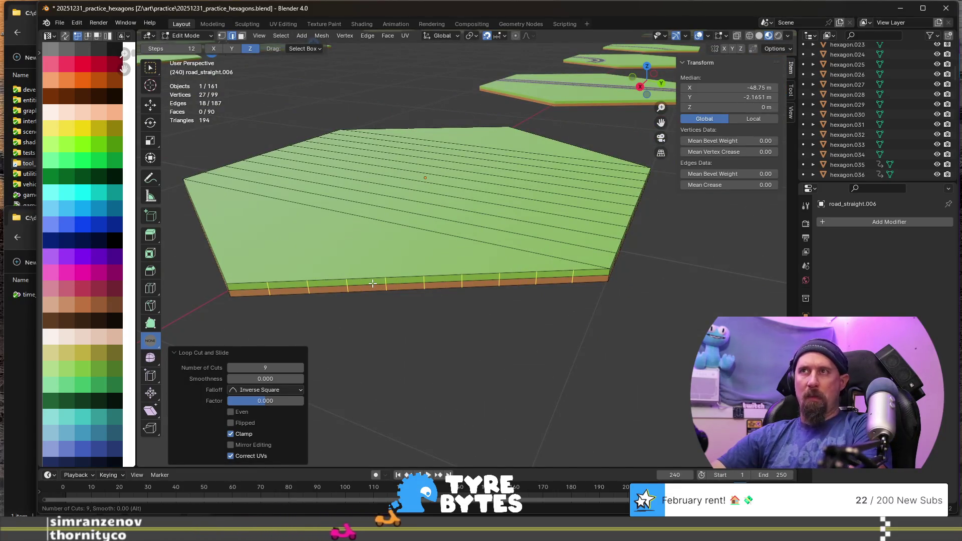
click(372, 284)
right_click(372, 283)
mouse_move(372, 283)
middle_down()
mouse_move(453, 309)
mouse_move(376, 317)
mouse_move(382, 224)
middle_up()
Add the final two centred 9-cut loop cuts, bringing the tile to 180 vertices.
key(ctrl+r)
scroll(443, 224, up, 9)
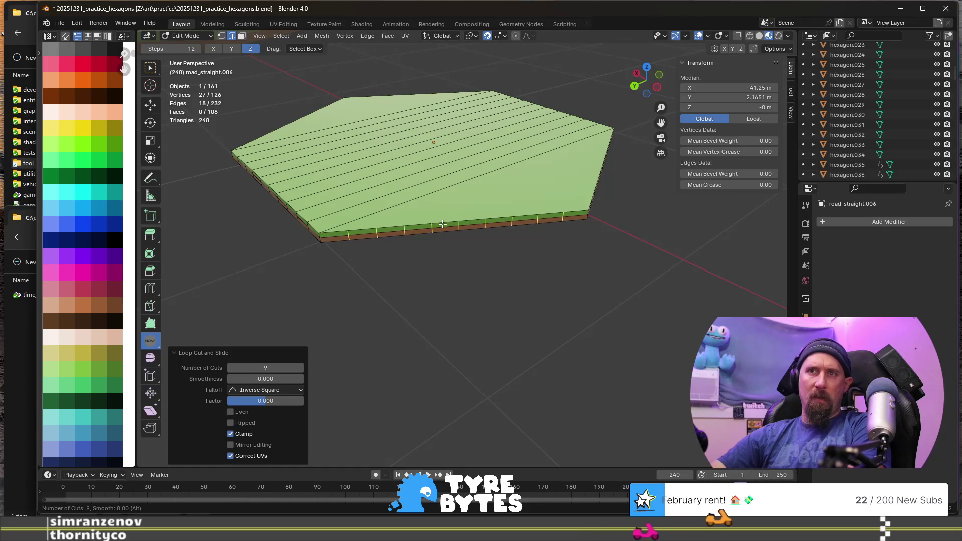
click(443, 224)
right_click(443, 224)
scroll(443, 225, up, 3)
mouse_move(455, 230)
middle_down()
mouse_move(341, 233)
mouse_move(273, 216)
middle_up()
key(ctrl+r)
scroll(519, 247, up, 2)
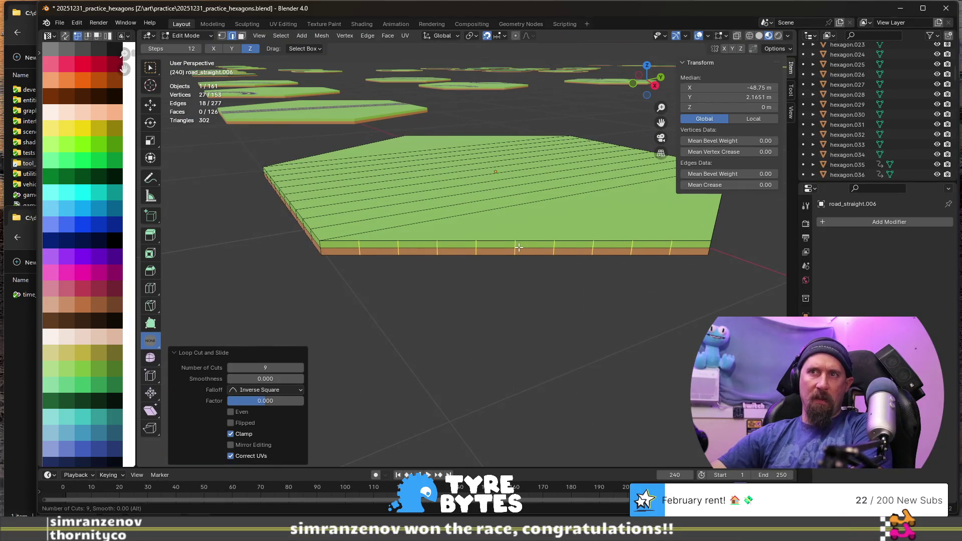
click(519, 247)
right_click(518, 247)
middle_drag(428, 260, 450, 283)
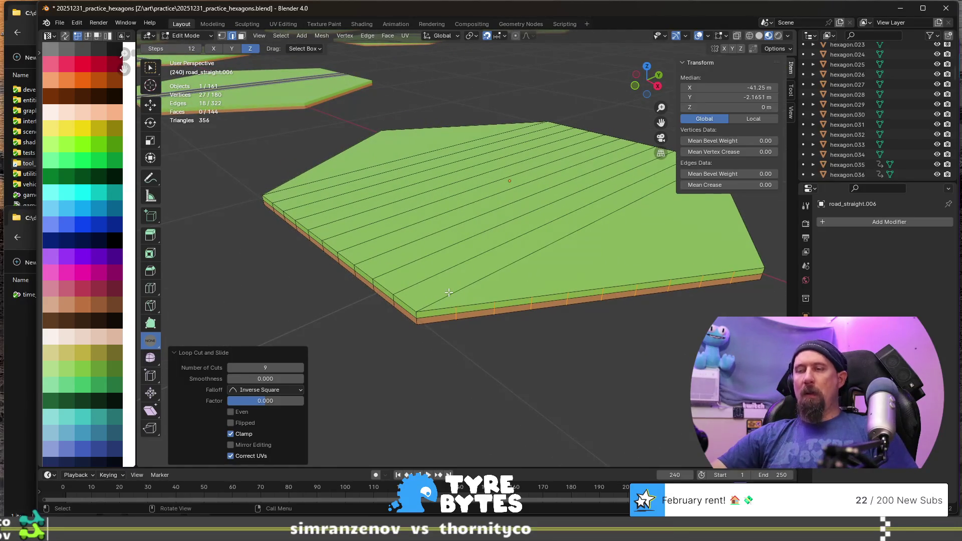
In vertex select, cut the first new edges between opposite border vertex pairs on the tile top.
key(1)
click(415, 313)
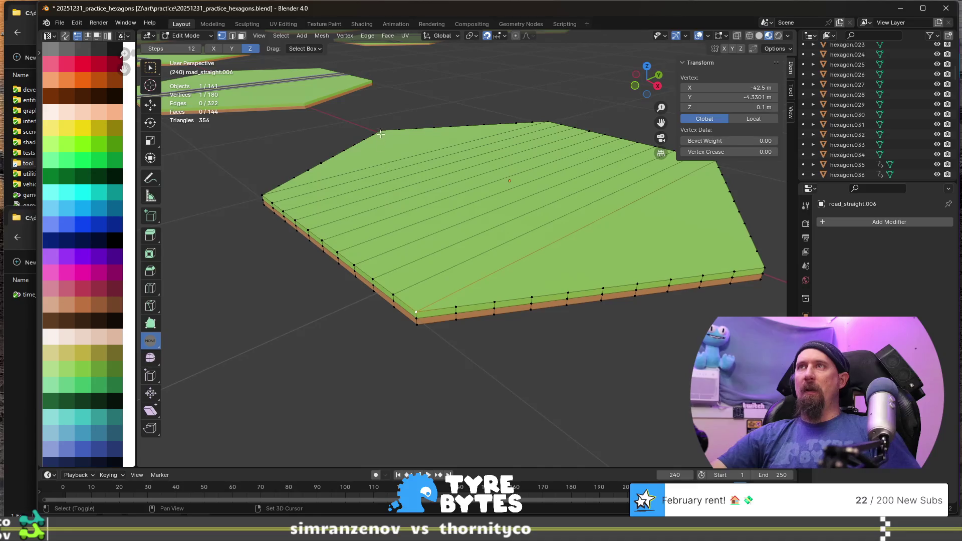
key(j)
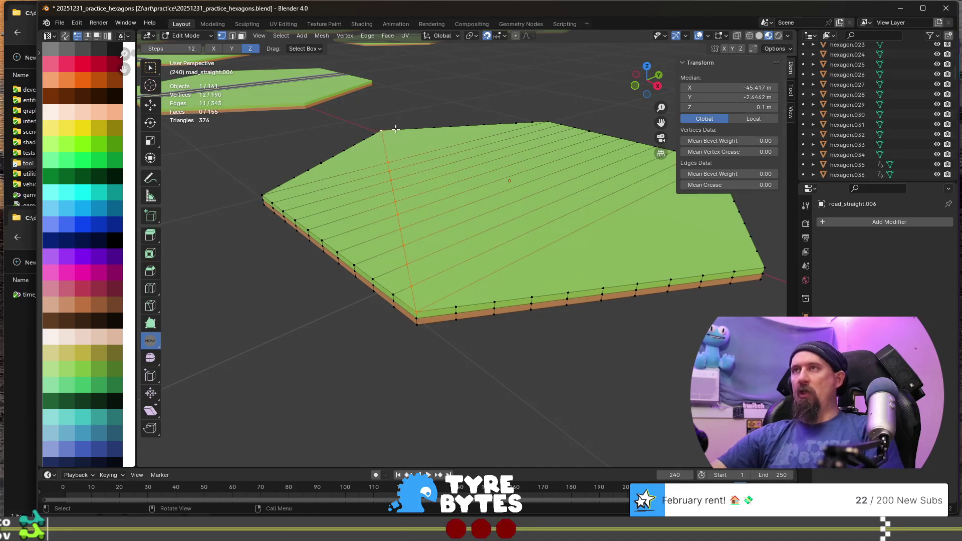
click(449, 301)
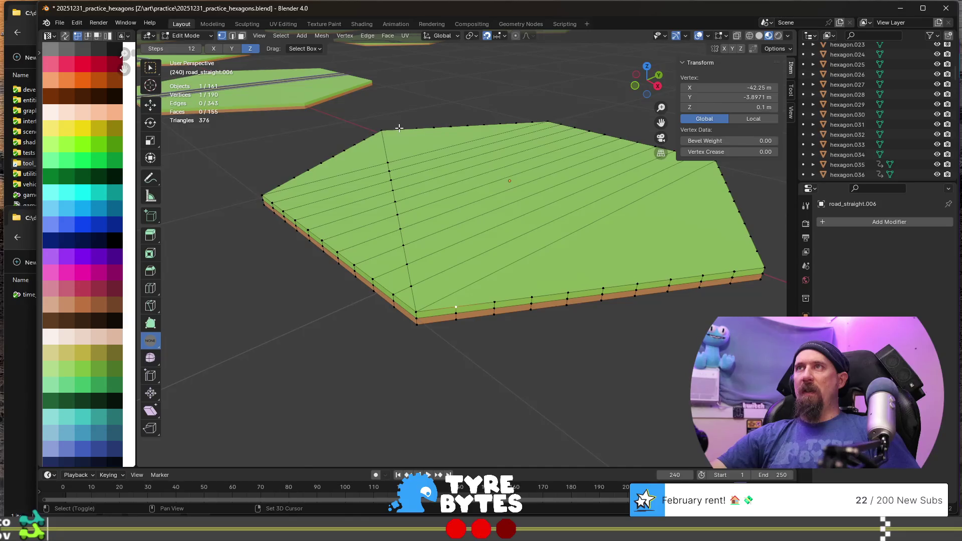
key(j)
click(418, 127)
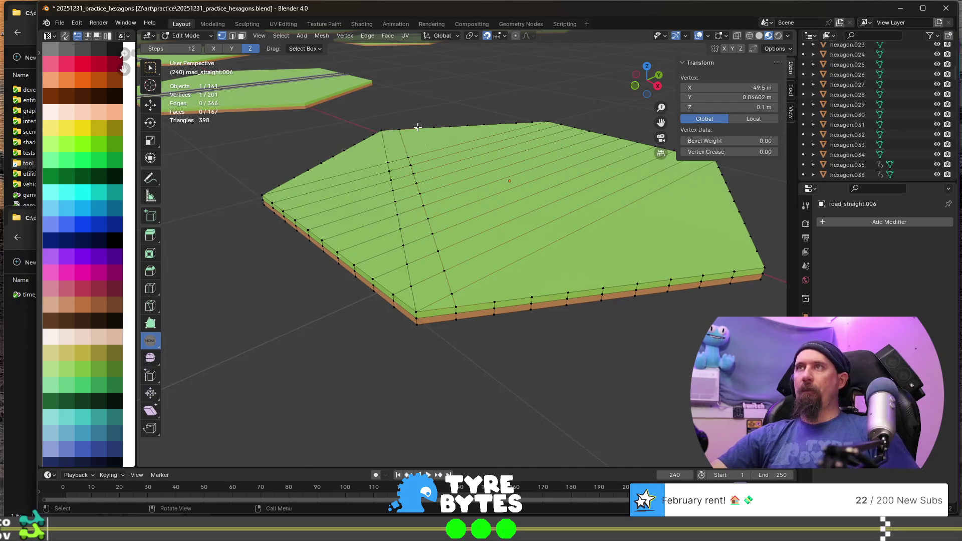
shift+click(495, 296)
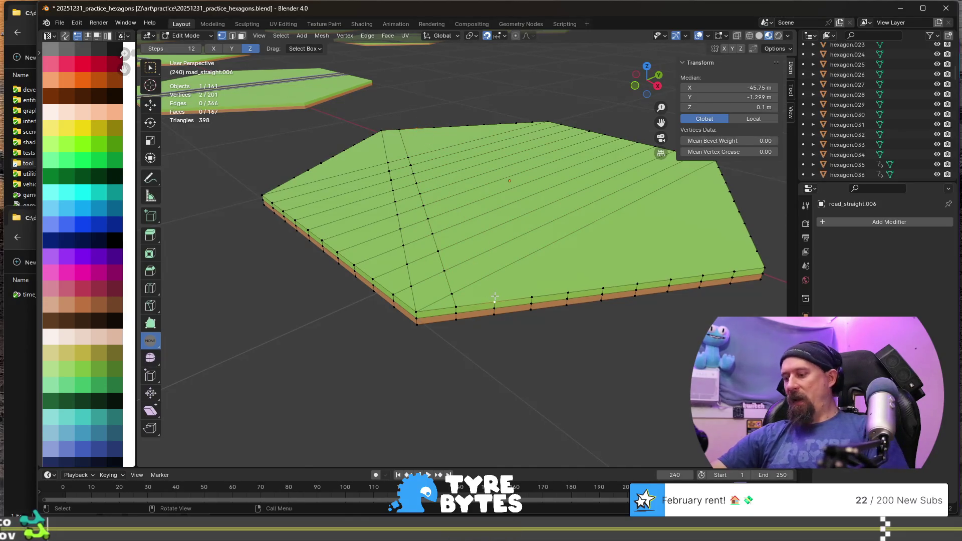
key(j)
click(531, 299)
shift+click(434, 127)
key(j)
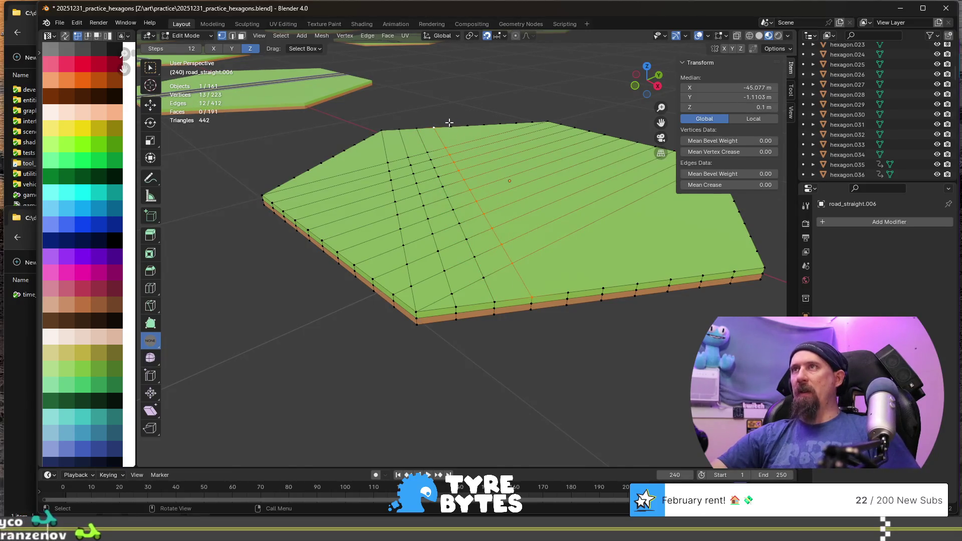
click(450, 126)
shift+click(568, 293)
key(j)
Continue cutting edges between the remaining front-edge and top-edge vertex pairs.
click(603, 290)
shift+click(468, 126)
key(j)
click(484, 126)
shift+click(639, 281)
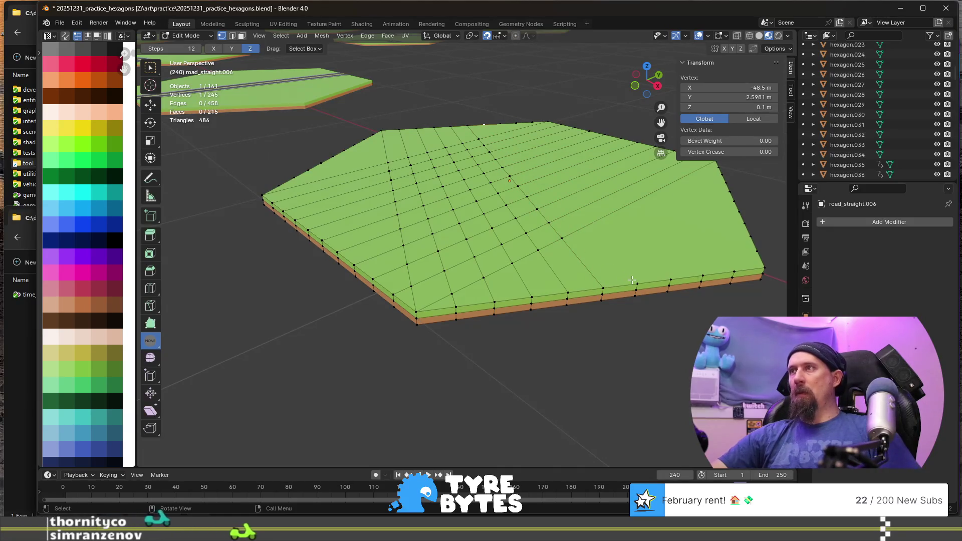
key(j)
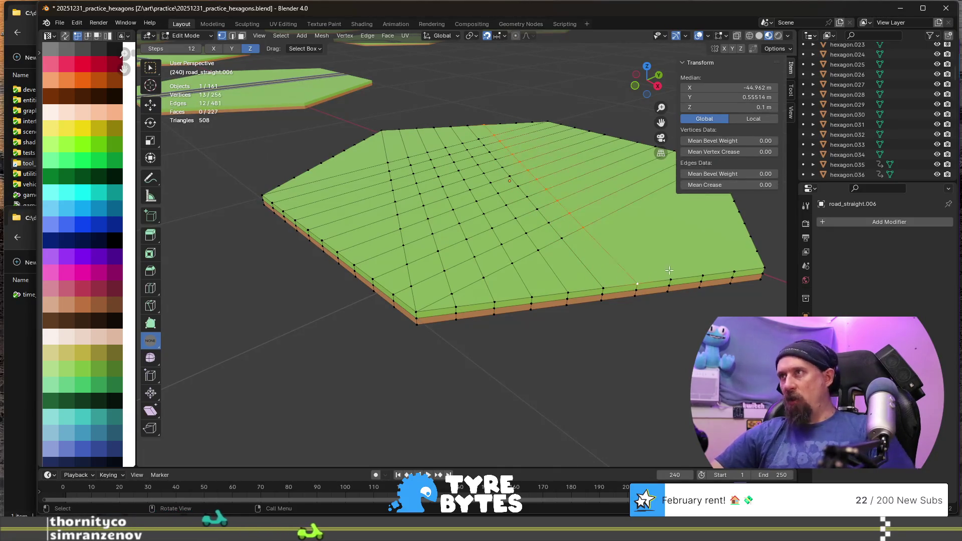
click(674, 277)
shift+click(502, 124)
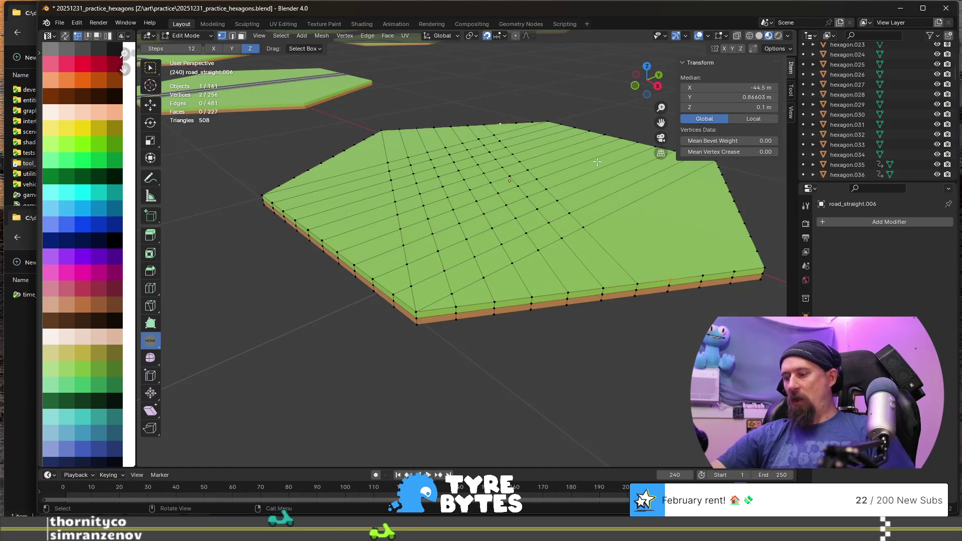
key(j)
click(699, 275)
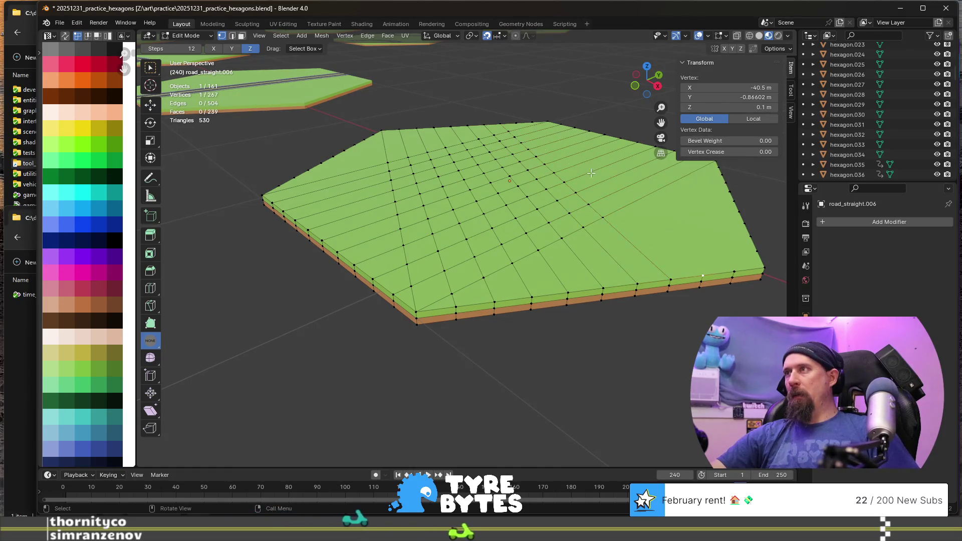
shift+click(517, 122)
key(j)
click(532, 123)
shift+click(733, 269)
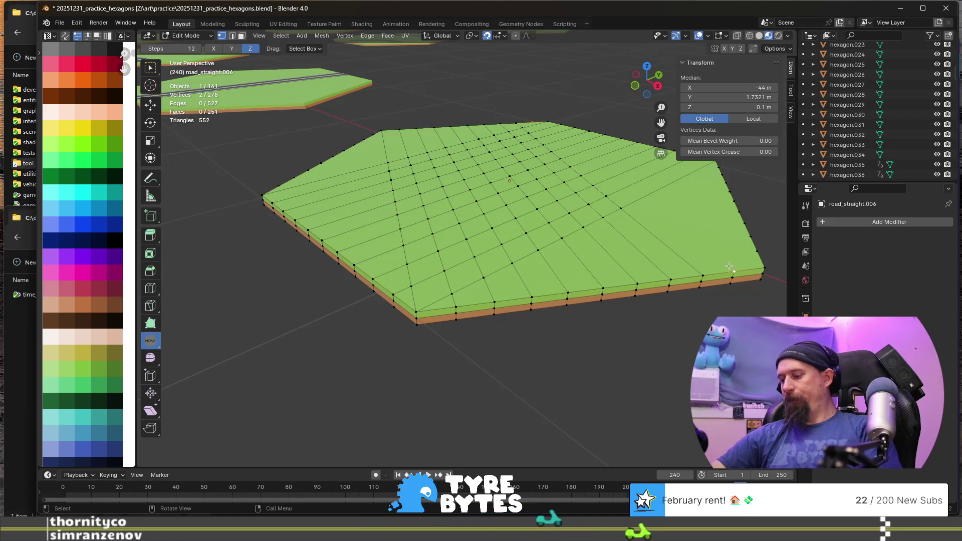
key(j)
click(762, 265)
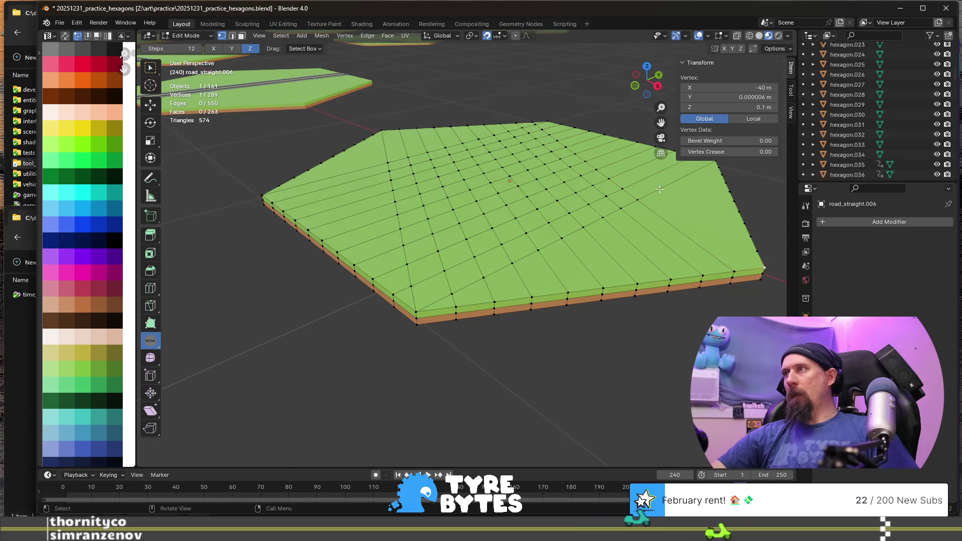
shift+click(547, 122)
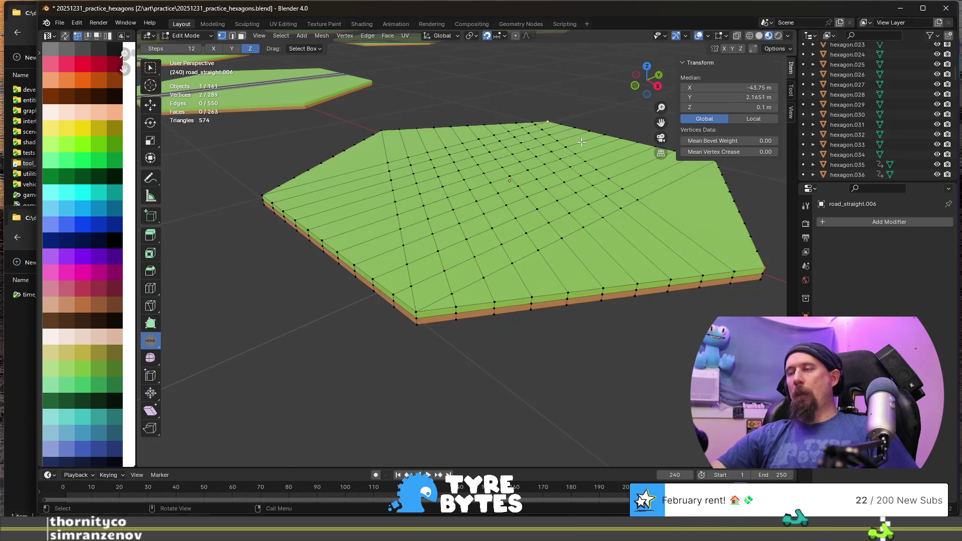
Cut the selected vertex pair, inspect the tile's underside, and pick the next border vertex.
key(j)
mouse_move(581, 143)
middle_down()
mouse_move(459, 301)
mouse_move(543, 249)
mouse_move(451, 296)
mouse_move(445, 212)
mouse_move(458, 180)
middle_up()
scroll(451, 296, down, 3)
scroll(423, 306, up, 3)
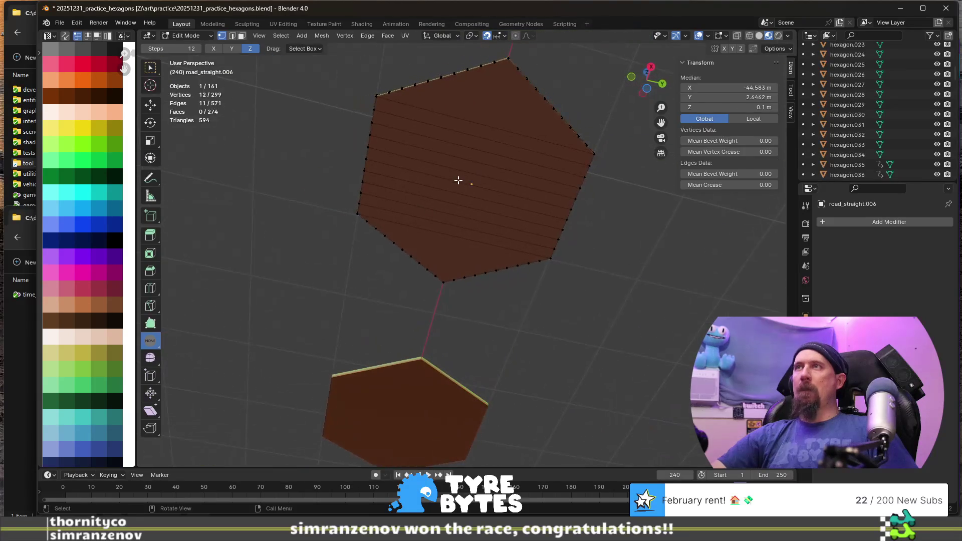
middle_drag(437, 136, 395, 206)
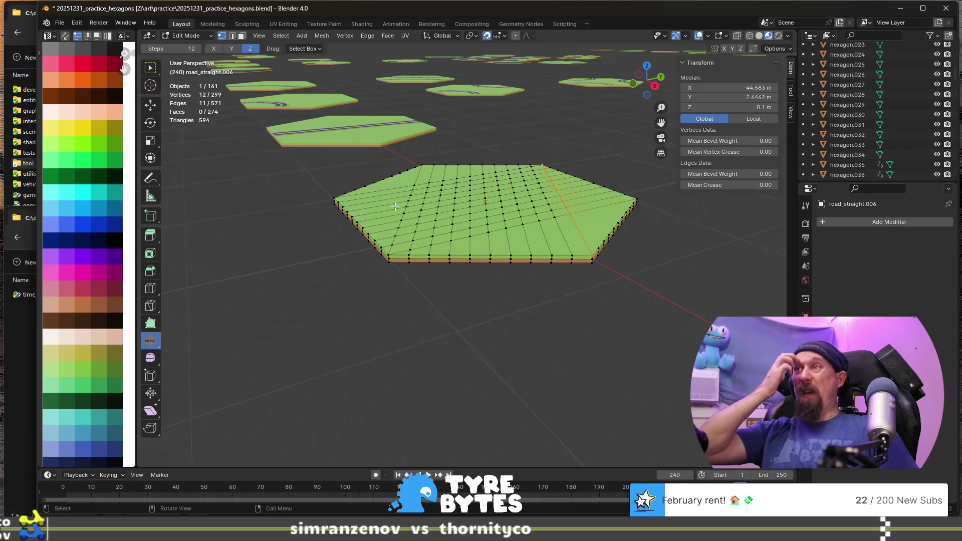
mouse_move(395, 206)
middle_down()
mouse_move(434, 242)
mouse_move(409, 183)
middle_up()
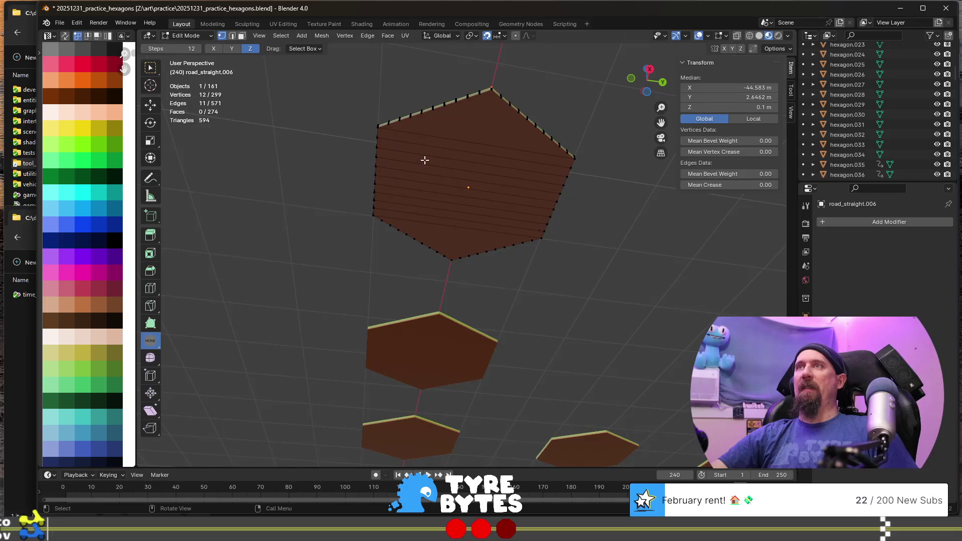
mouse_move(394, 125)
middle_down()
mouse_move(437, 238)
mouse_move(422, 252)
middle_up()
scroll(437, 239, up, 3)
scroll(437, 238, down, 3)
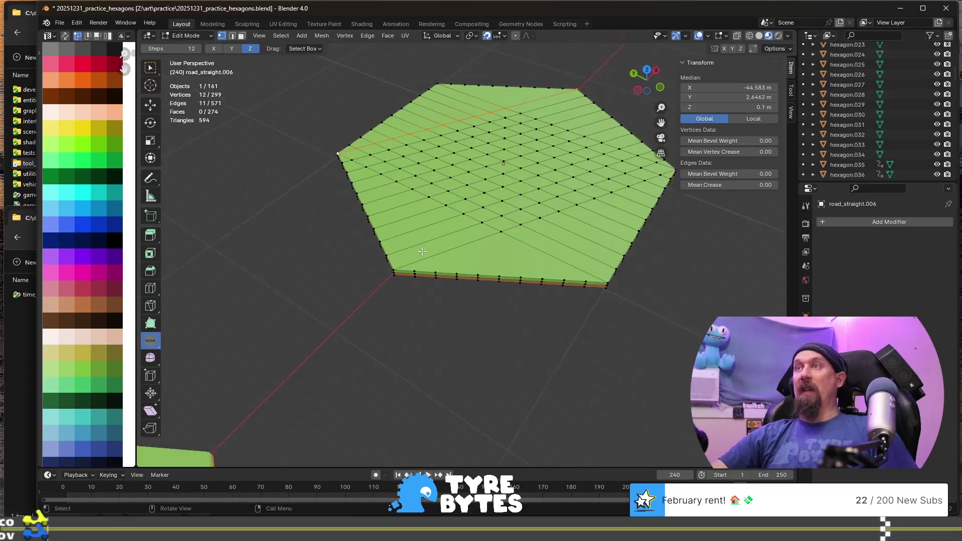
click(419, 267)
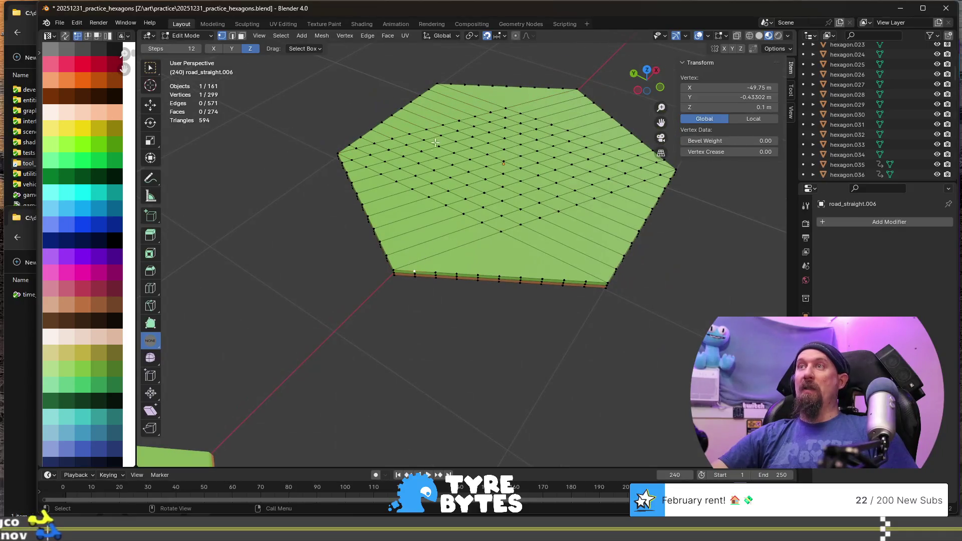
Add the first set of parallel top-to-bottom cuts across the hexagon.
shift+click(453, 80)
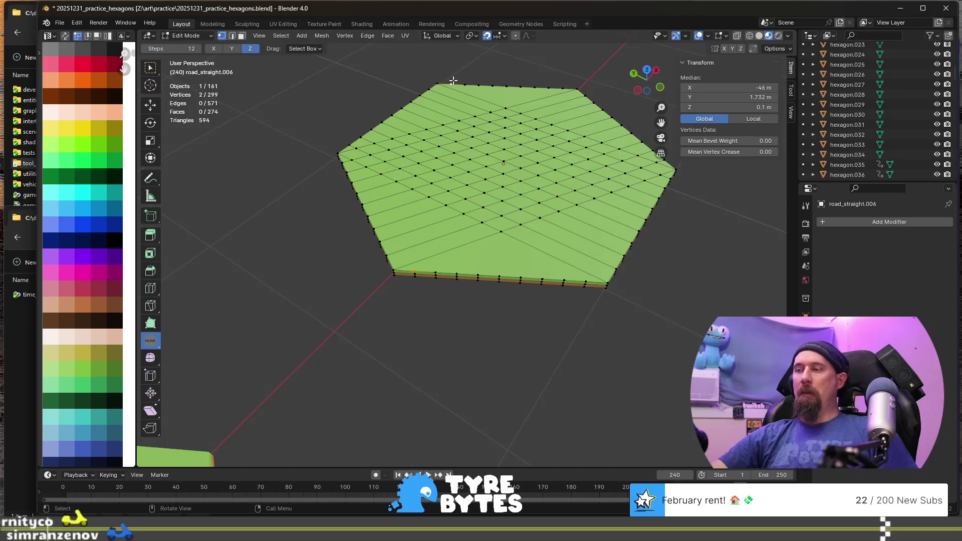
key(j)
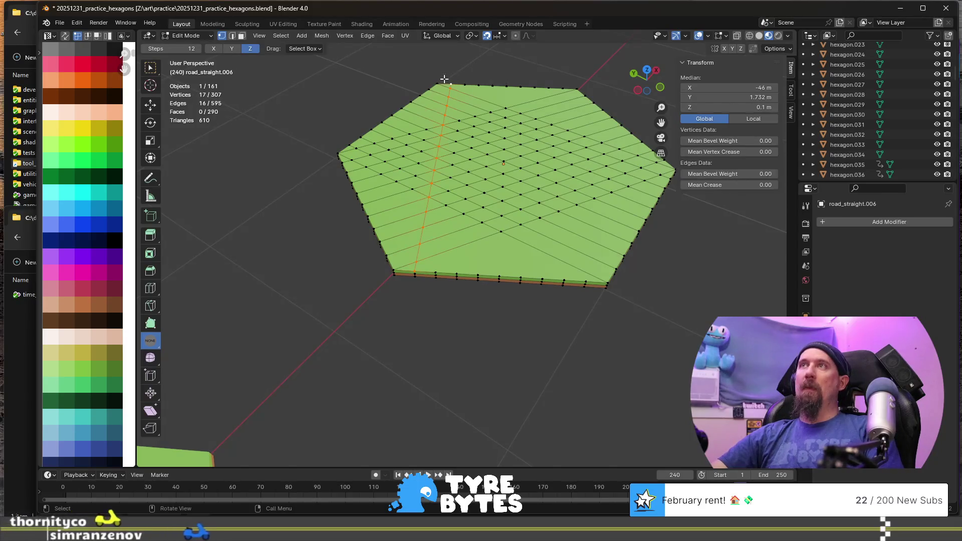
shift+click(394, 274)
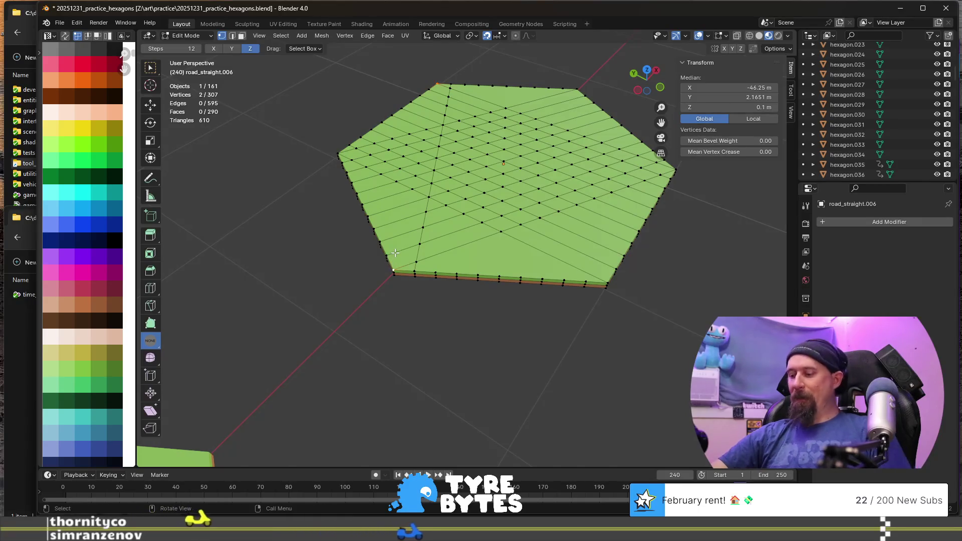
key(j)
click(435, 274)
shift+click(466, 85)
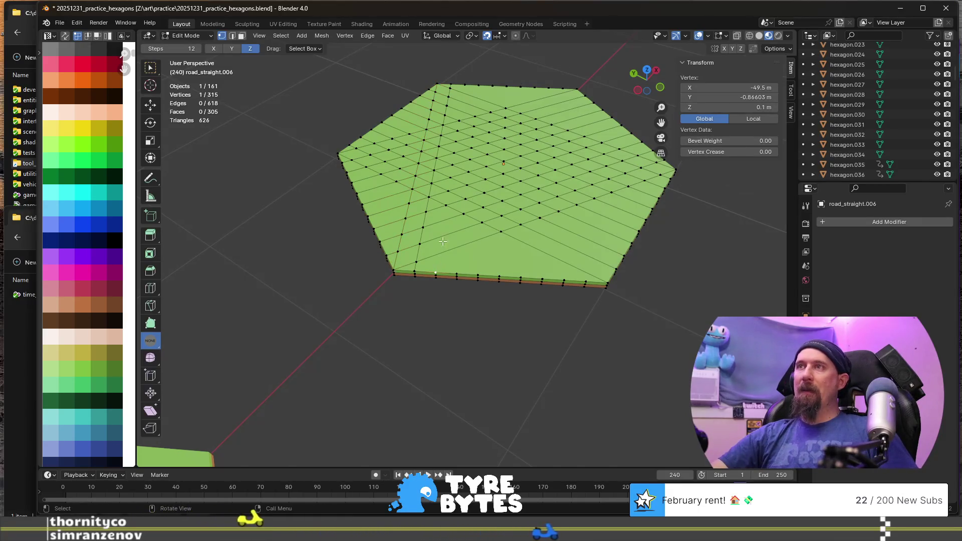
key(j)
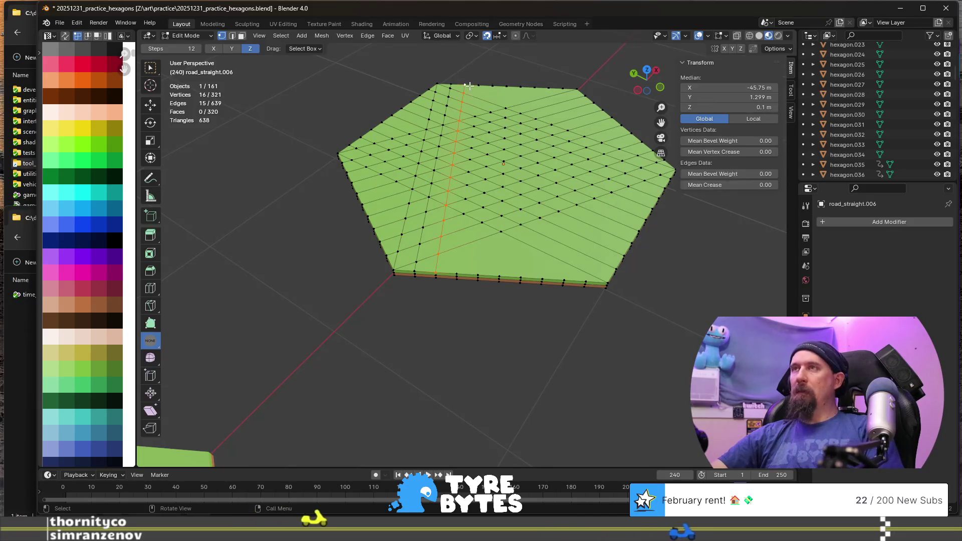
click(479, 85)
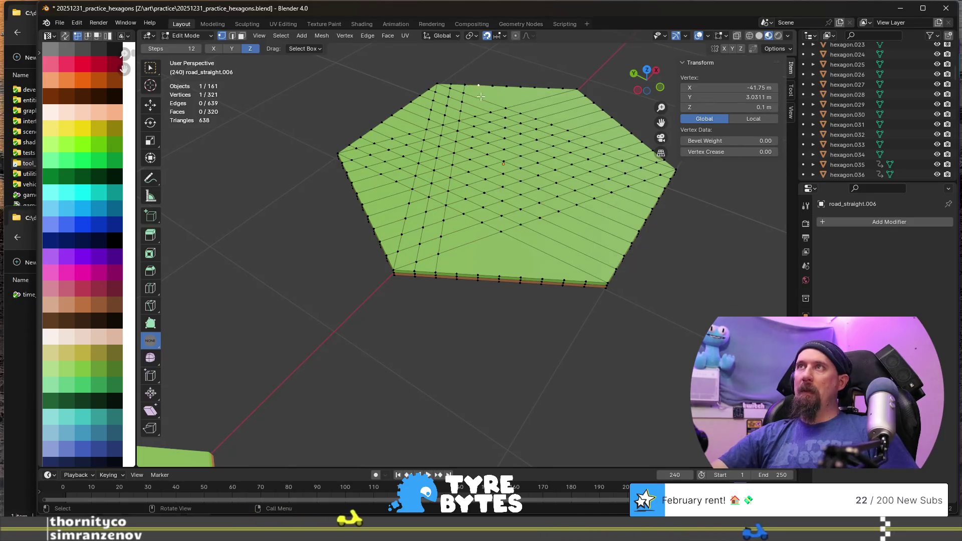
shift+click(456, 274)
key(j)
click(484, 263)
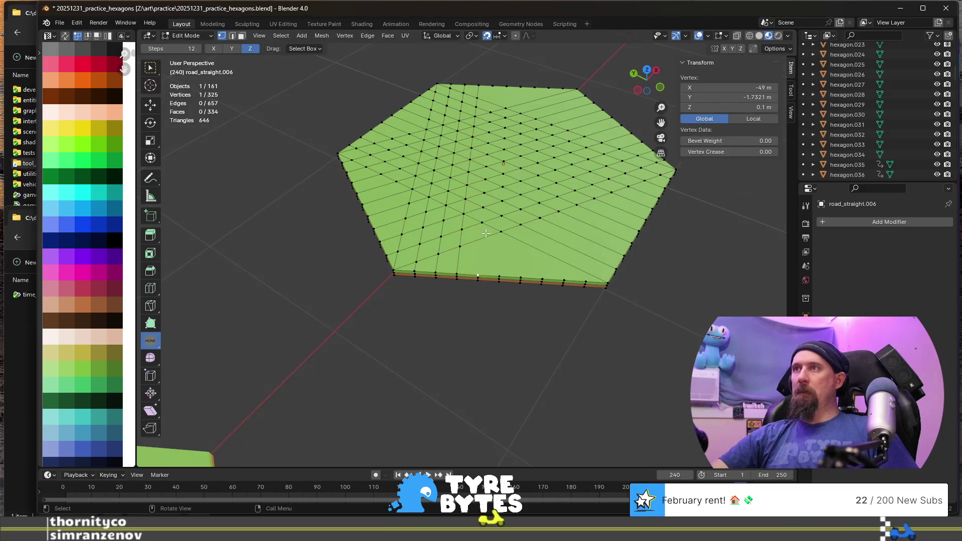
shift+click(494, 87)
key(j)
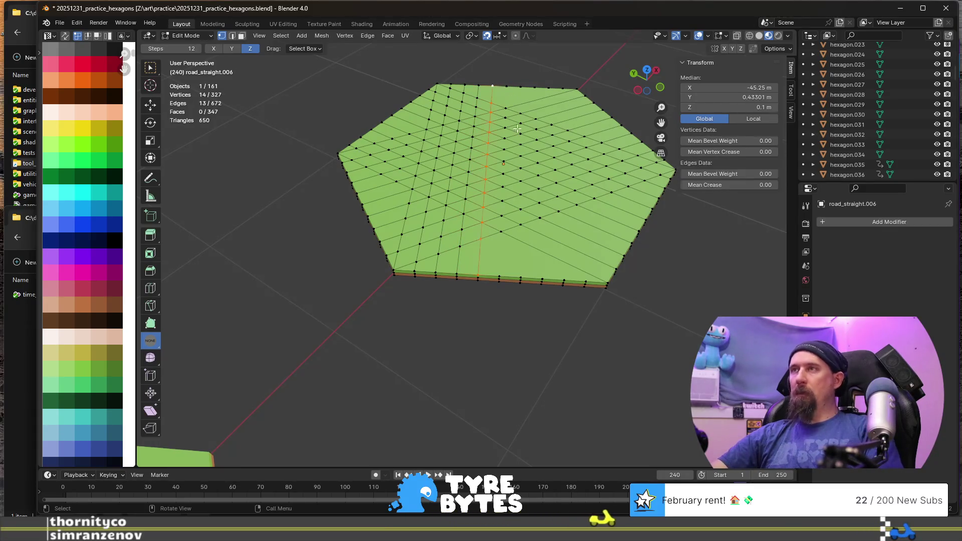
Add the remaining parallel cuts, ending with the top-right and bottom-right corner pair.
click(495, 275)
shift+click(507, 86)
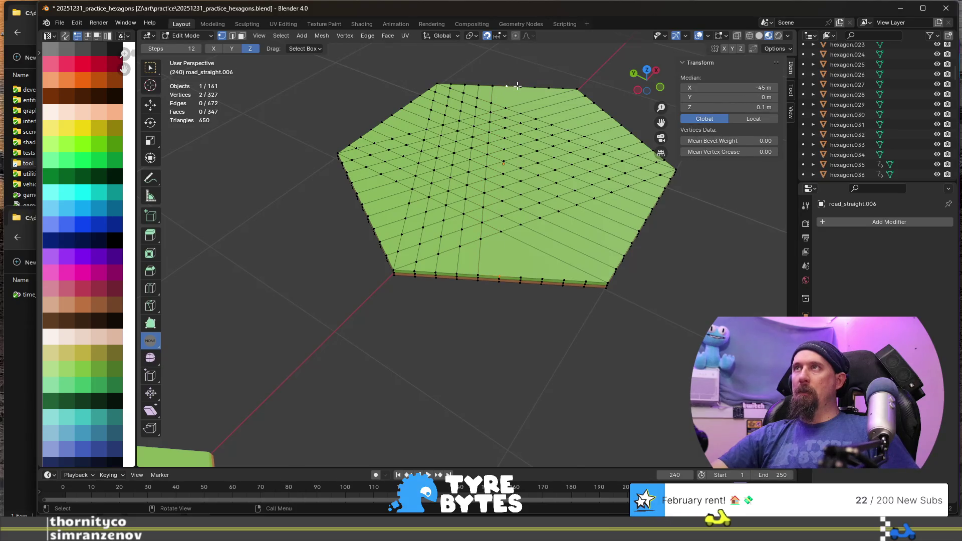
key(j)
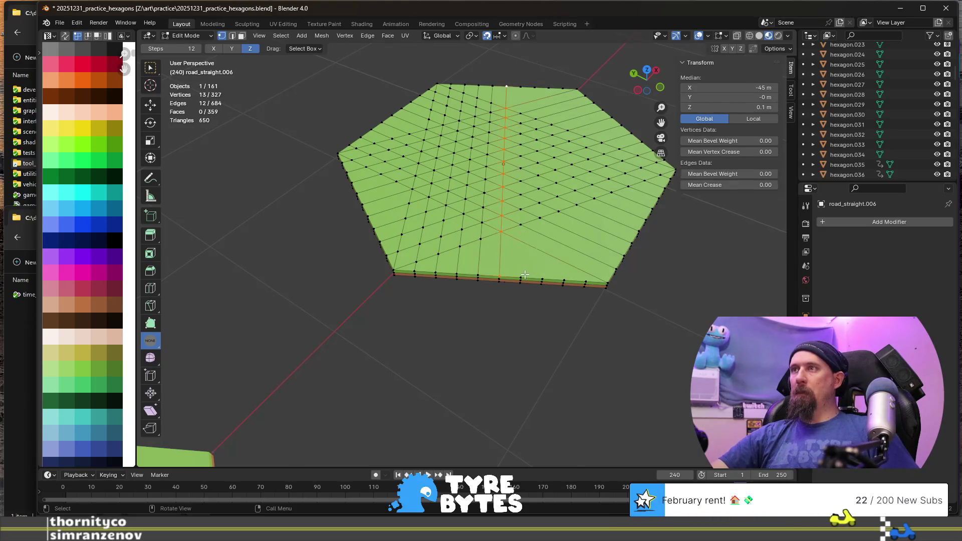
click(524, 274)
shift+click(523, 87)
key(j)
click(545, 269)
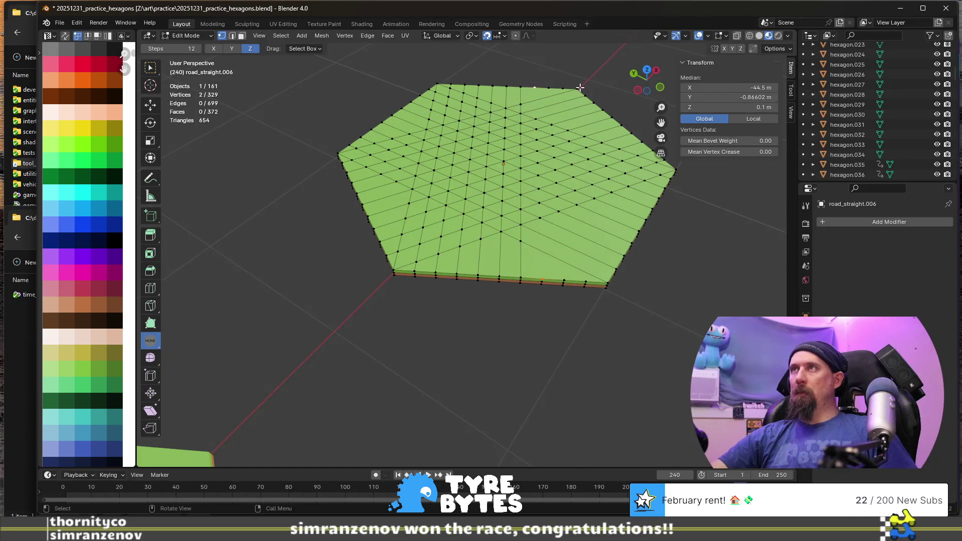
key(j)
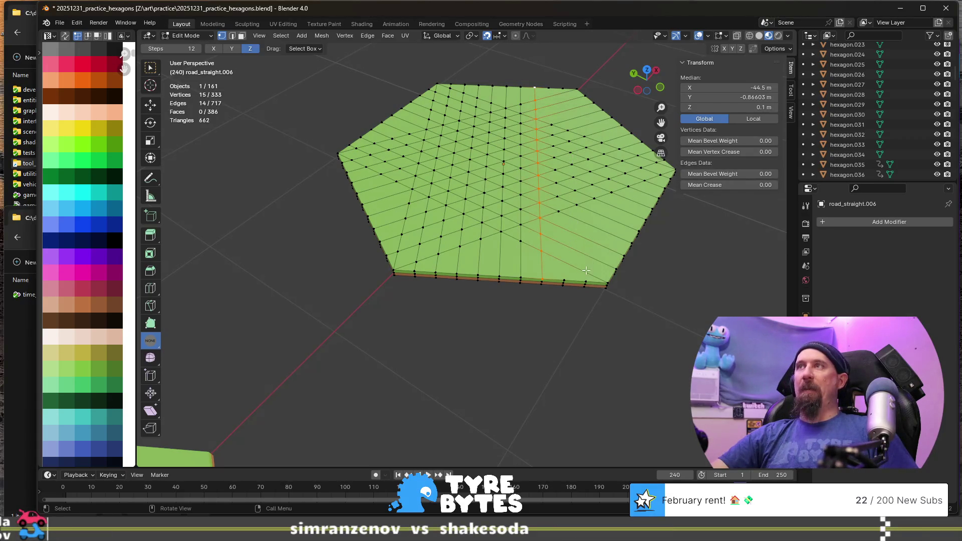
click(567, 269)
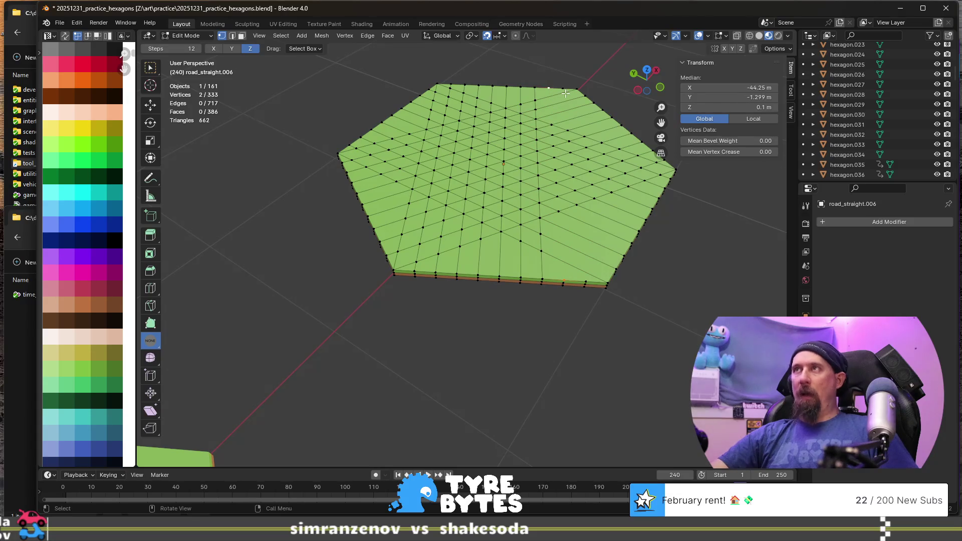
key(j)
click(585, 271)
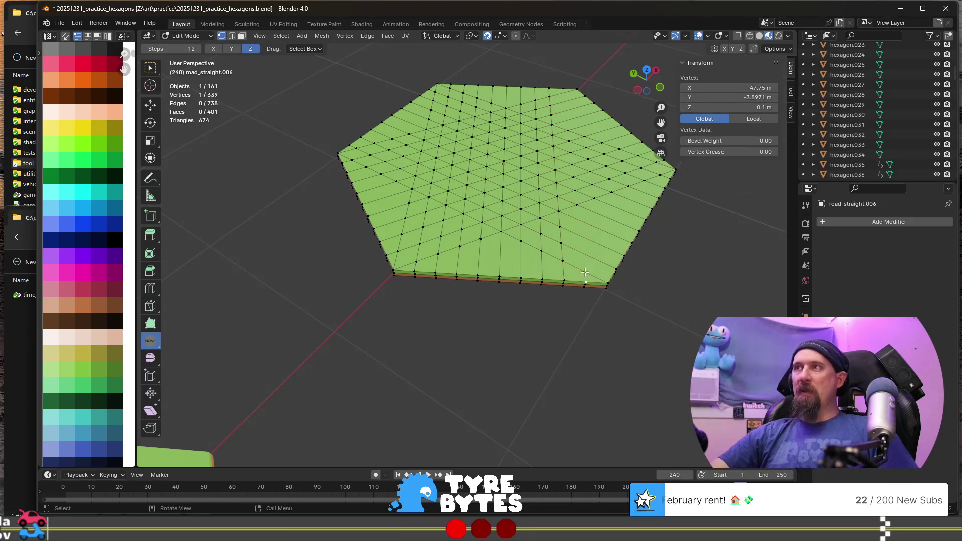
shift+click(562, 96)
key(j)
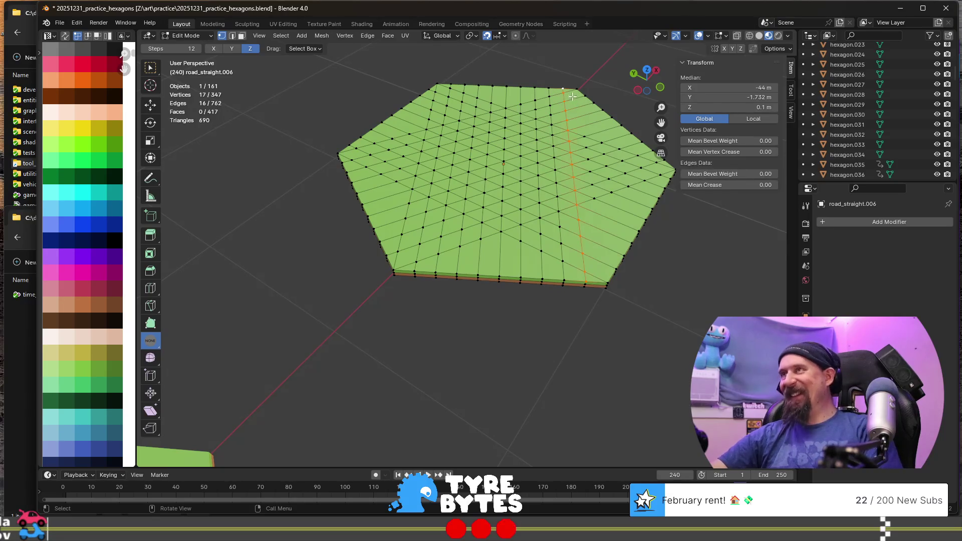
click(577, 86)
shift+click(607, 285)
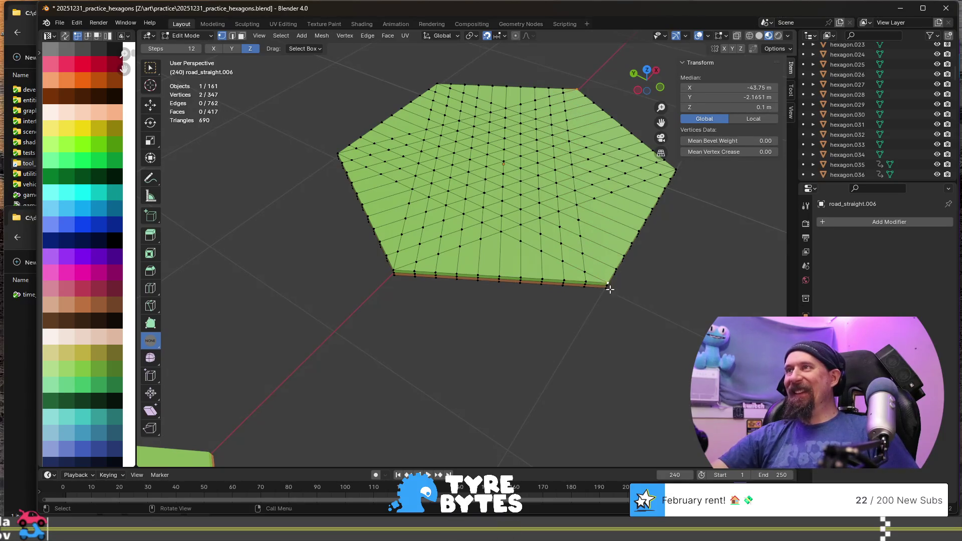
Cut between the two corner vertices and view the finished grid from above.
key(j)
mouse_move(318, 219)
middle_down()
mouse_move(335, 245)
mouse_move(351, 201)
mouse_move(380, 195)
mouse_move(451, 220)
mouse_move(501, 213)
middle_up()
scroll(501, 210, up, 8)
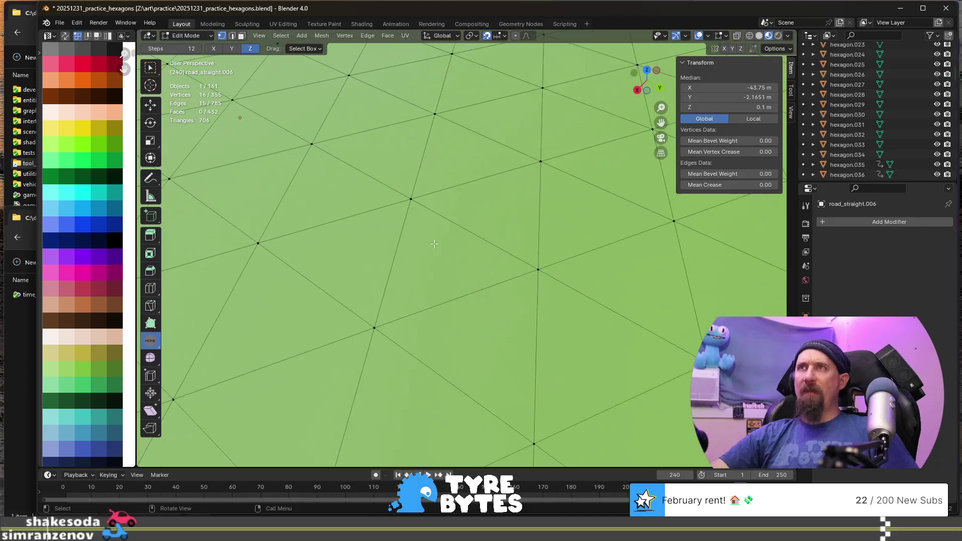
scroll(505, 206, down, 5)
mouse_move(431, 241)
shift+middle_down()
mouse_move(371, 267)
mouse_move(412, 261)
mouse_move(436, 236)
mouse_move(442, 207)
shift+middle_up()
scroll(381, 261, up, 6)
scroll(442, 208, down, 5)
scroll(442, 207, up, 5)
scroll(442, 207, up, 2)
scroll(431, 245, down, 4)
scroll(420, 282, up, 8)
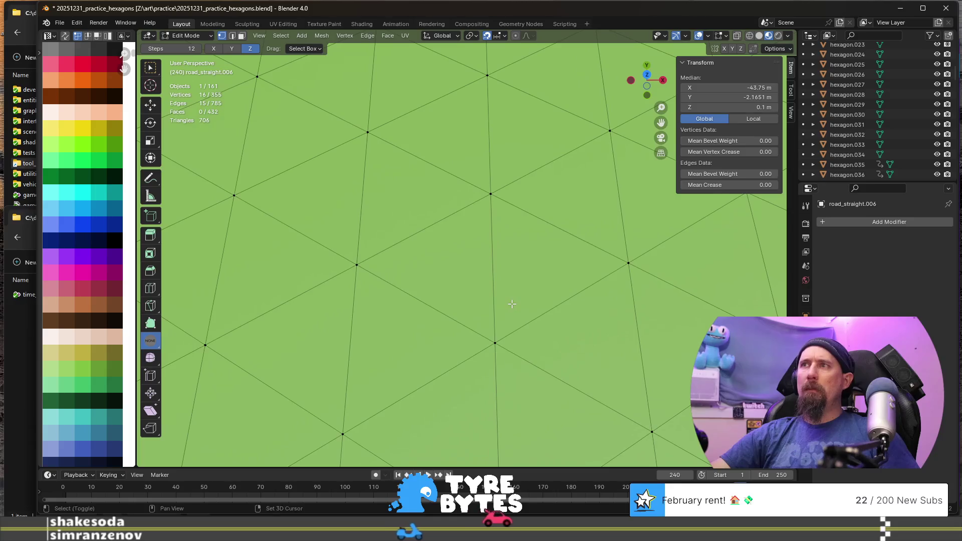
scroll(431, 301, down, 5)
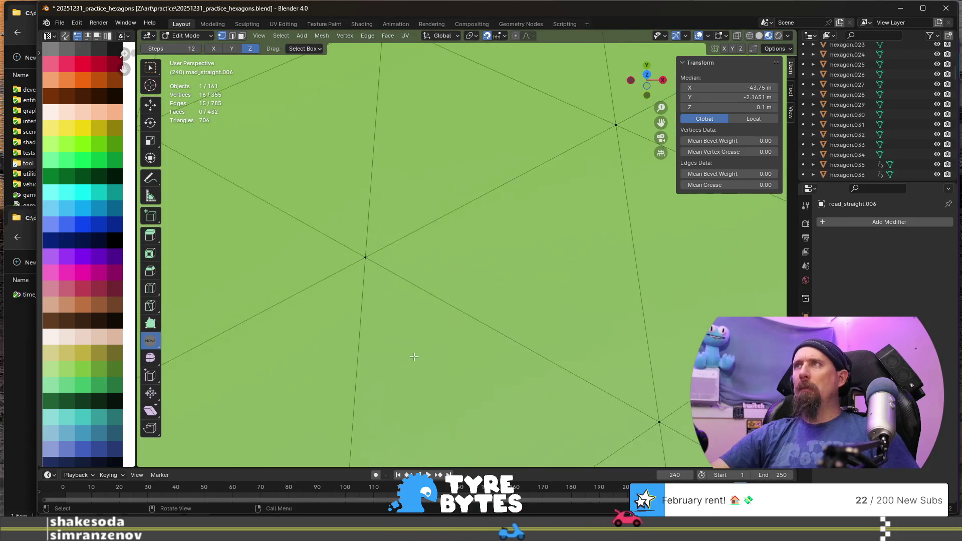
scroll(401, 279, down, 4)
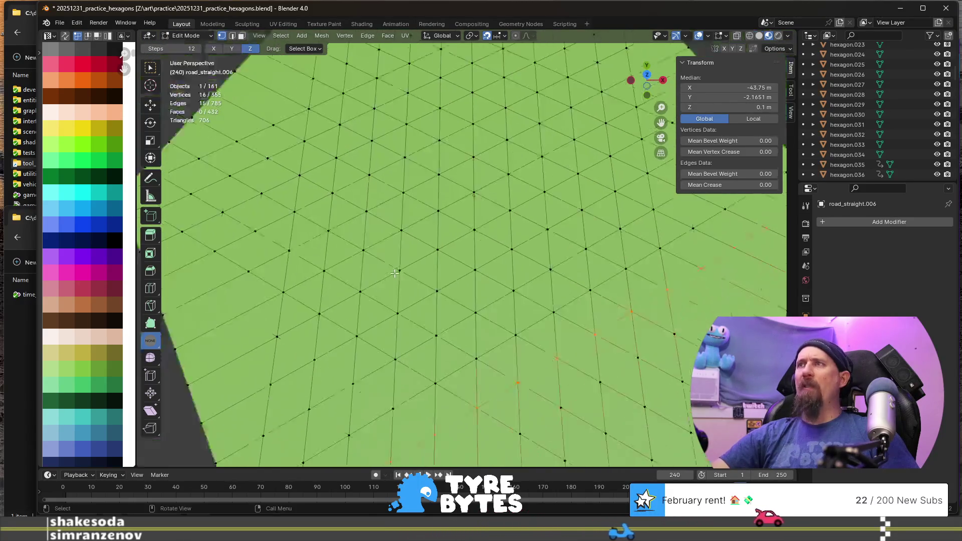
Select all vertices of the hexagon mesh and inspect it from several angles.
key(a)
scroll(461, 255, up, 6)
middle_drag(524, 277, 454, 259)
middle_drag(490, 228, 454, 301)
scroll(496, 369, up, 2)
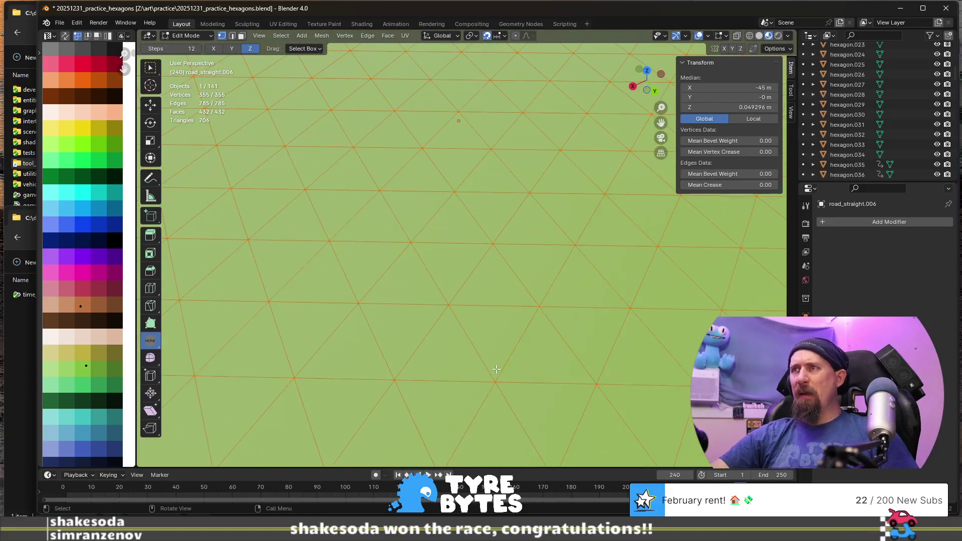
scroll(502, 384, up, 4)
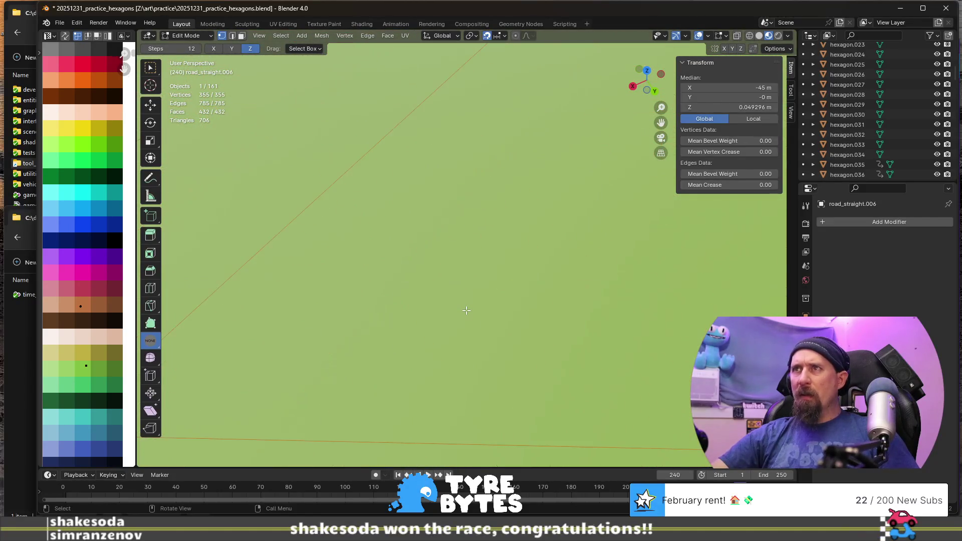
scroll(466, 311, down, 5)
middle_drag(466, 311, 466, 284)
scroll(412, 337, down, 6)
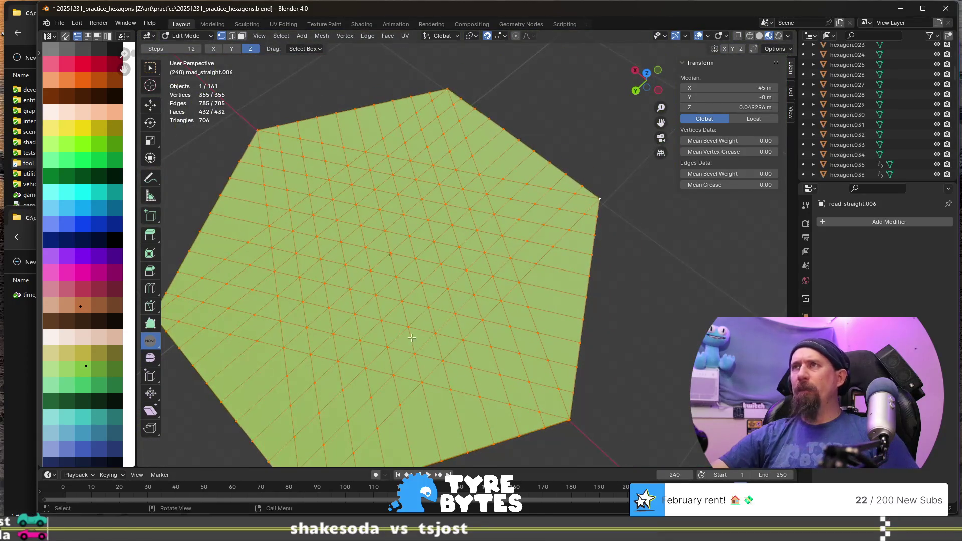
scroll(414, 340, up, 4)
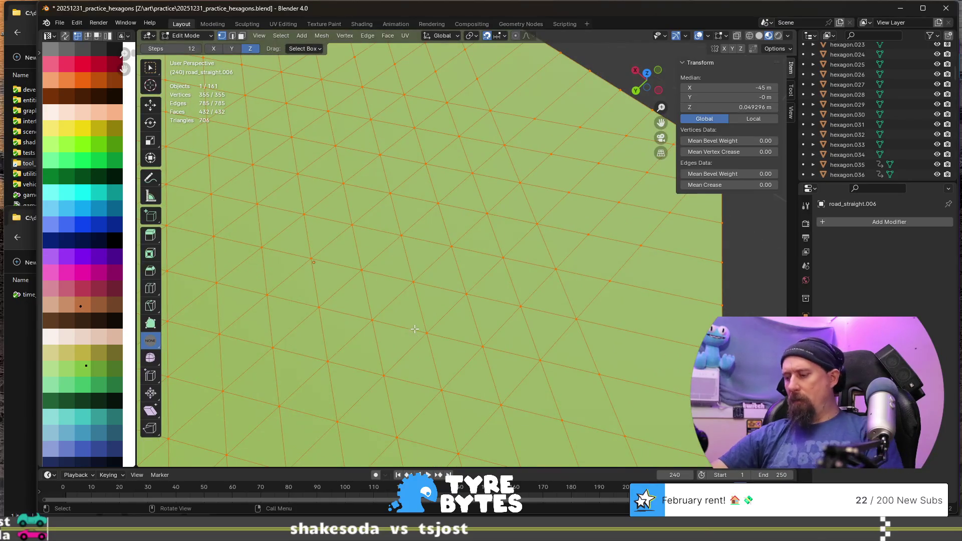
Merge overlapping vertices by distance, then deselect everything.
key(m)
click(407, 387)
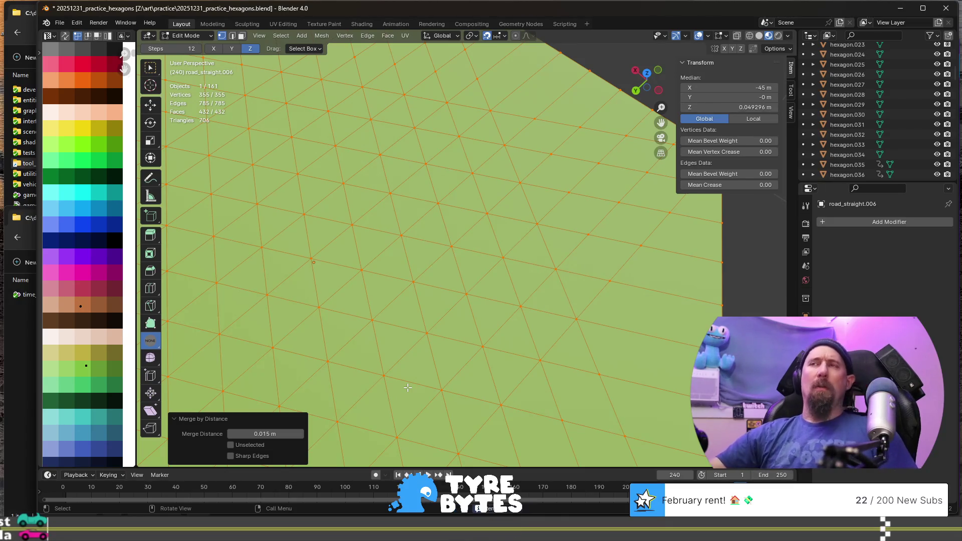
scroll(408, 387, down, 5)
scroll(671, 371, up, 2)
click(673, 350)
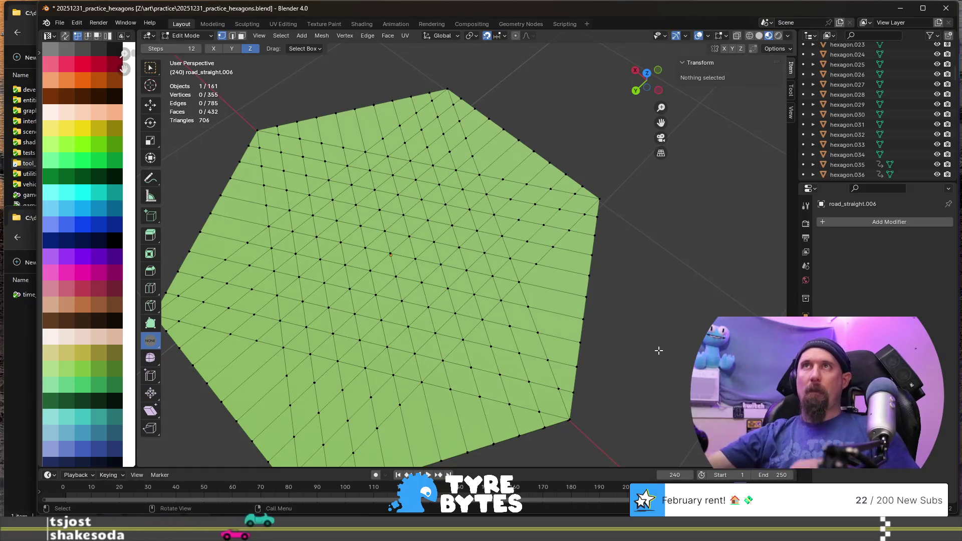
Return to Object Mode, select the edited hexagon tile and open its rename box.
scroll(658, 350, down, 12)
key(Tab)
mouse_move(424, 307)
middle_down()
mouse_move(421, 350)
mouse_move(326, 329)
mouse_move(312, 311)
mouse_move(388, 299)
middle_up()
click(338, 73)
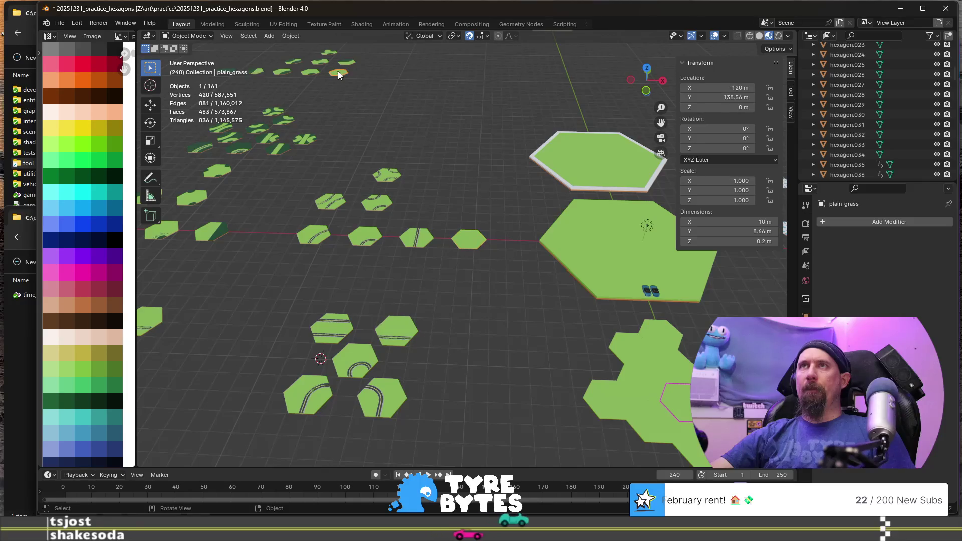
click(457, 235)
key(F2)
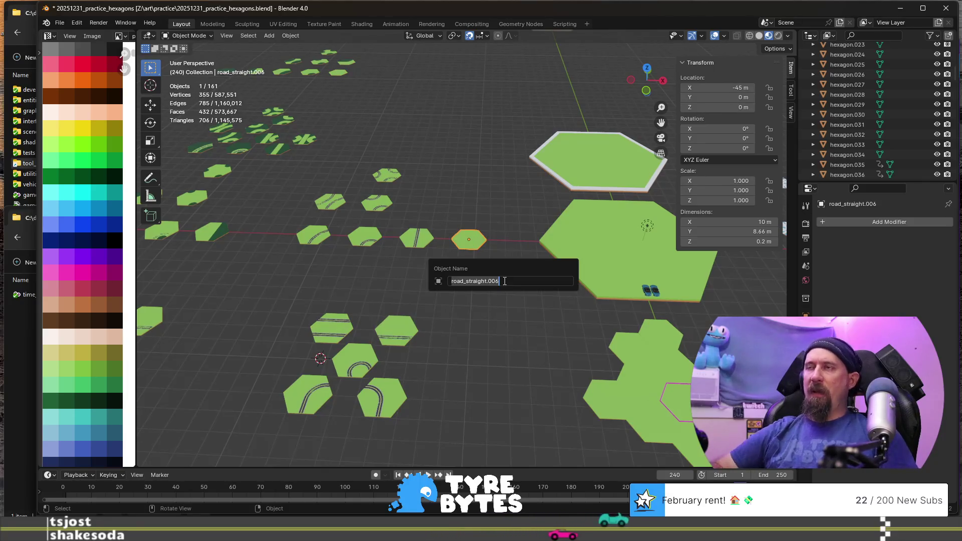
Rename the tile plain_grass and delete the redundant plain_grass.040 tile.
text(plain_)
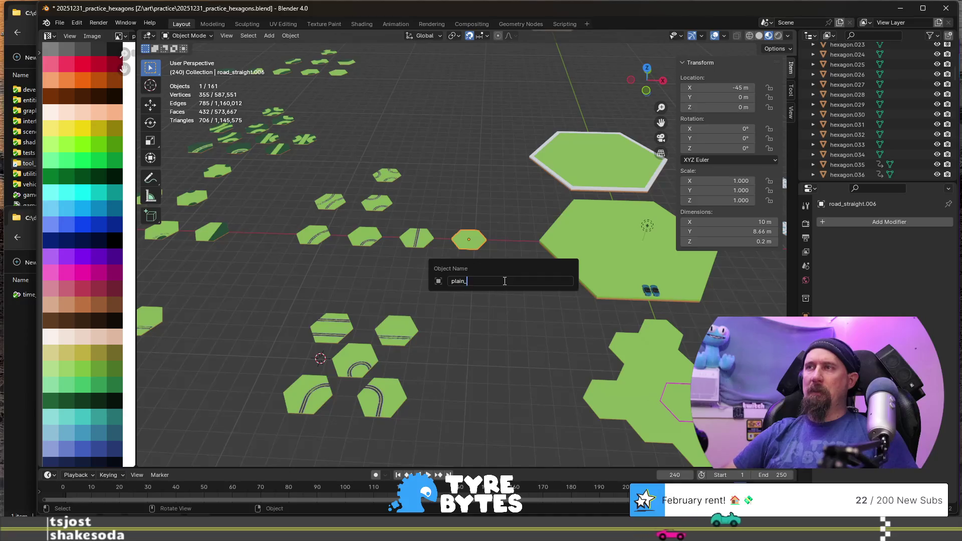
text(ss)
key(Return)
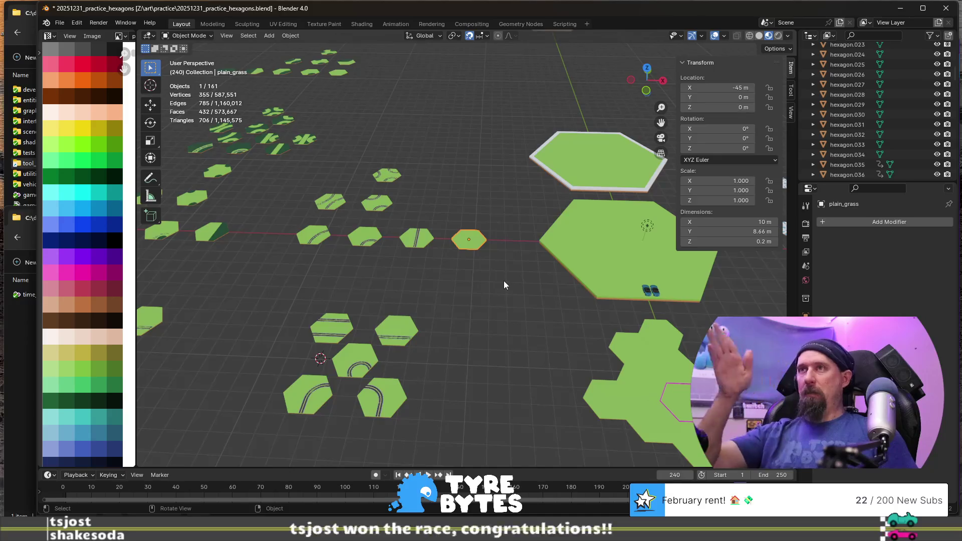
scroll(436, 240, down, 3)
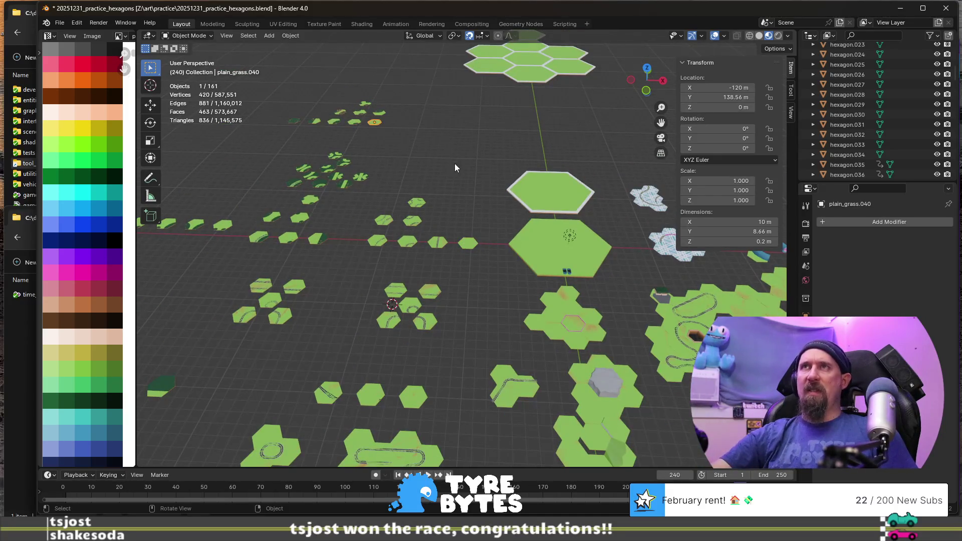
key(Delete)
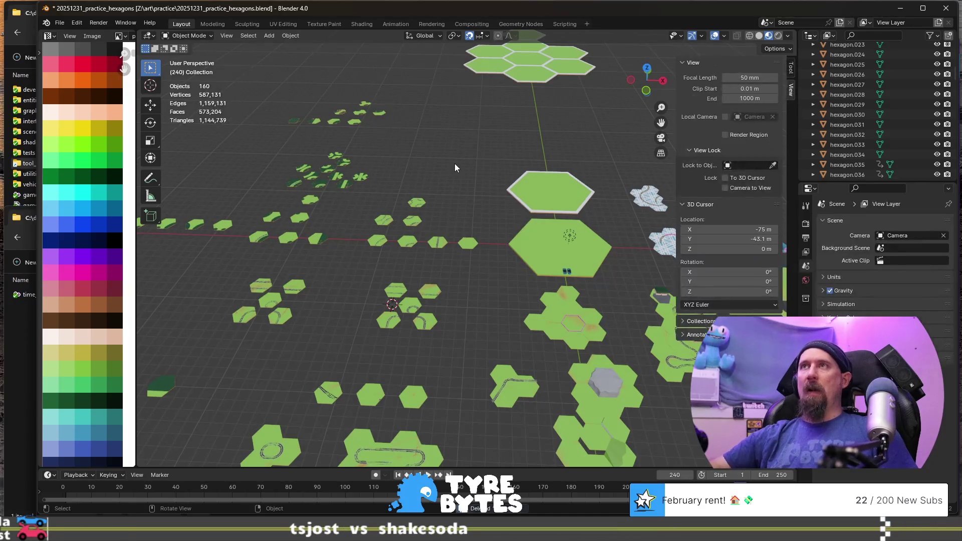
mouse_move(423, 258)
shift+middle_down()
mouse_move(417, 218)
mouse_move(452, 224)
shift+middle_up()
key(ctrl+z)
scroll(517, 281, down, 5)
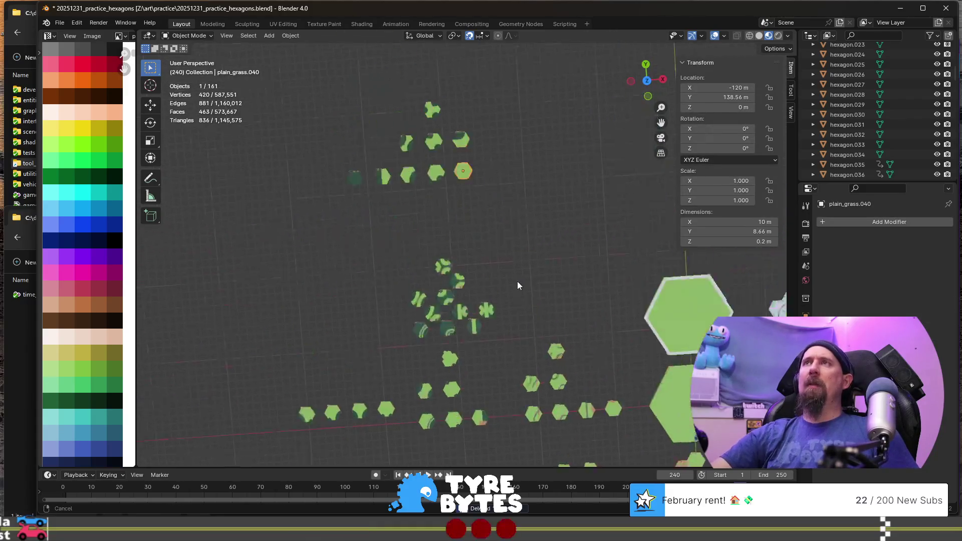
scroll(390, 209, up, 8)
scroll(420, 226, down, 5)
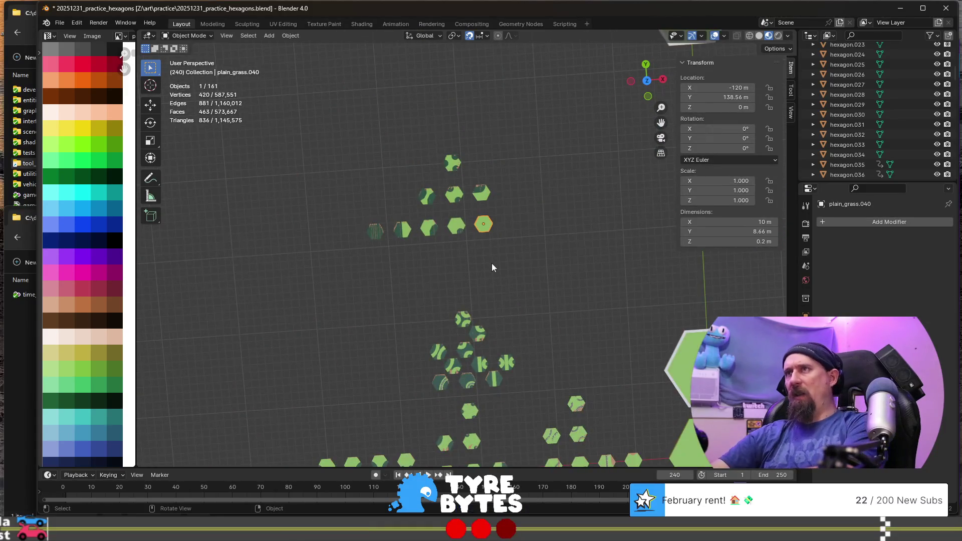
key(Delete)
Select a small hexagon tile and frame the view on it.
mouse_move(523, 328)
middle_down()
mouse_move(478, 245)
mouse_move(569, 346)
mouse_move(434, 343)
mouse_move(326, 361)
mouse_move(419, 357)
mouse_move(374, 371)
mouse_move(456, 357)
mouse_move(332, 296)
mouse_move(361, 323)
mouse_move(513, 286)
mouse_move(496, 251)
mouse_move(543, 314)
middle_up()
click(423, 353)
key(KP_Decimal)
scroll(415, 345, down, 4)
scroll(542, 313, down, 5)
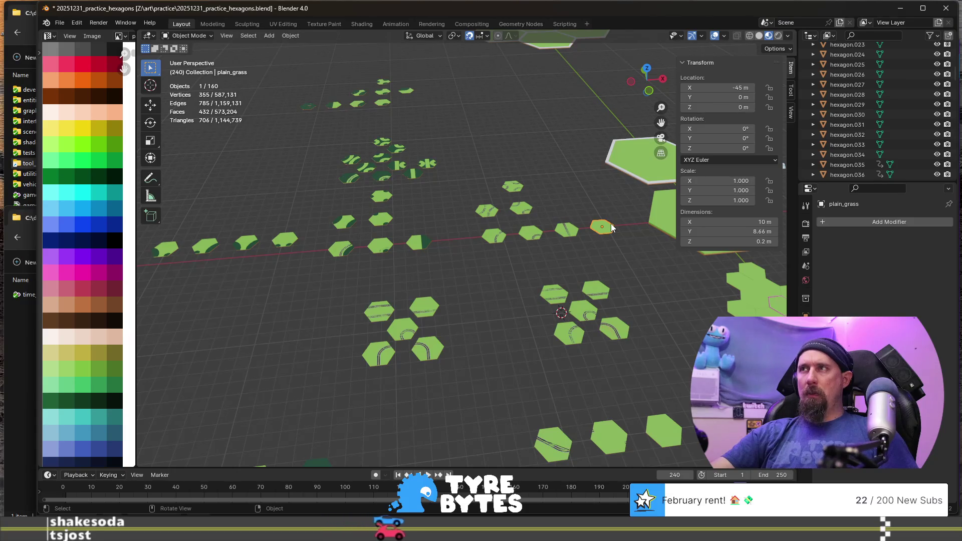
Duplicate plain_grass, placing the copy at Y -34.64 m and shifting it -90 m in X.
key(shift+d)
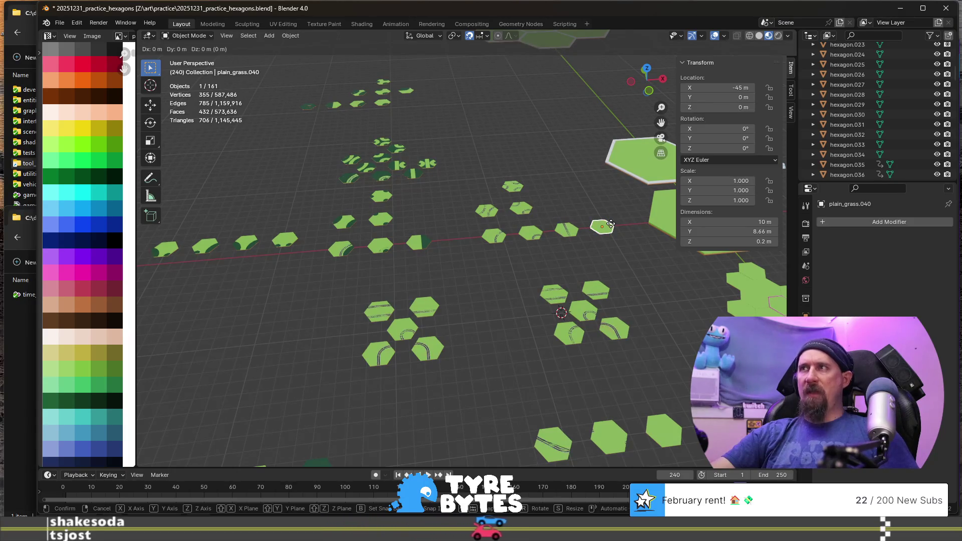
key(y)
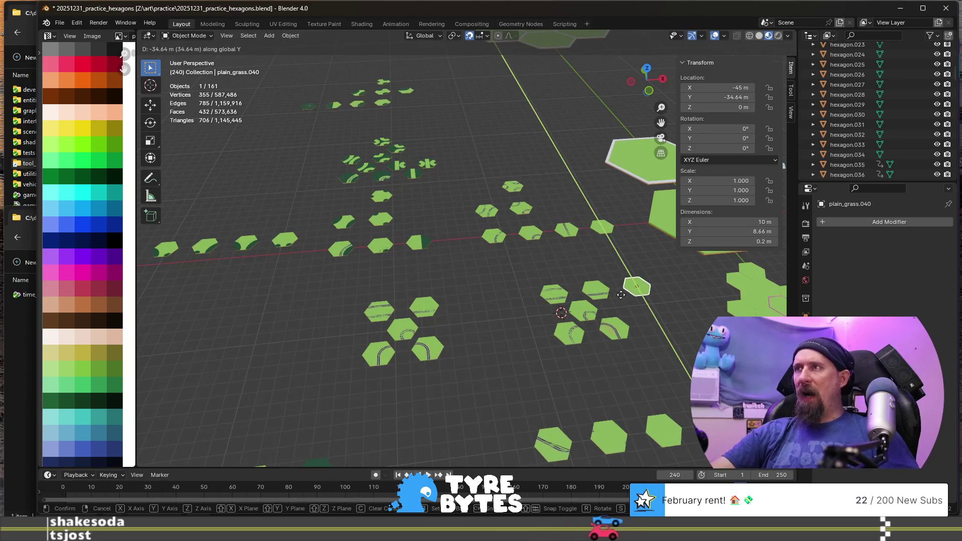
click(622, 299)
key(g)
text(x)
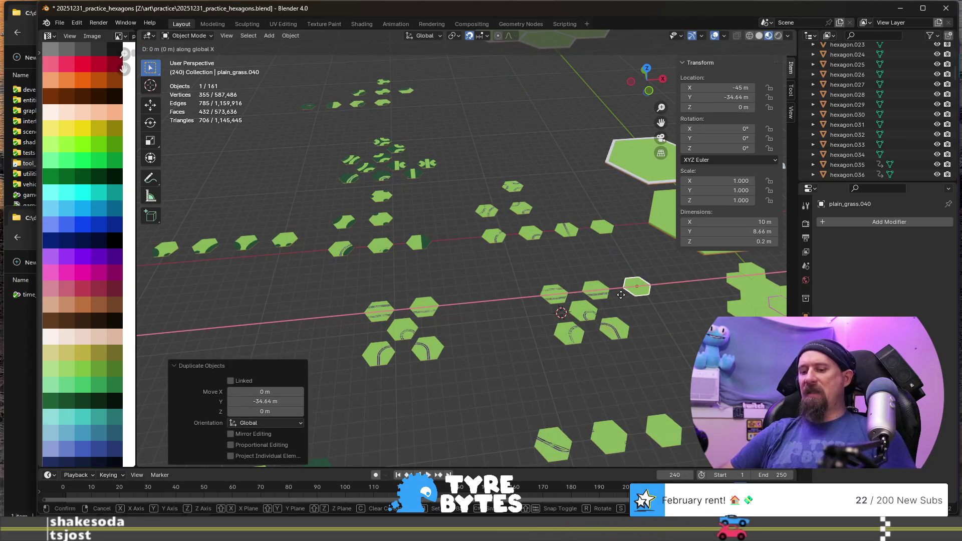
text(-90)
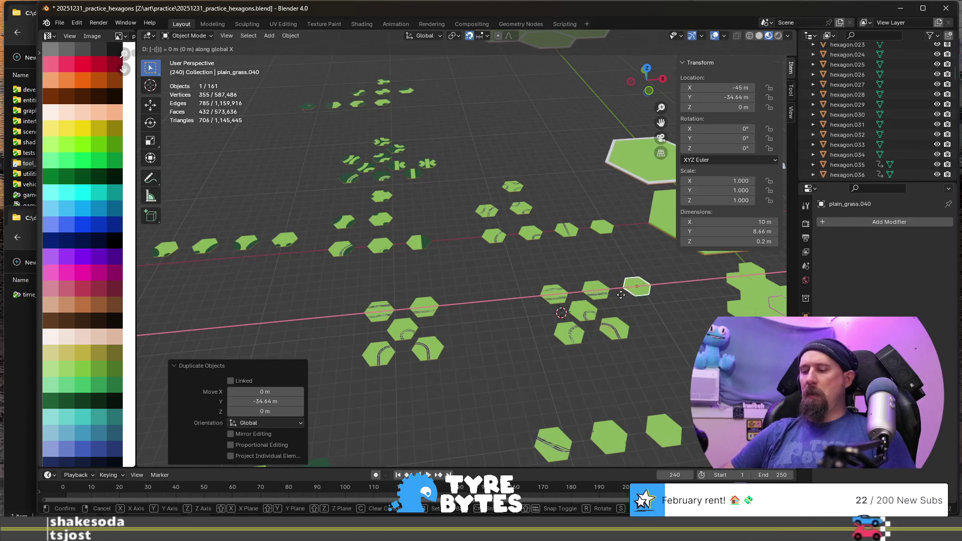
key(Return)
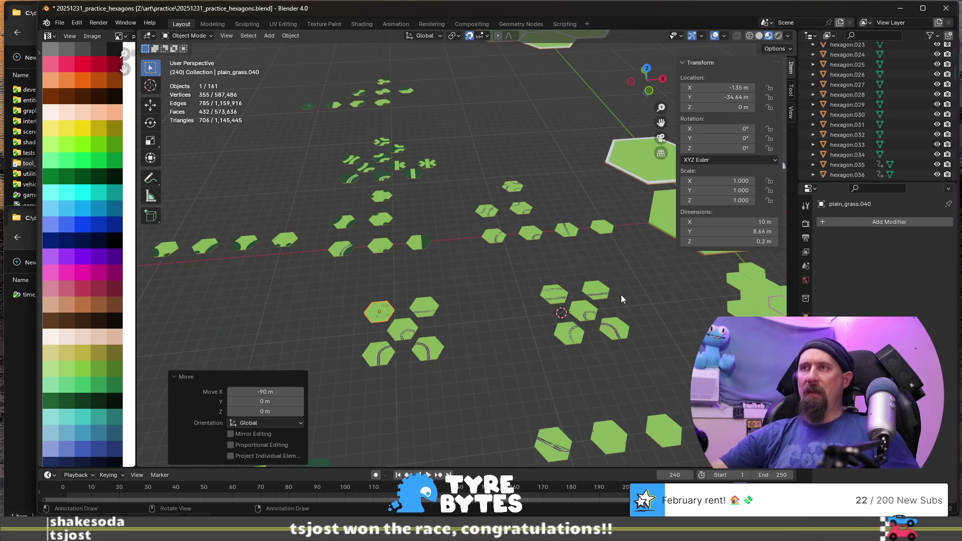
scroll(621, 295, up, 3)
mouse_move(397, 302)
shift+middle_down()
mouse_move(633, 167)
mouse_move(471, 209)
shift+middle_up()
scroll(590, 162, up, 2)
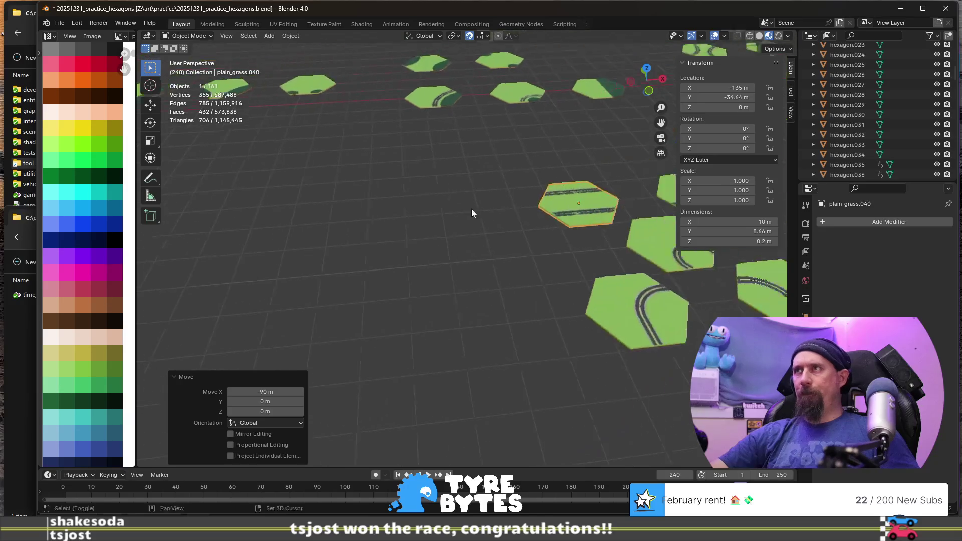
click(573, 211)
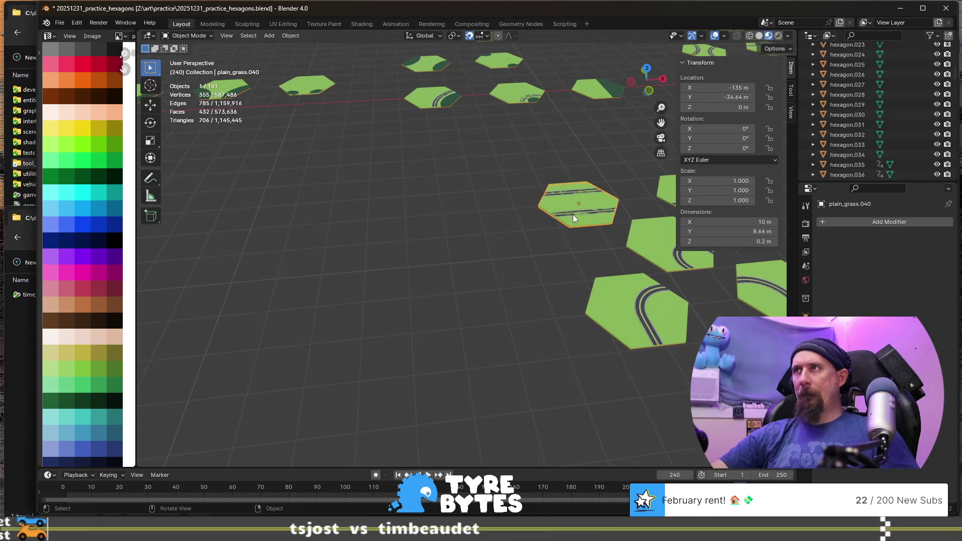
key(g)
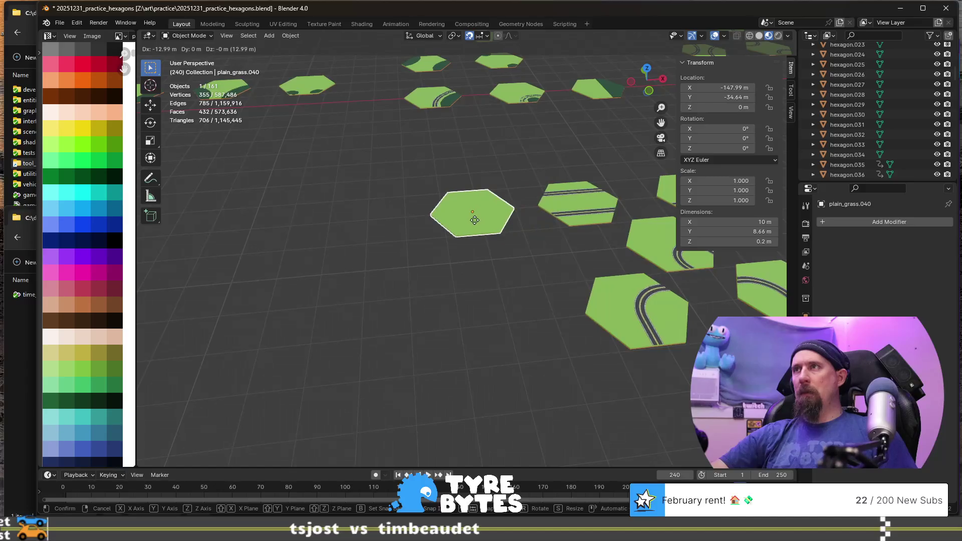
key(Escape)
mouse_move(474, 220)
middle_down()
mouse_move(537, 230)
mouse_move(539, 269)
mouse_move(596, 350)
middle_up()
Move other_road_straight_x2.002 12.99 m along Y, beside the grass copy.
click(600, 356)
key(g)
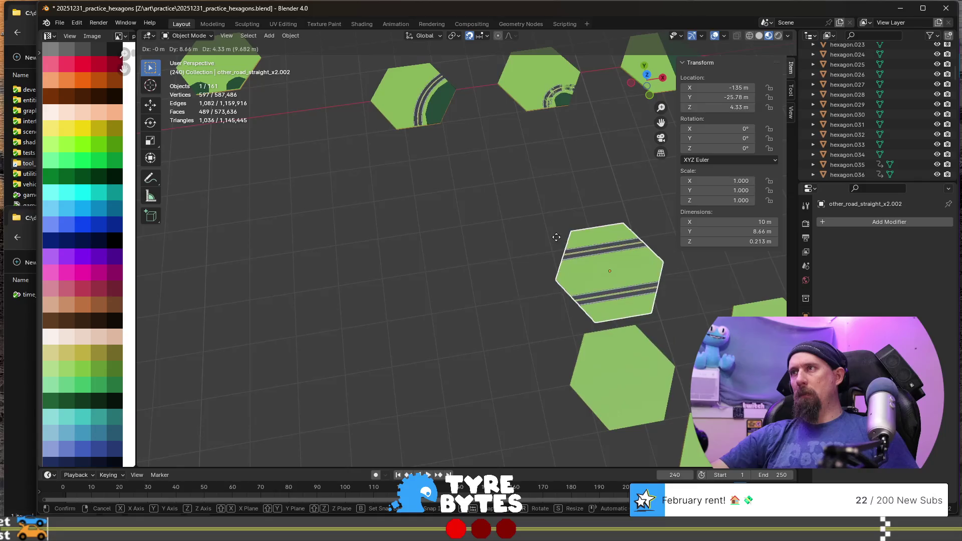
key(y)
click(522, 308)
mouse_move(522, 308)
middle_down()
mouse_move(628, 278)
mouse_move(501, 134)
middle_up()
key(KP_Decimal)
scroll(421, 242, up, 4)
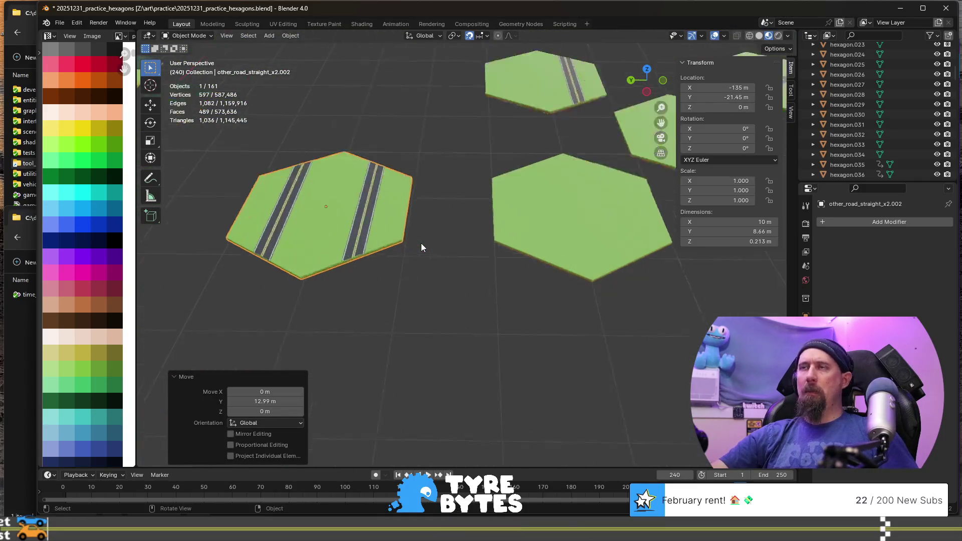
middle_drag(440, 281, 406, 281)
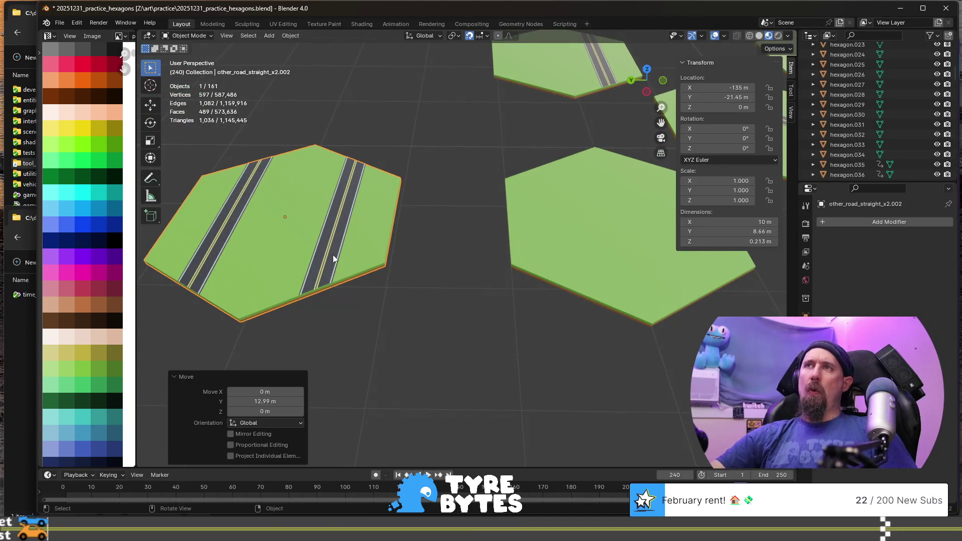
Separate the two road strips from the road tile into their own object.
key(Tab)
key(l)
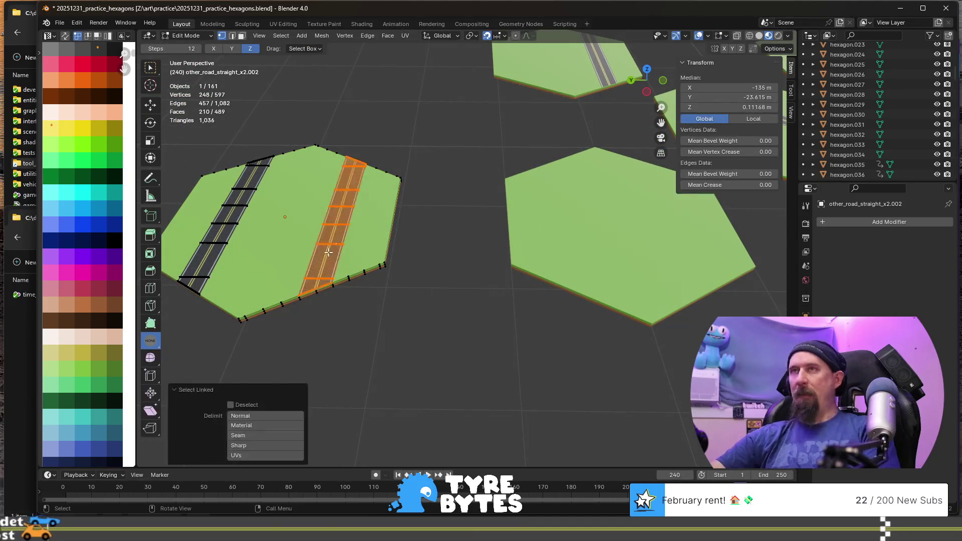
key(l)
scroll(393, 275, down, 3)
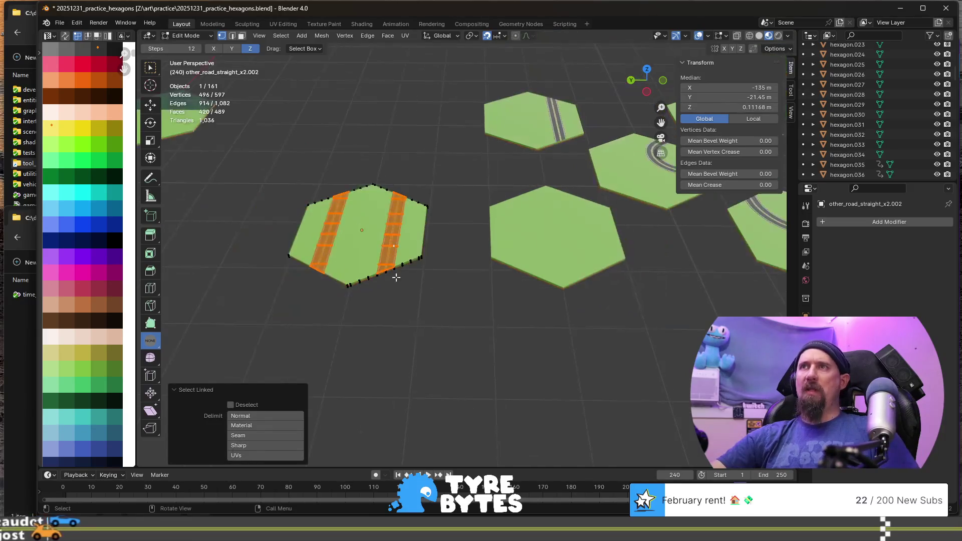
key(p)
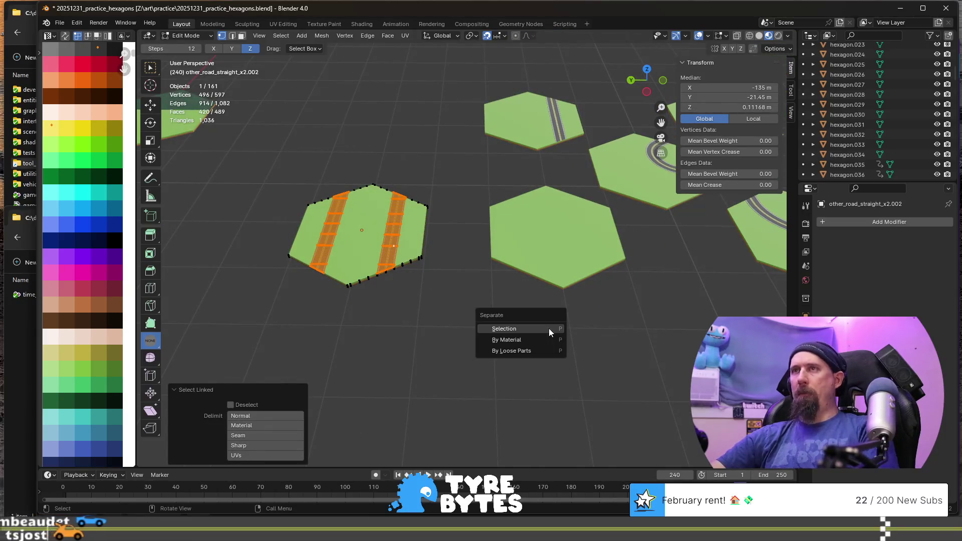
click(513, 317)
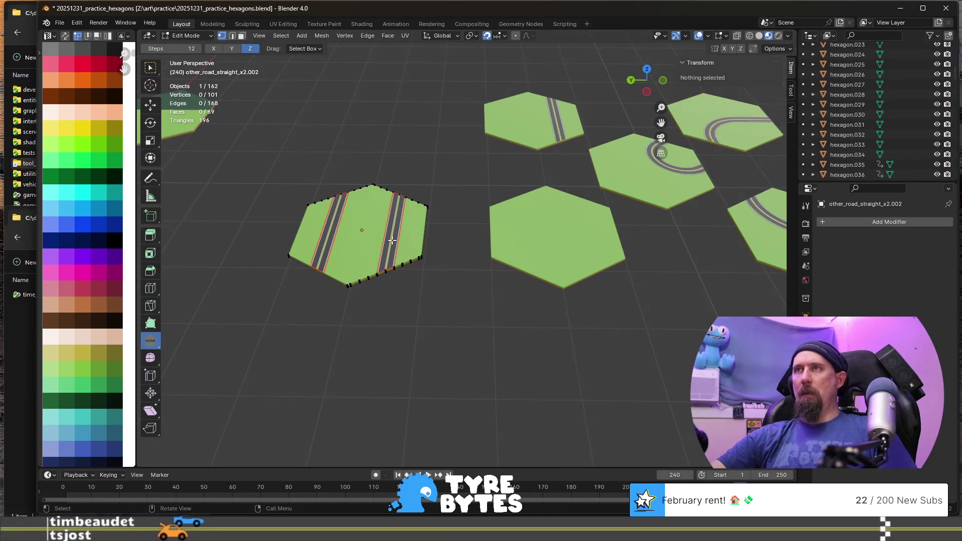
key(Tab)
Move the separated road-strip object along Y onto the plain centre hexagon.
click(394, 248)
key(g)
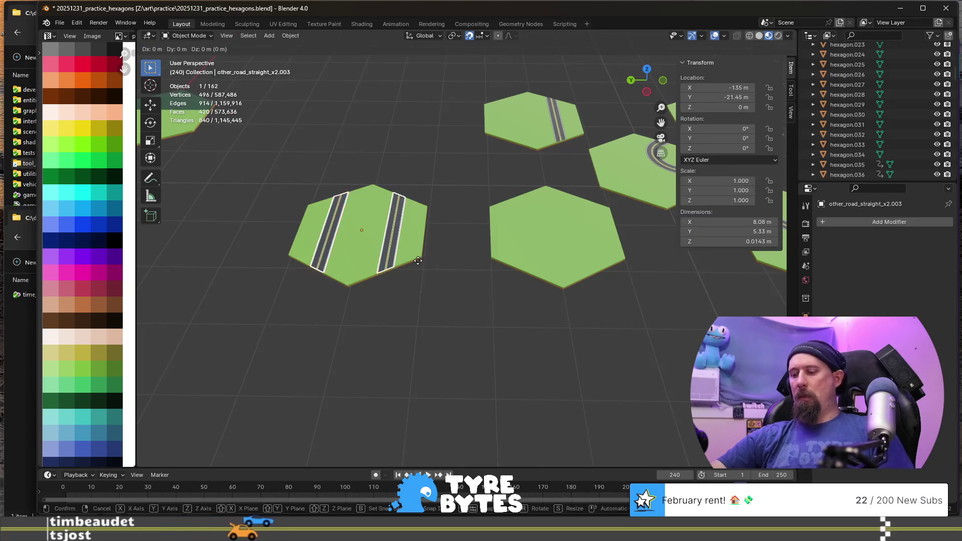
key(y)
click(608, 270)
Undo that move so the road strips go back to the upper-left hexagon.
key(Tab)
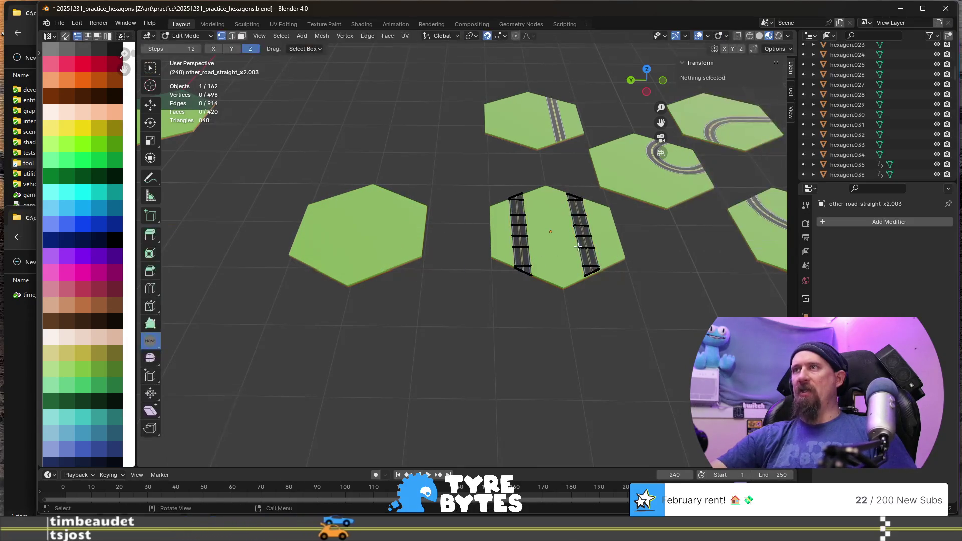
scroll(504, 277, up, 6)
scroll(504, 277, down, 4)
mouse_move(486, 295)
middle_down()
mouse_move(457, 286)
mouse_move(419, 305)
mouse_move(441, 280)
middle_up()
scroll(441, 281, down, 3)
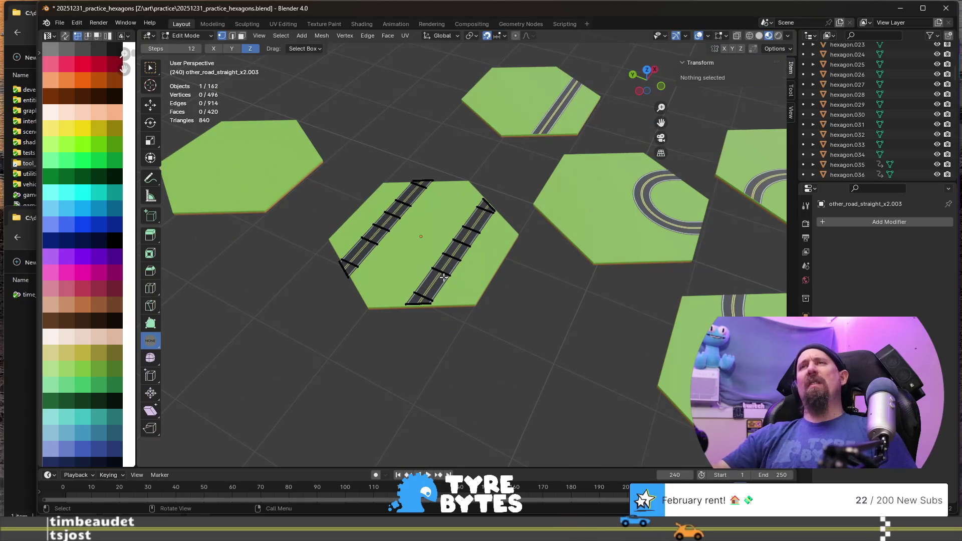
key(ctrl+z)
key(ctrl+z)
key(ctrl+z)
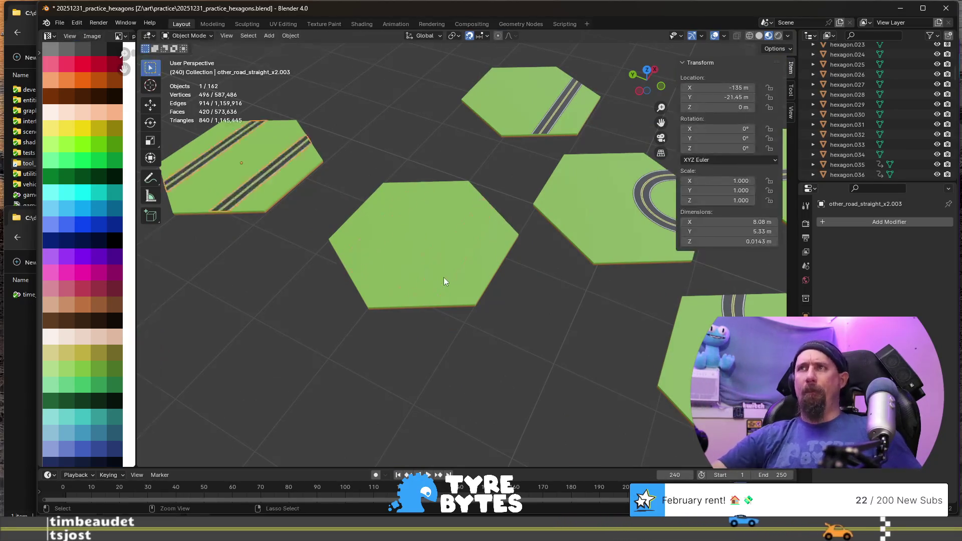
Undo once more to drop the extra duplicate, then redo the strips' move onto the centre hexagon.
key(ctrl+z)
key(ctrl+z)
key(ctrl+z)
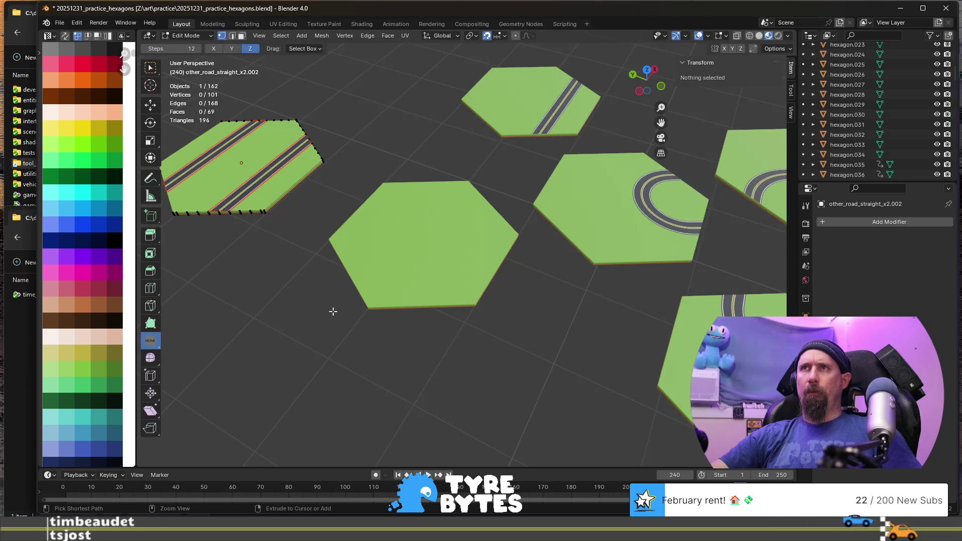
key(ctrl+shift+z)
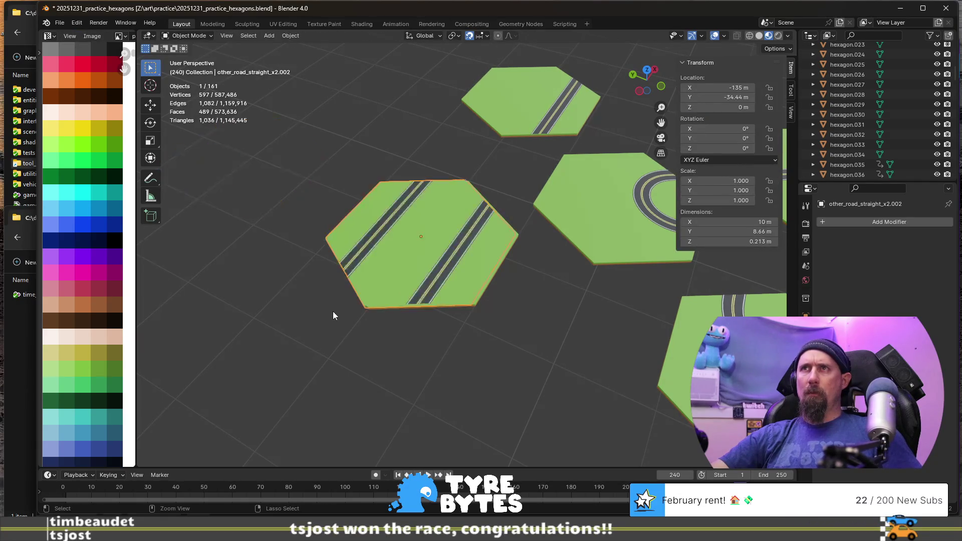
middle_drag(333, 315, 400, 365)
scroll(398, 364, up, 3)
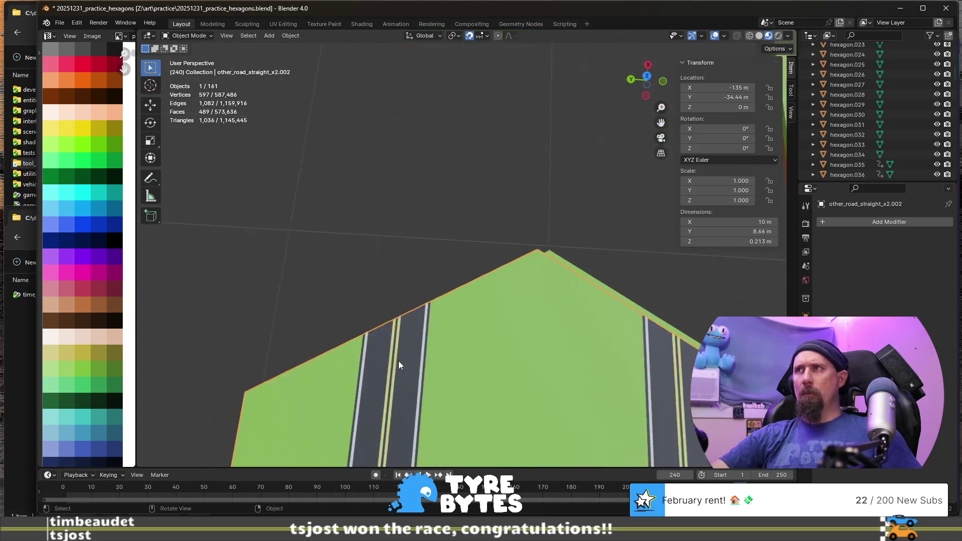
mouse_move(515, 389)
middle_down()
mouse_move(452, 383)
mouse_move(379, 321)
middle_up()
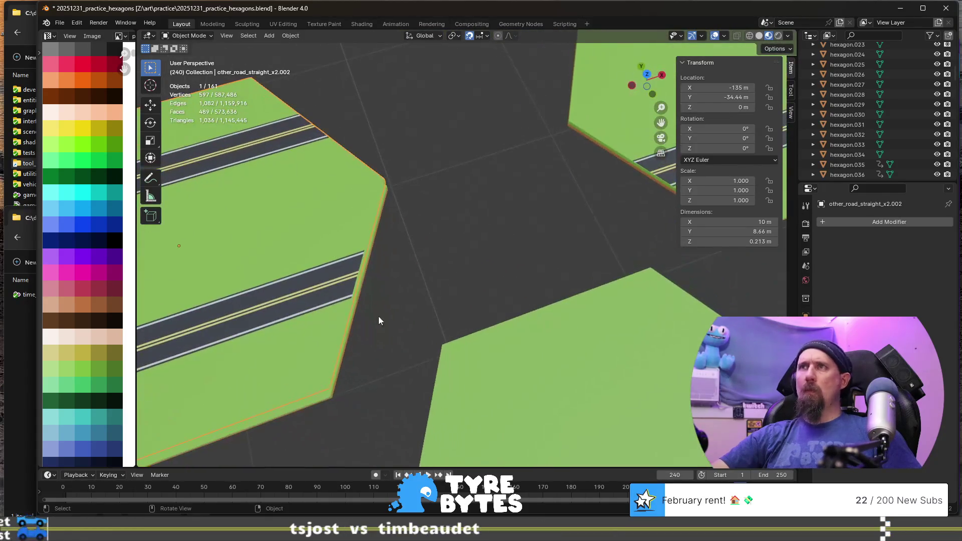
Select the grass hexagon plain_grass.040 and orbit to survey the whole tile layout.
click(360, 298)
scroll(364, 313, down, 3)
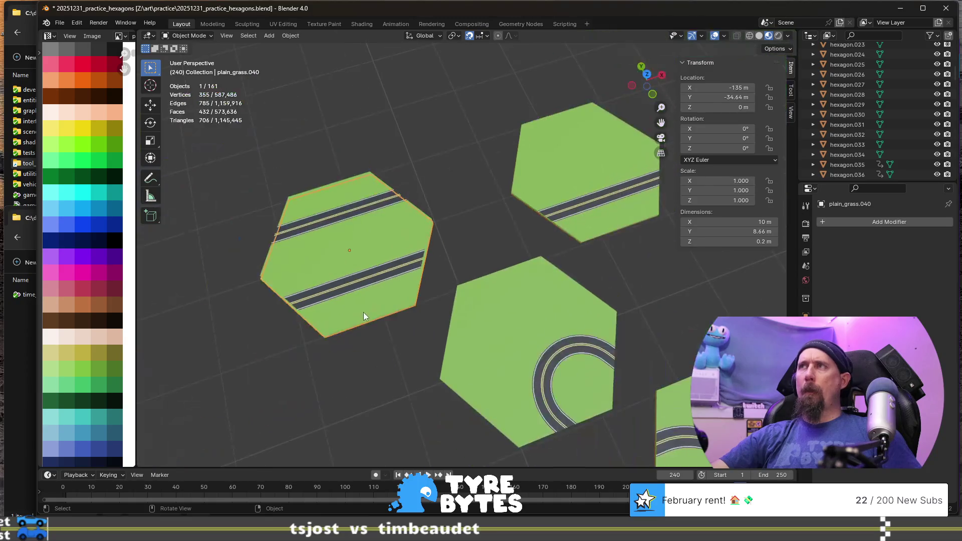
scroll(326, 314, down, 3)
middle_drag(327, 314, 349, 267)
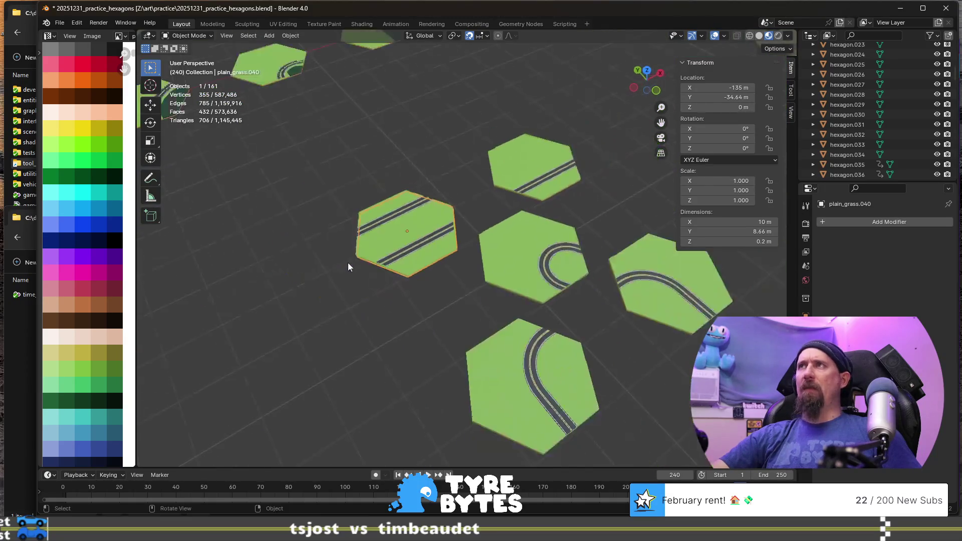
scroll(357, 282, down, 6)
scroll(357, 282, up, 7)
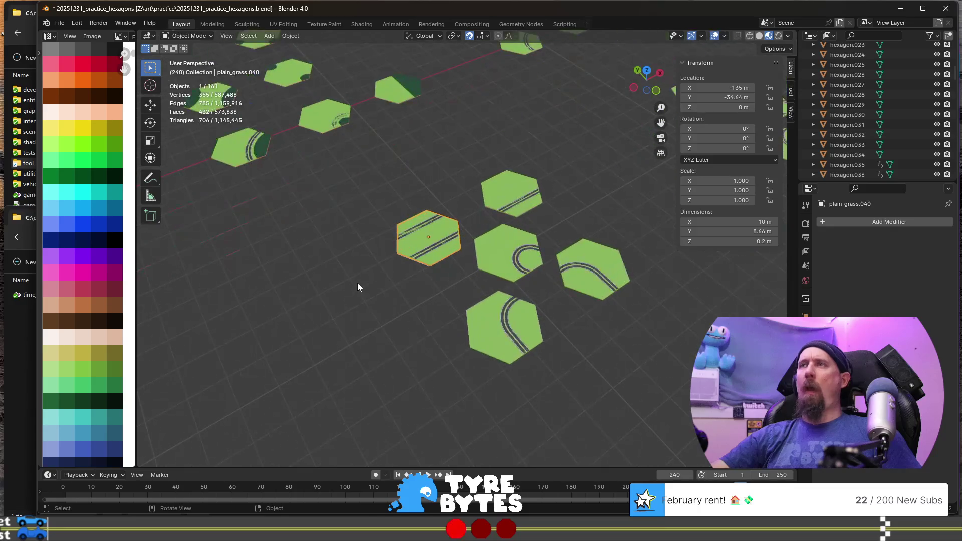
middle_drag(357, 293, 410, 303)
scroll(411, 302, down, 3)
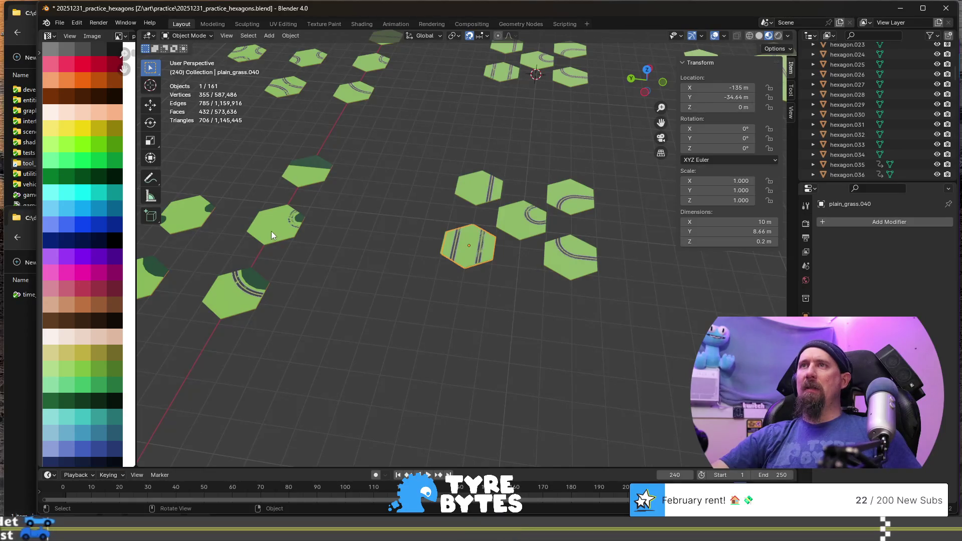
Zero the grass hexagon's Y location, then move it along Y to −25.98 m.
click(717, 98)
text(0)
key(Return)
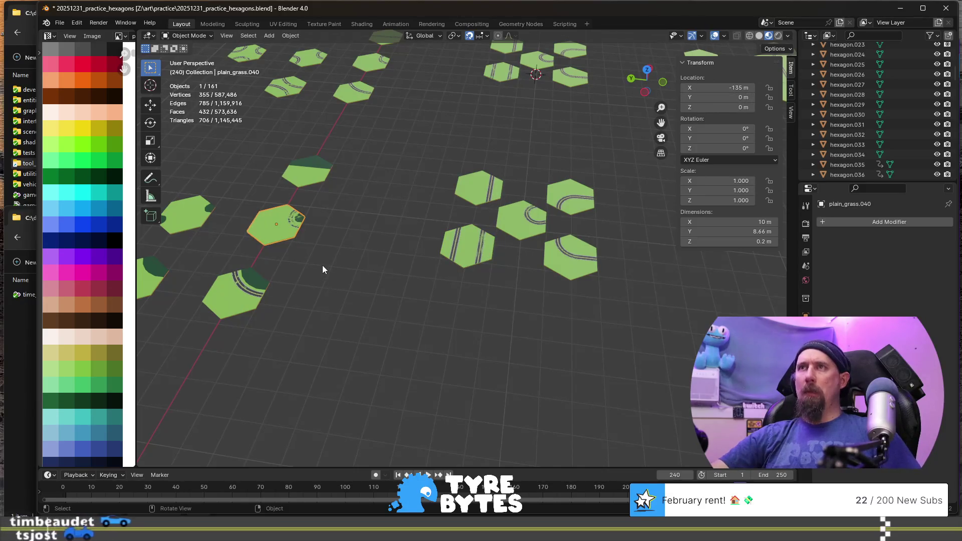
key(g)
key(y)
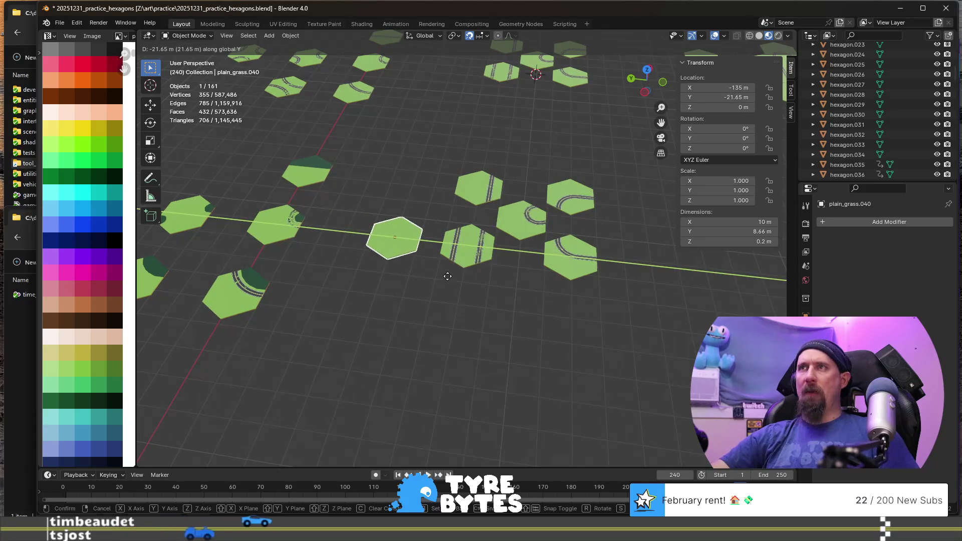
click(464, 272)
Move the road-strip object along Y so it sits on the grass hexagon.
click(466, 246)
key(g)
key(y)
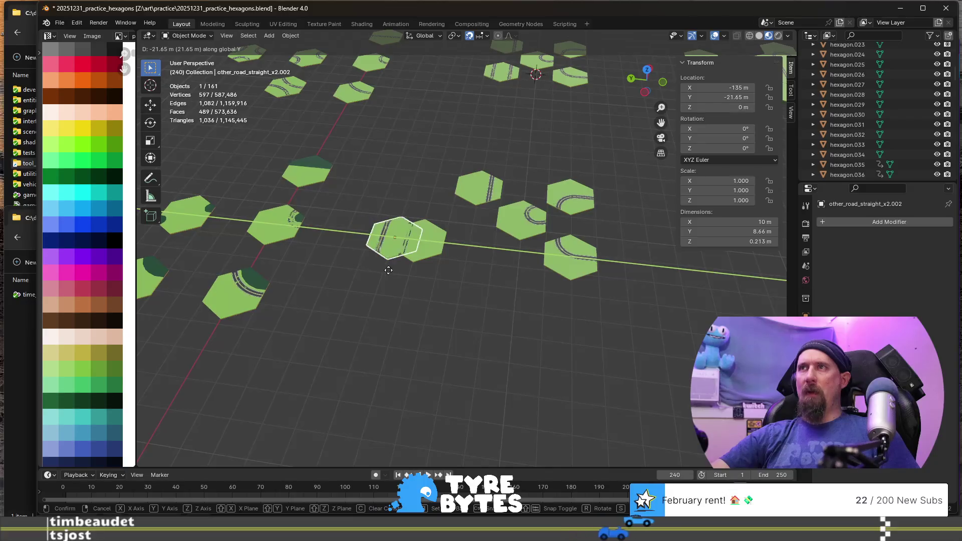
click(394, 283)
scroll(394, 282, up, 10)
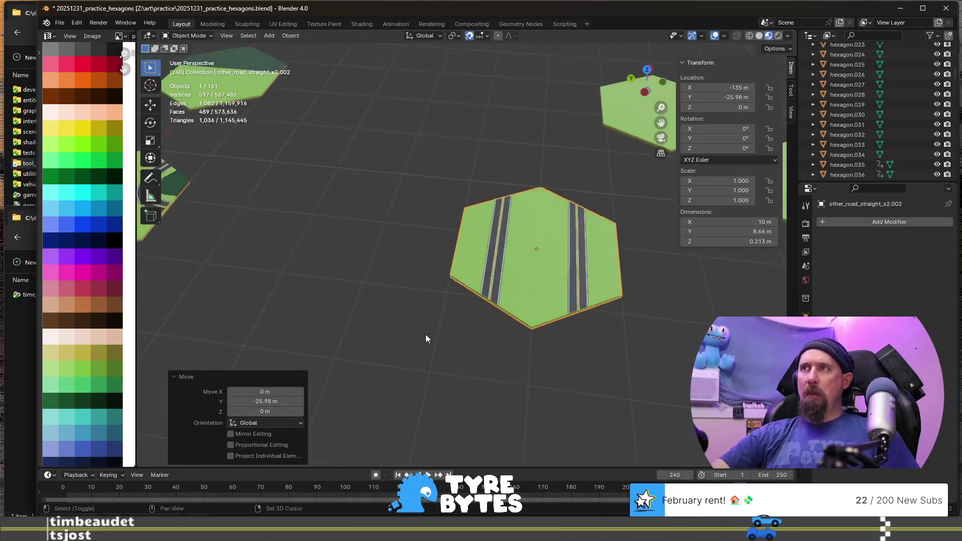
key(Tab)
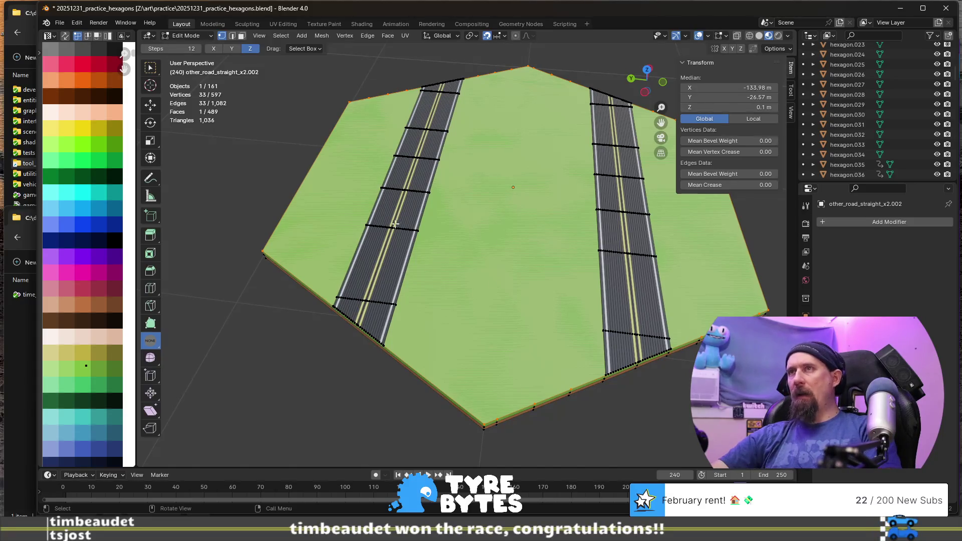
Delete every face of the road tile except the two road strips.
key(l)
key(l)
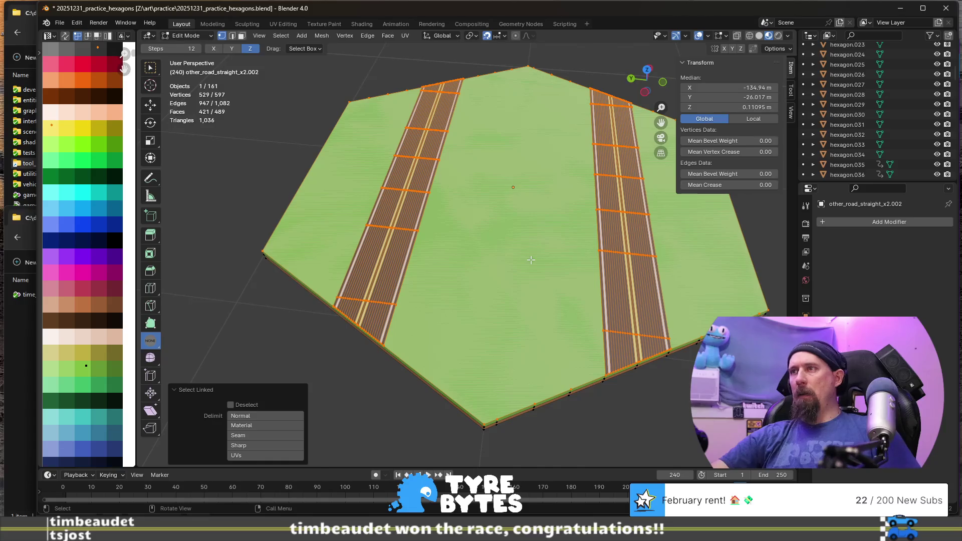
click(531, 260)
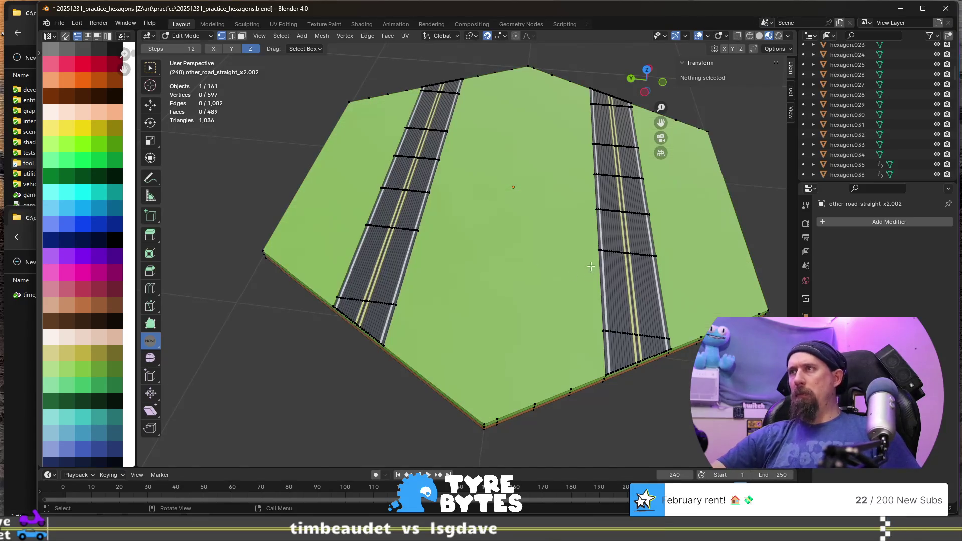
key(l)
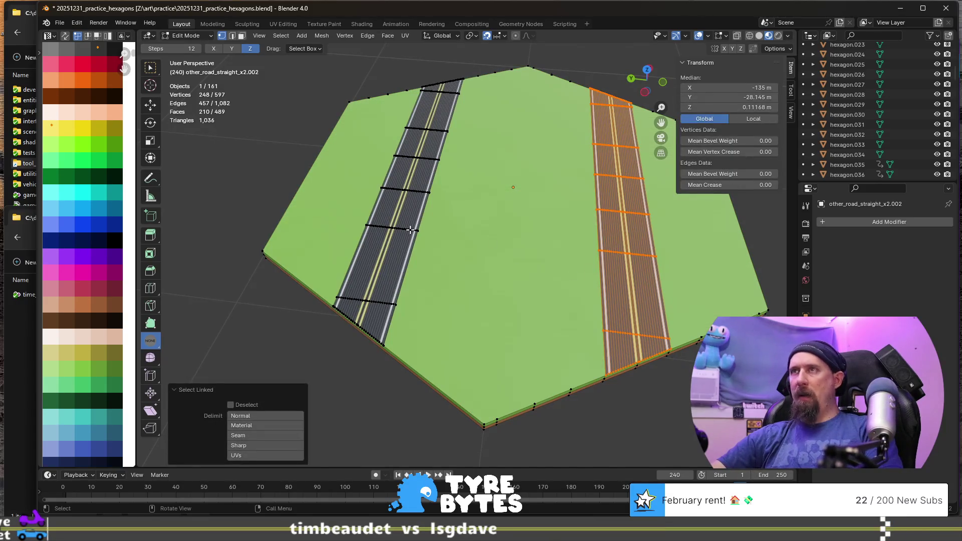
key(l)
key(ctrl+i)
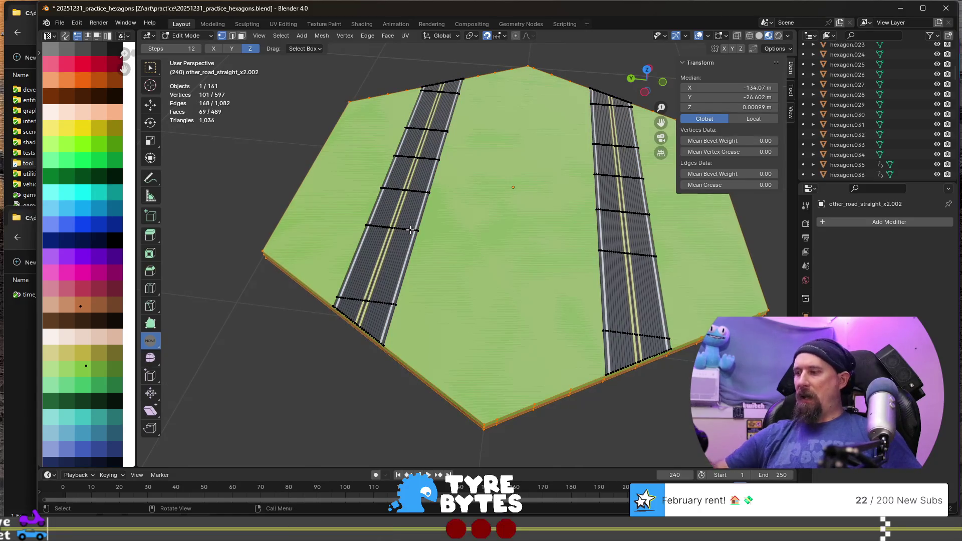
key(x)
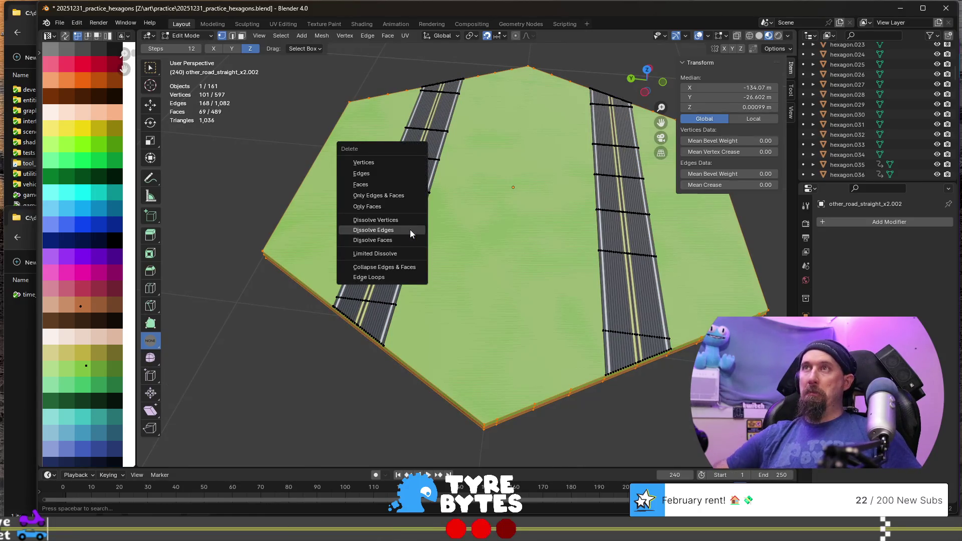
click(398, 185)
scroll(479, 336, down, 4)
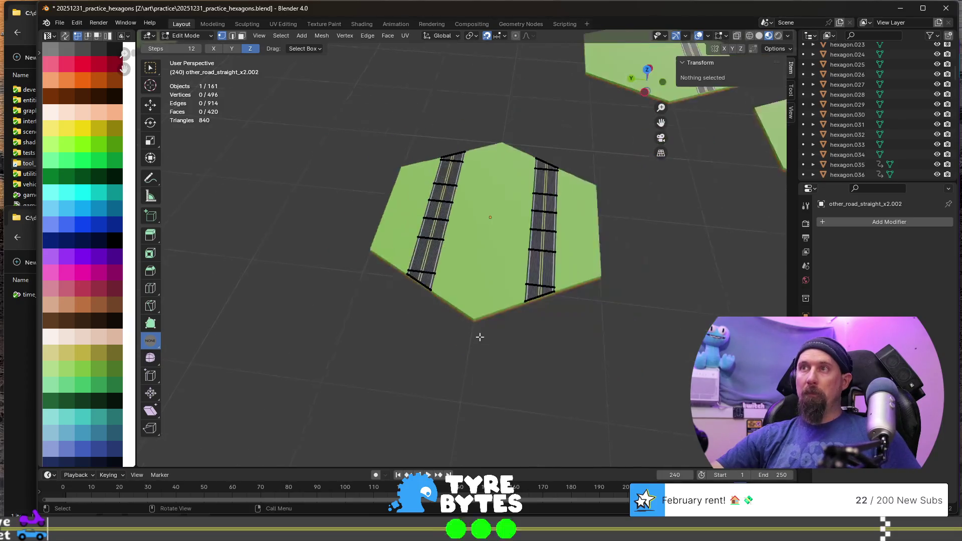
Switch to editing the mesh of the grass hexagon plain_grass.040.
key(Tab)
click(475, 284)
key(Tab)
scroll(468, 326, up, 3)
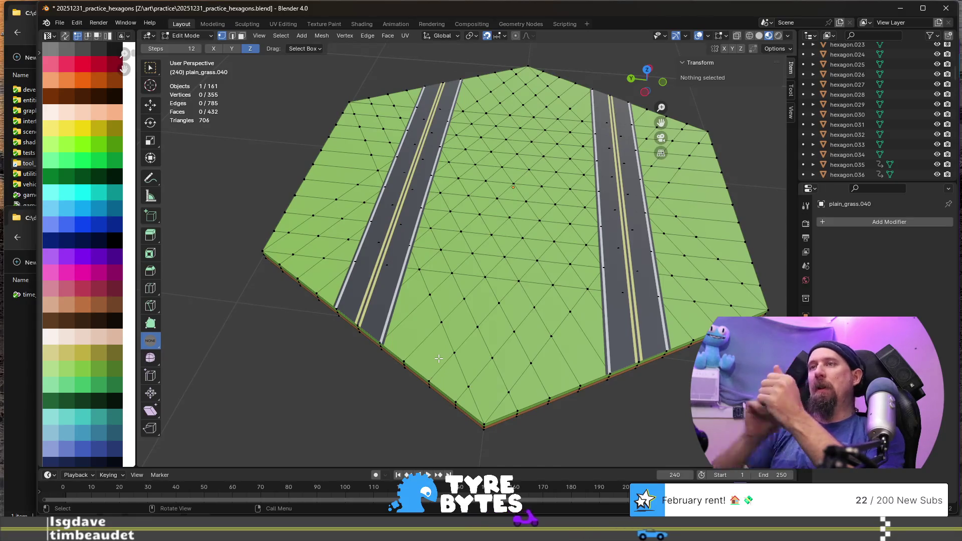
Join two pairs of grass vertices to the top edge with new edge paths.
key(k)
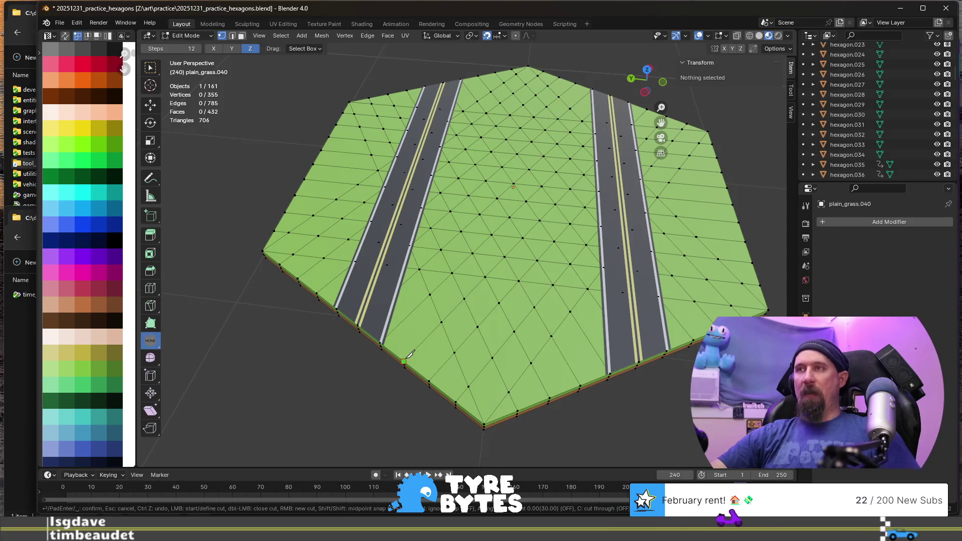
key(Escape)
click(409, 352)
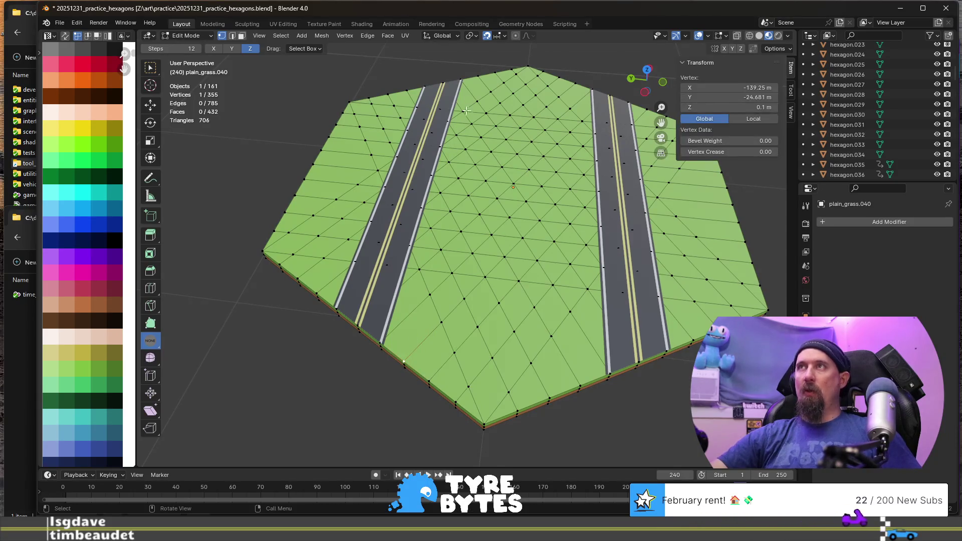
shift+click(478, 77)
key(j)
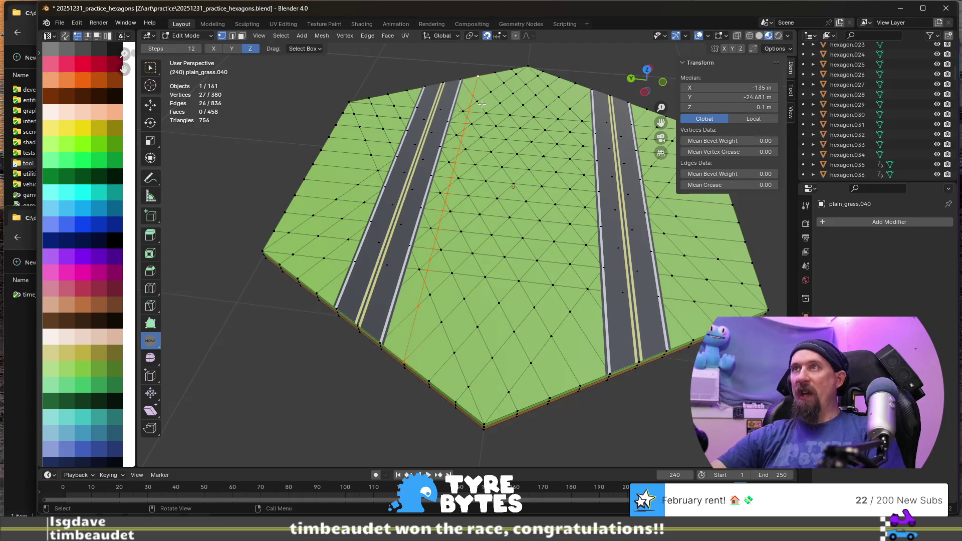
click(322, 283)
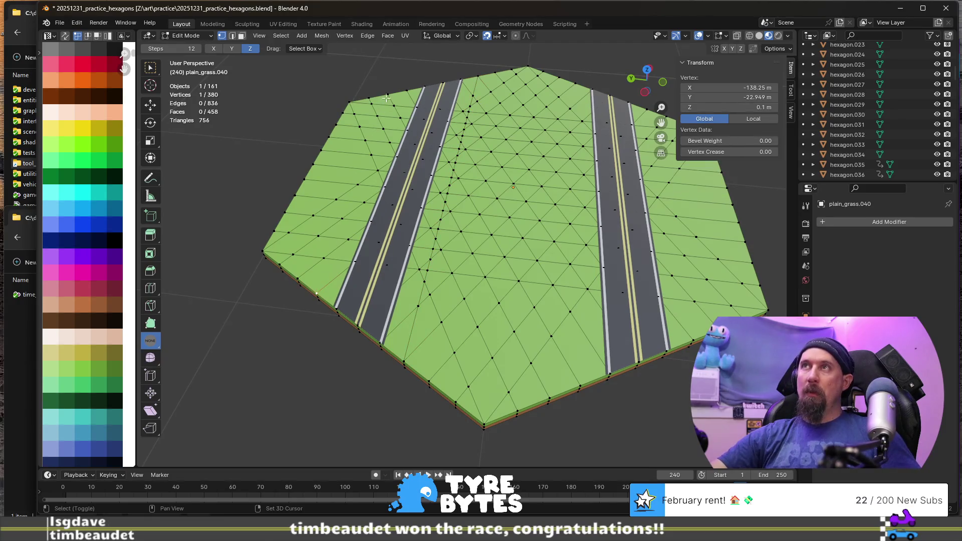
shift+click(405, 91)
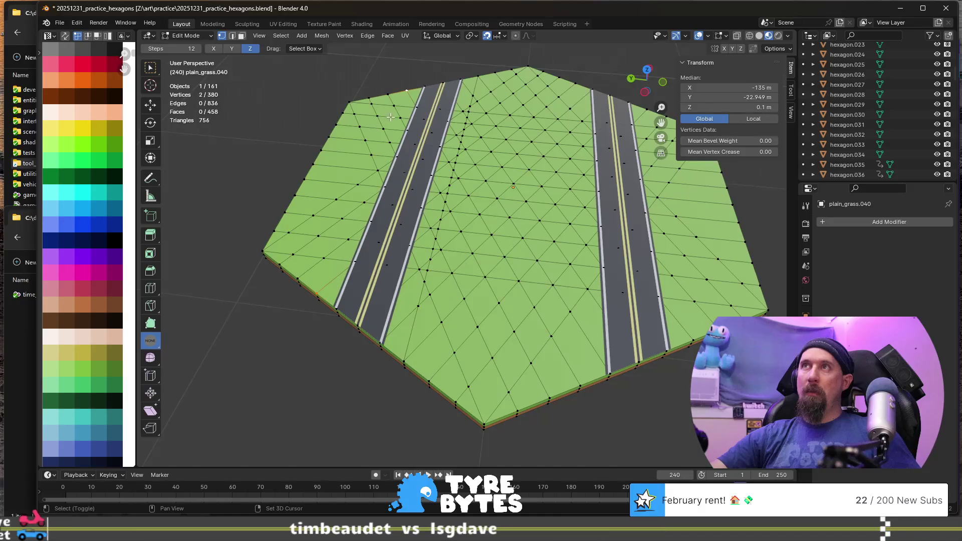
key(j)
Cut two more vertex-to-vertex edge paths across the grass beside the right road.
mouse_move(405, 271)
middle_down()
mouse_move(490, 256)
mouse_move(454, 303)
middle_up()
scroll(410, 263, down, 3)
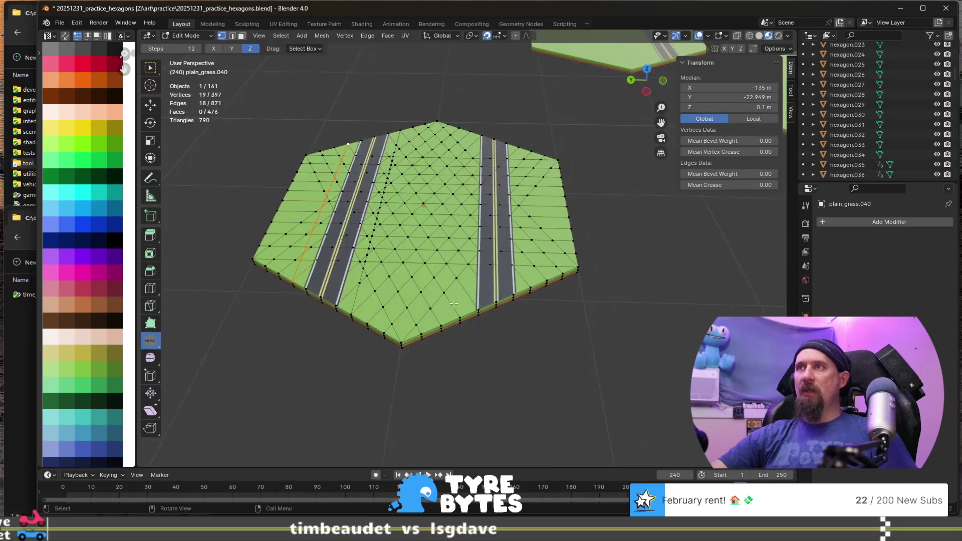
click(460, 300)
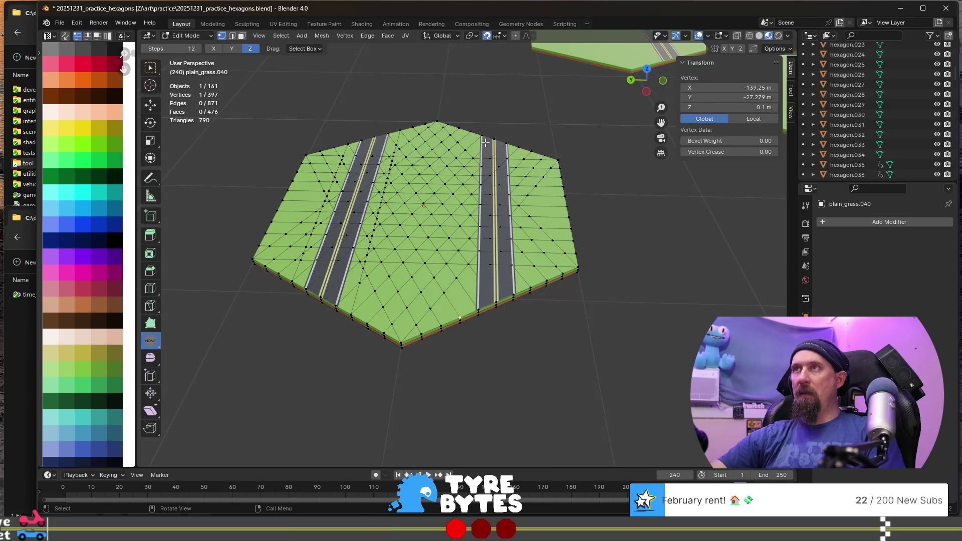
shift+click(471, 130)
key(j)
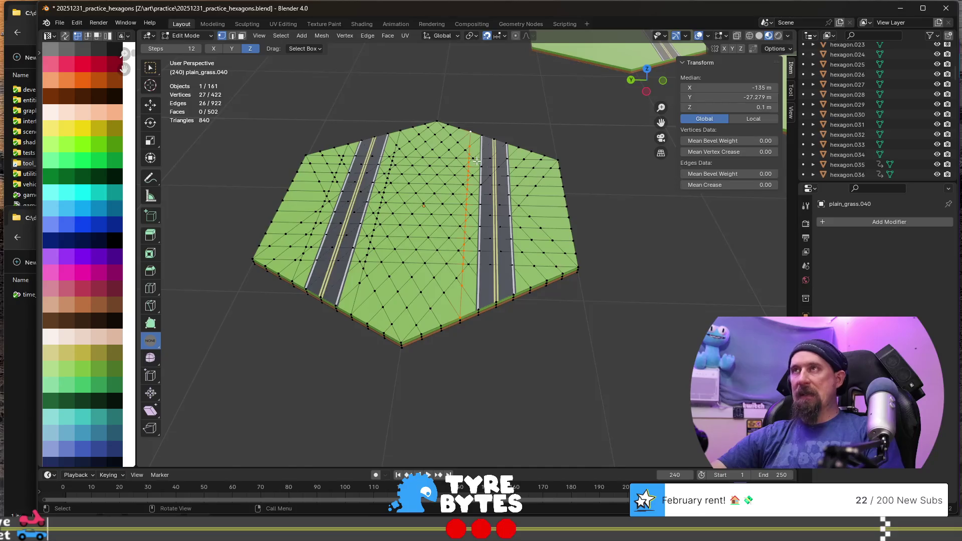
click(533, 286)
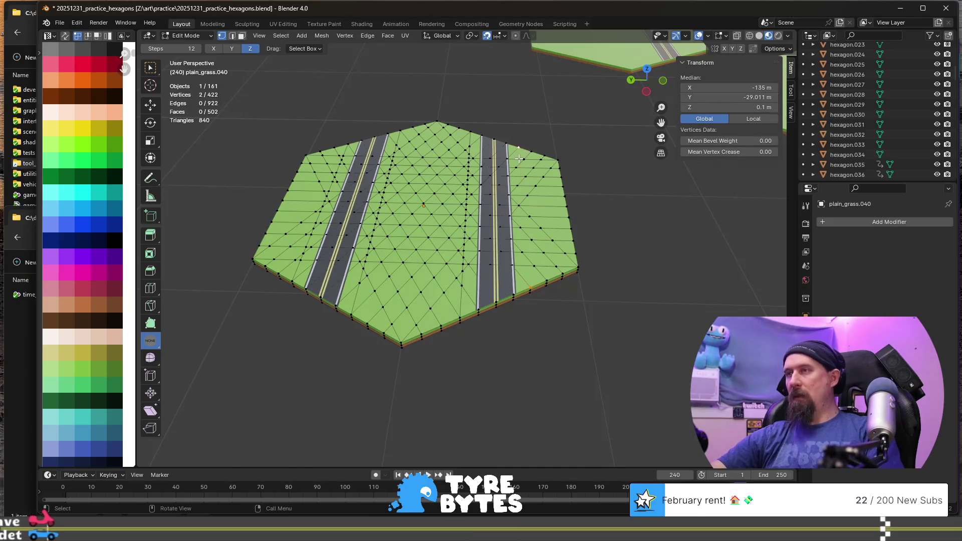
key(j)
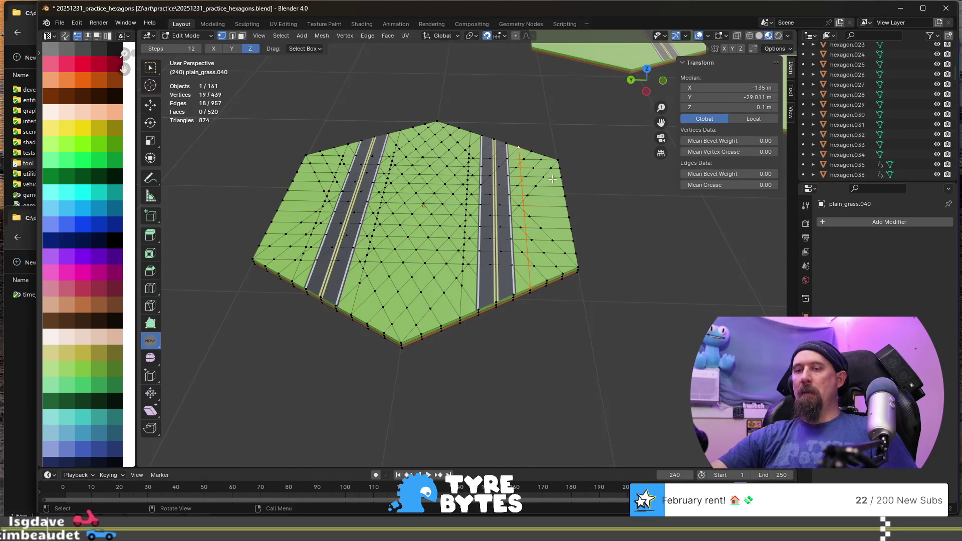
In face mode, brush-select the grass faces while leaving out the strips beside each road.
key(3)
key(c)
mouse_move(534, 152)
mouse_down()
mouse_move(556, 236)
mouse_move(554, 278)
mouse_move(534, 209)
mouse_up()
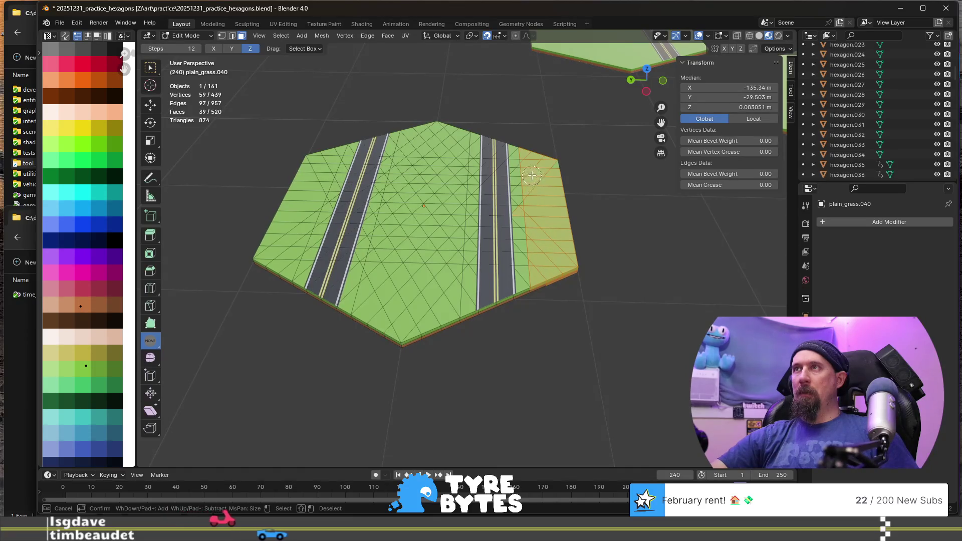
shift+drag(533, 159, 496, 221)
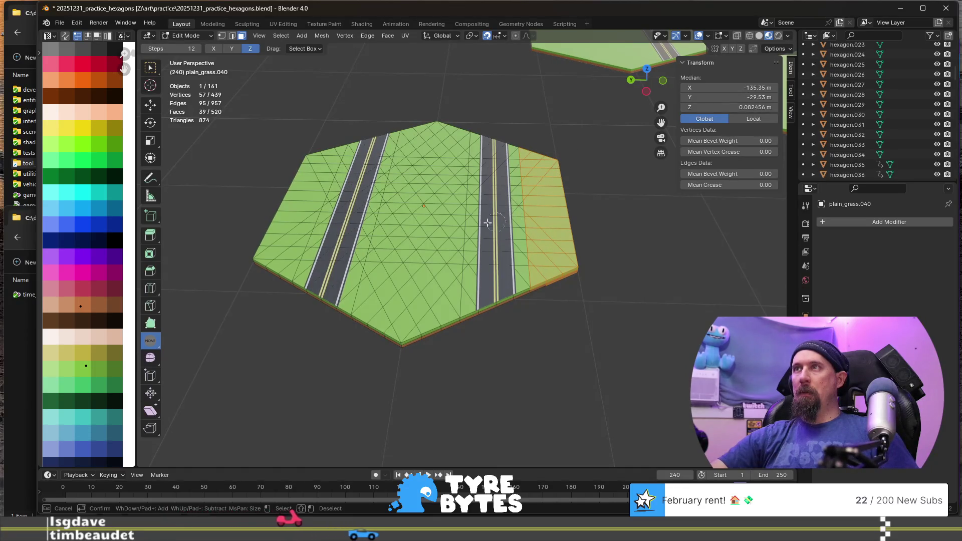
mouse_move(443, 313)
mouse_down()
mouse_move(457, 172)
mouse_move(437, 136)
mouse_move(415, 158)
mouse_move(375, 317)
mouse_move(409, 332)
mouse_move(418, 325)
mouse_move(402, 225)
mouse_up()
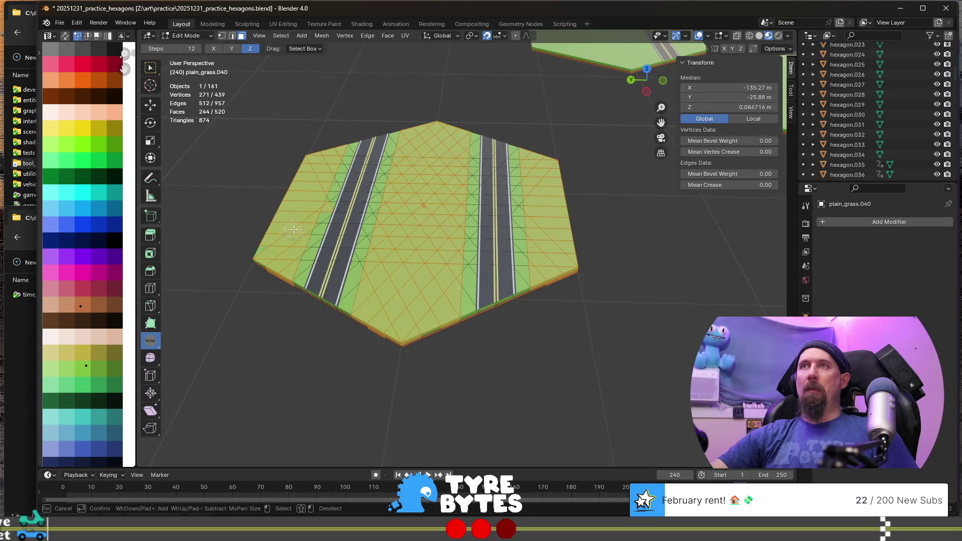
drag(289, 256, 266, 252)
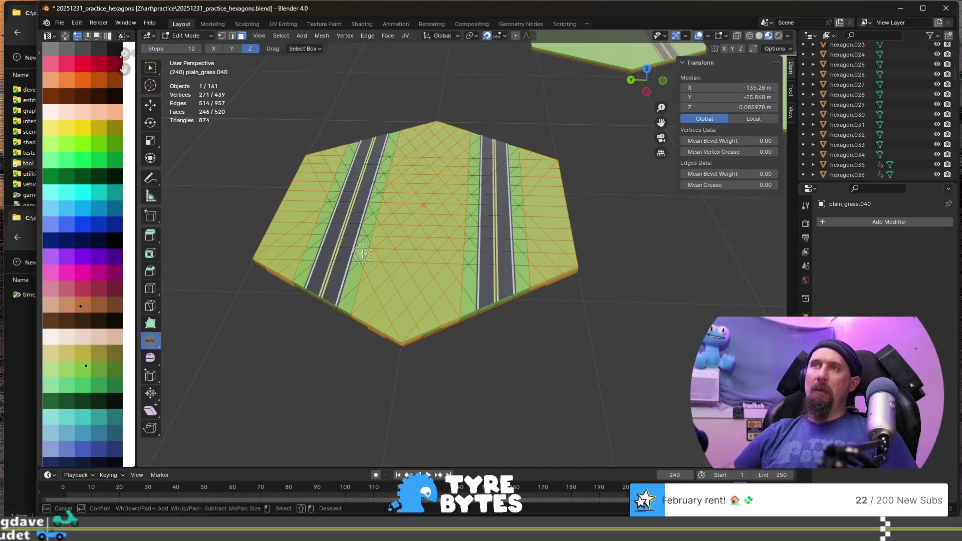
mouse_move(389, 355)
shift+mouse_down()
mouse_move(272, 286)
mouse_move(281, 323)
mouse_move(254, 273)
shift+mouse_up()
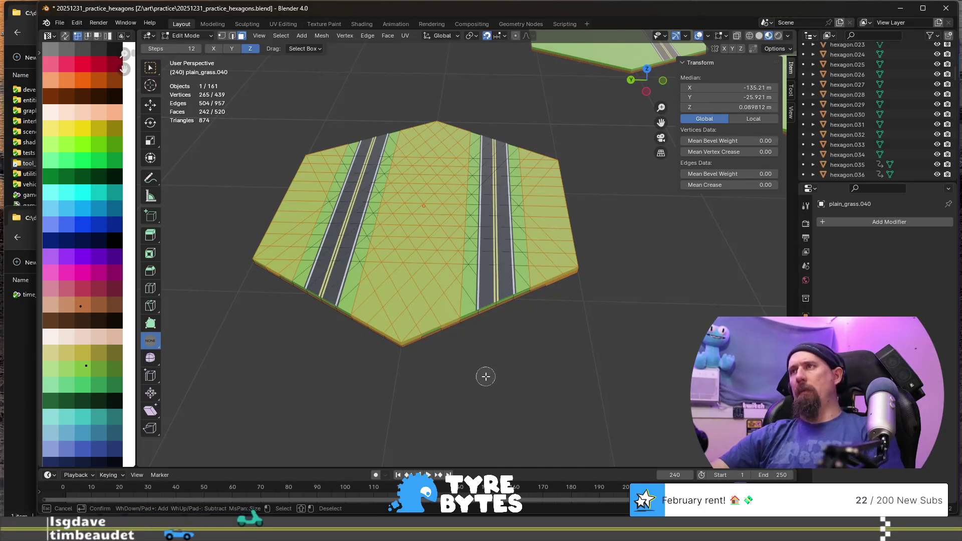
mouse_move(556, 290)
shift+mouse_down()
mouse_move(578, 284)
mouse_move(545, 294)
mouse_move(554, 308)
shift+mouse_up()
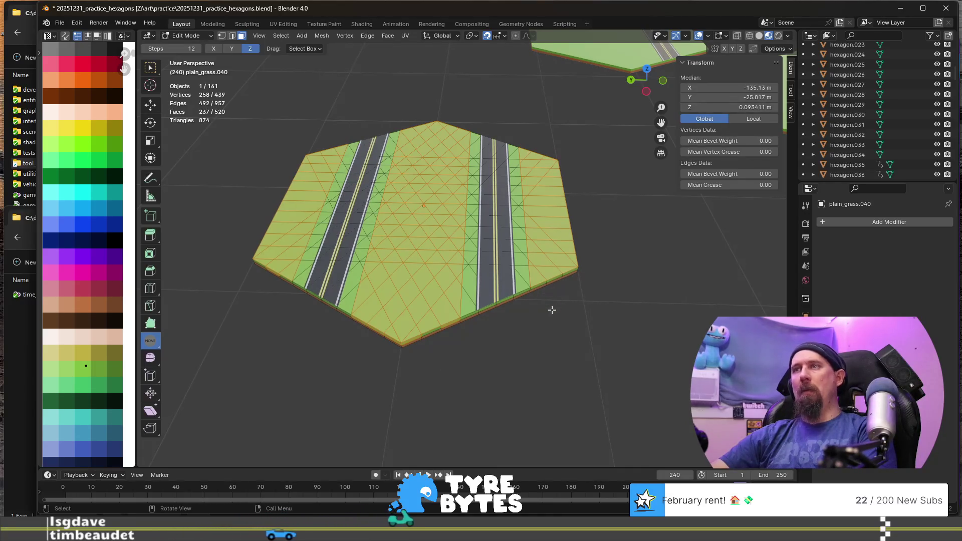
right_click(553, 309)
Colour the selected grass faces with the dark green palette swatch.
key(a)
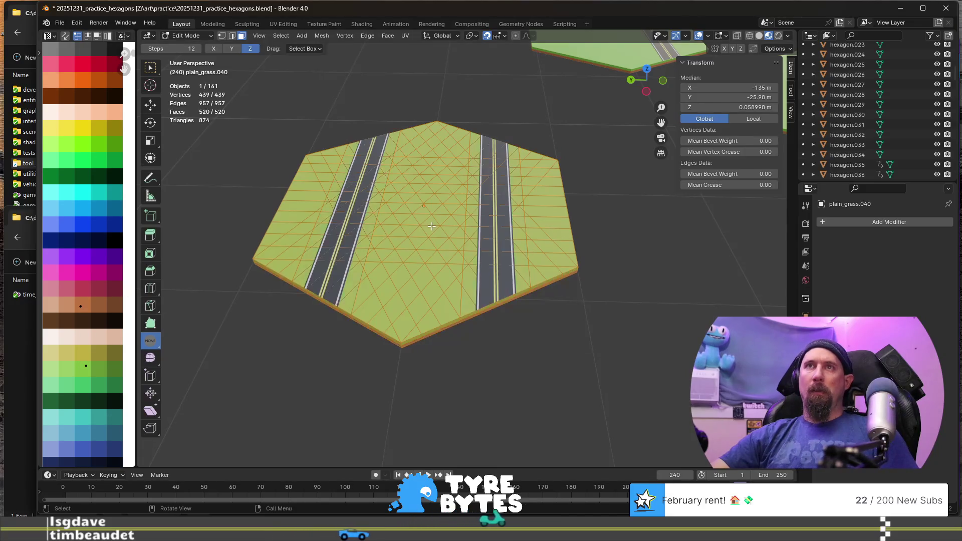
key(ctrl+z)
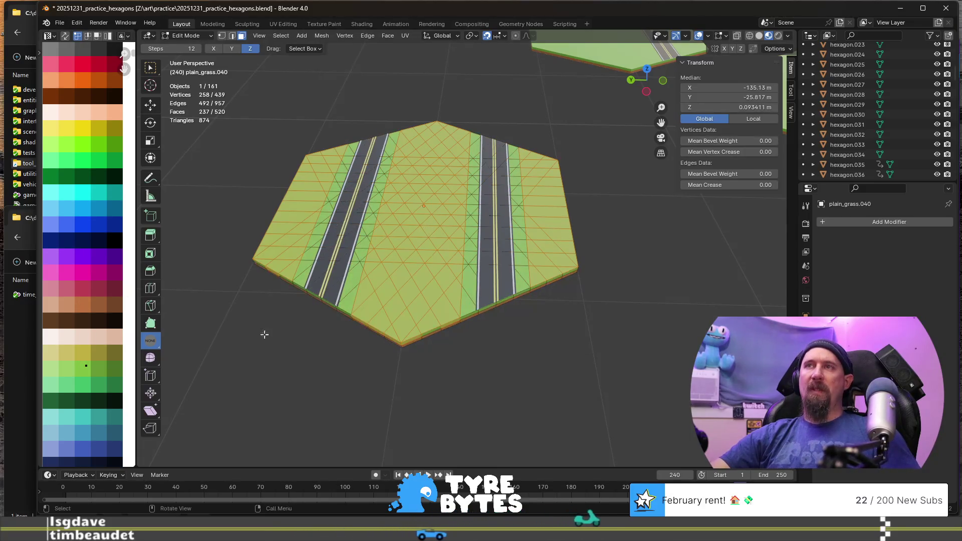
click(95, 401)
key(Tab)
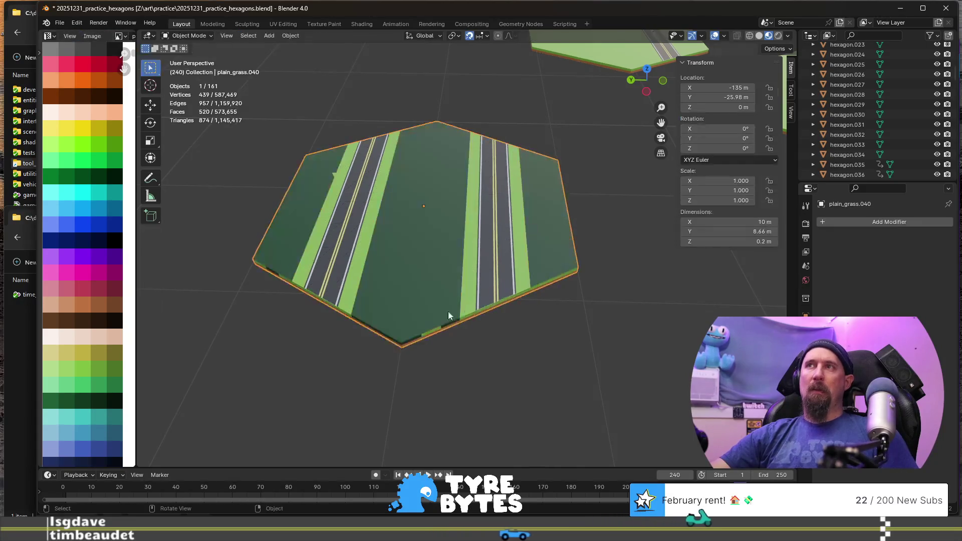
Start selecting the upper side faces along one edge of the tile.
scroll(537, 318, down, 4)
scroll(537, 318, up, 6)
mouse_move(425, 359)
middle_down()
mouse_move(453, 354)
mouse_move(386, 211)
mouse_move(569, 344)
mouse_move(554, 339)
middle_up()
key(Tab)
click(370, 182)
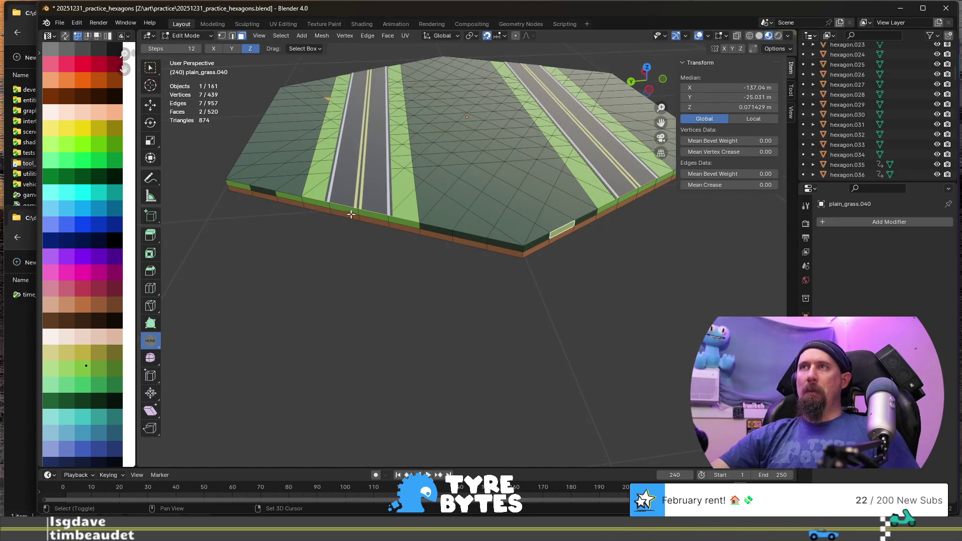
shift+click(284, 197)
shift+click(239, 186)
mouse_move(239, 186)
middle_down()
mouse_move(608, 245)
mouse_move(585, 230)
mouse_move(618, 258)
mouse_move(678, 194)
middle_up()
ctrl+shift+click(633, 228)
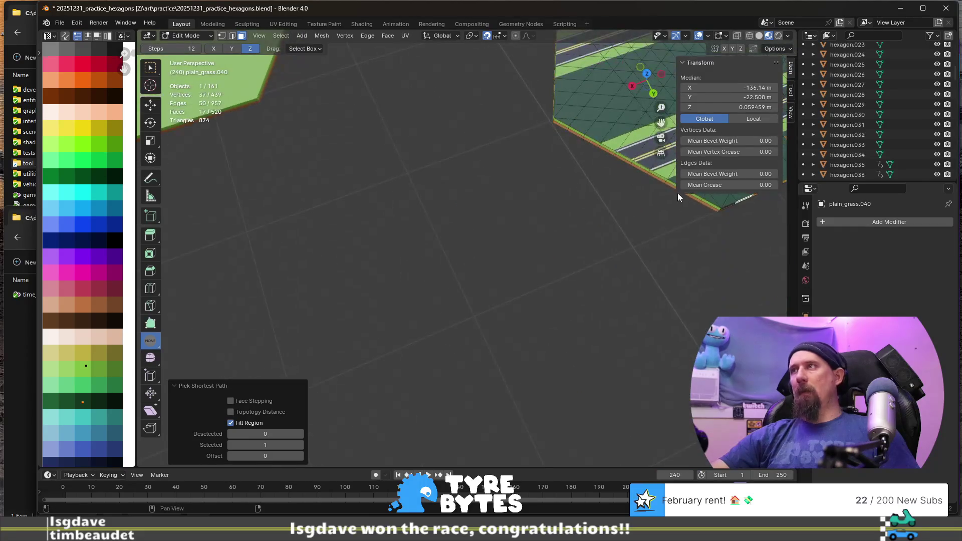
Extend the side-band selection around the corner to the tile's front and return to Object Mode.
mouse_move(642, 230)
middle_down()
mouse_move(509, 333)
mouse_move(544, 325)
middle_up()
scroll(501, 354, up, 5)
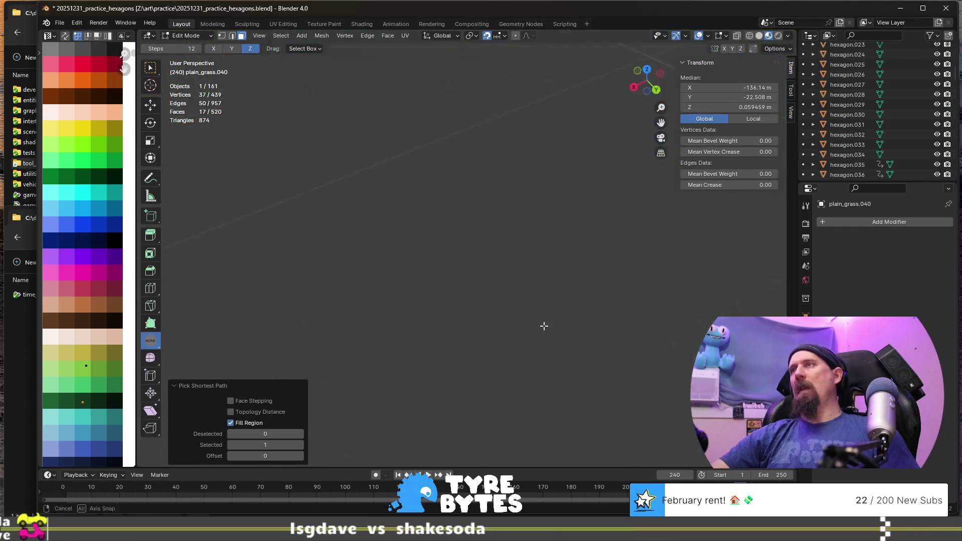
scroll(555, 298, down, 2)
scroll(556, 283, down, 2)
mouse_move(556, 283)
middle_down()
mouse_move(512, 340)
mouse_move(444, 339)
mouse_move(517, 320)
middle_up()
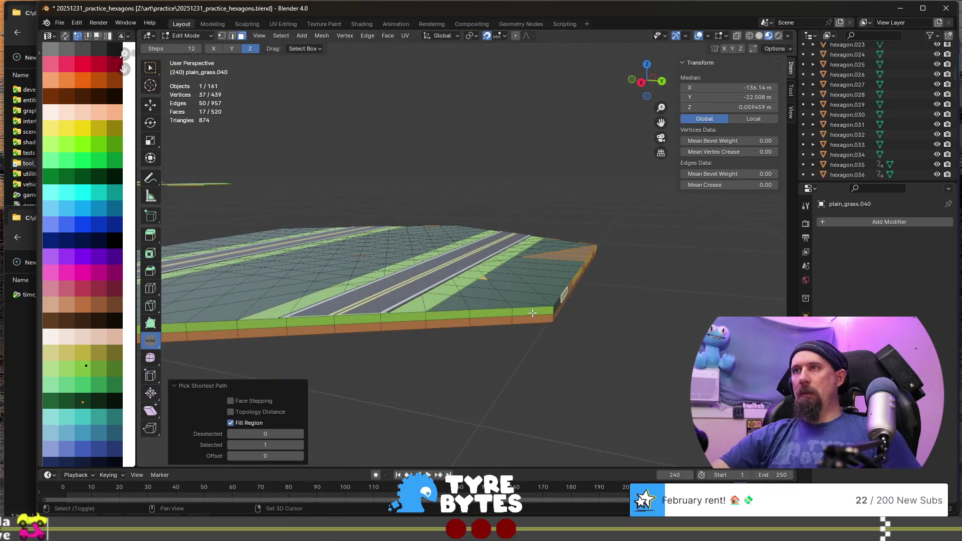
shift+click(532, 312)
ctrl+shift+click(444, 316)
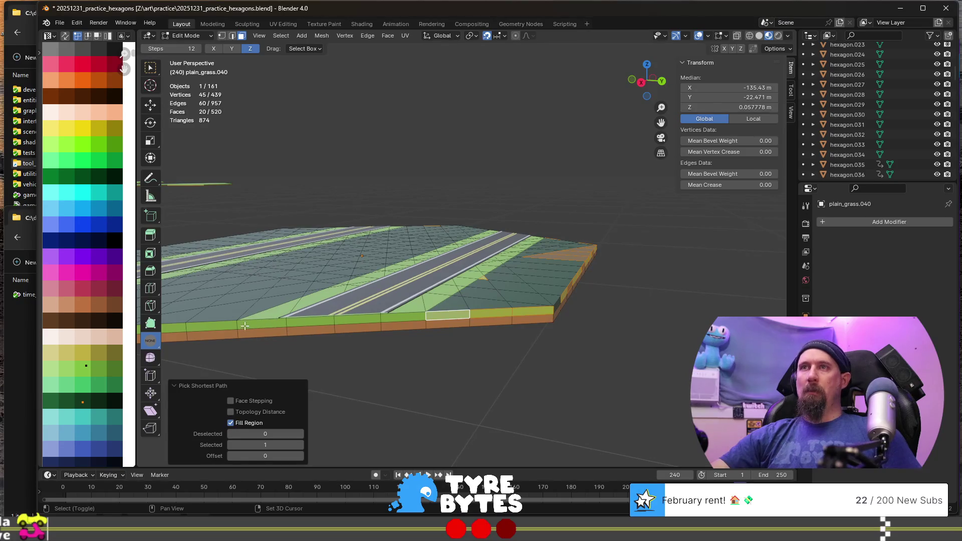
shift+click(218, 327)
mouse_move(218, 327)
middle_down()
mouse_move(265, 350)
mouse_move(360, 350)
mouse_move(281, 365)
mouse_move(496, 365)
mouse_move(338, 353)
mouse_move(394, 357)
mouse_move(371, 360)
middle_up()
ctrl+shift+click(296, 360)
ctrl+shift+click(496, 365)
ctrl+shift+click(394, 357)
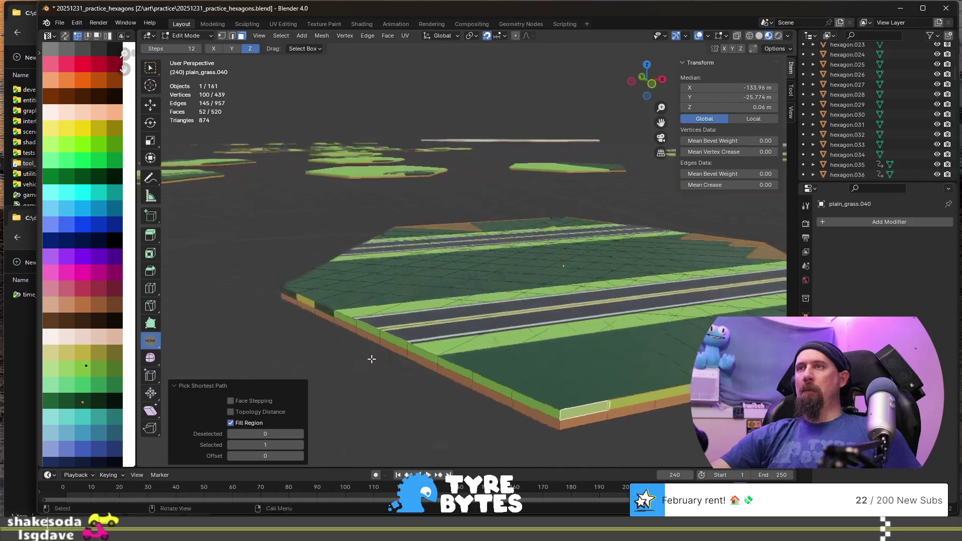
ctrl+shift+click(455, 369)
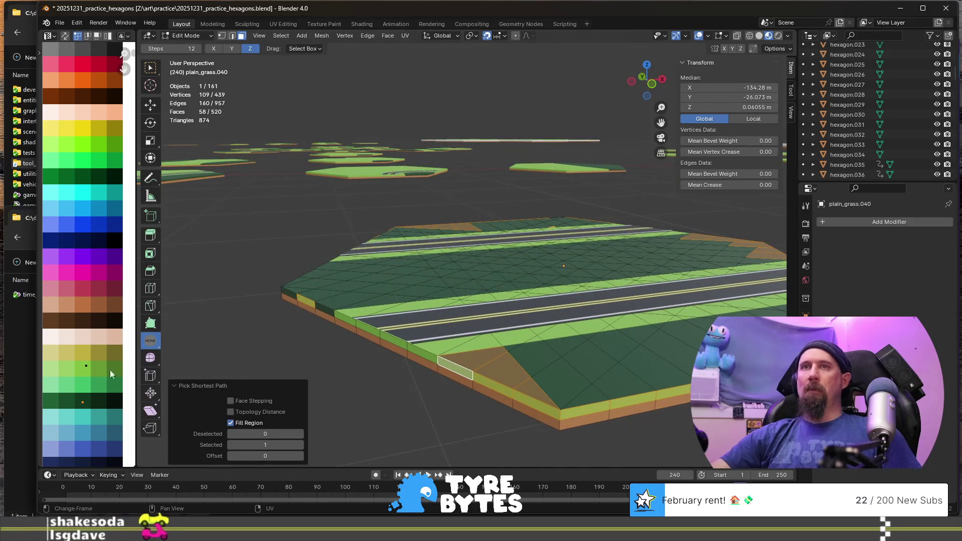
key(Tab)
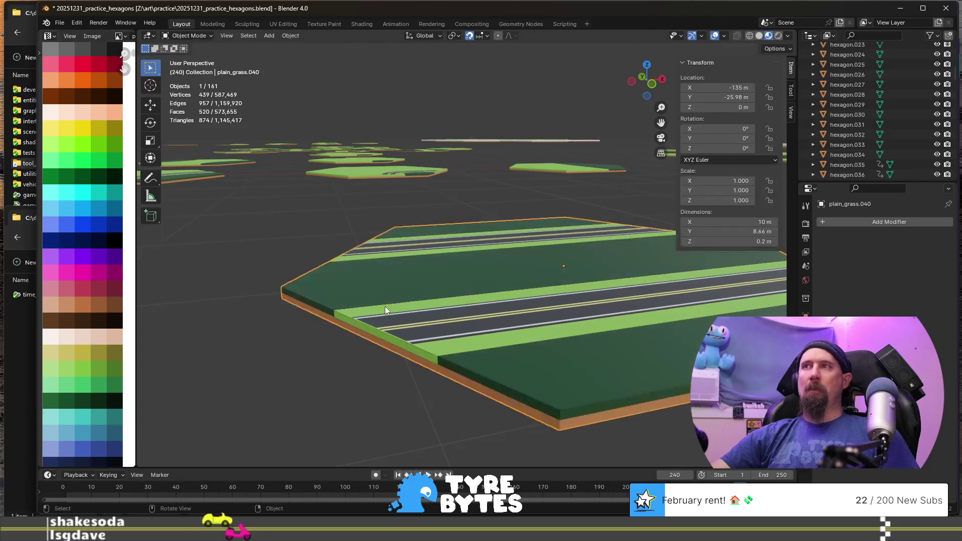
scroll(386, 310, down, 5)
middle_drag(474, 280, 373, 313)
click(624, 358)
scroll(624, 359, down, 3)
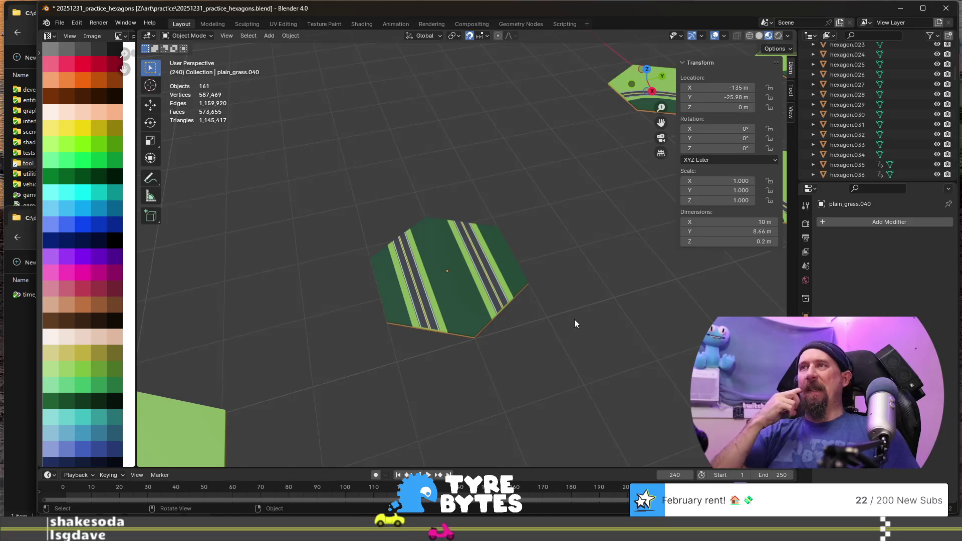
scroll(574, 323, down, 5)
mouse_move(568, 330)
middle_down()
mouse_move(576, 326)
mouse_move(483, 319)
mouse_move(467, 336)
middle_up()
mouse_move(354, 277)
middle_down()
mouse_move(517, 298)
mouse_move(528, 285)
mouse_move(578, 348)
mouse_move(451, 333)
middle_up()
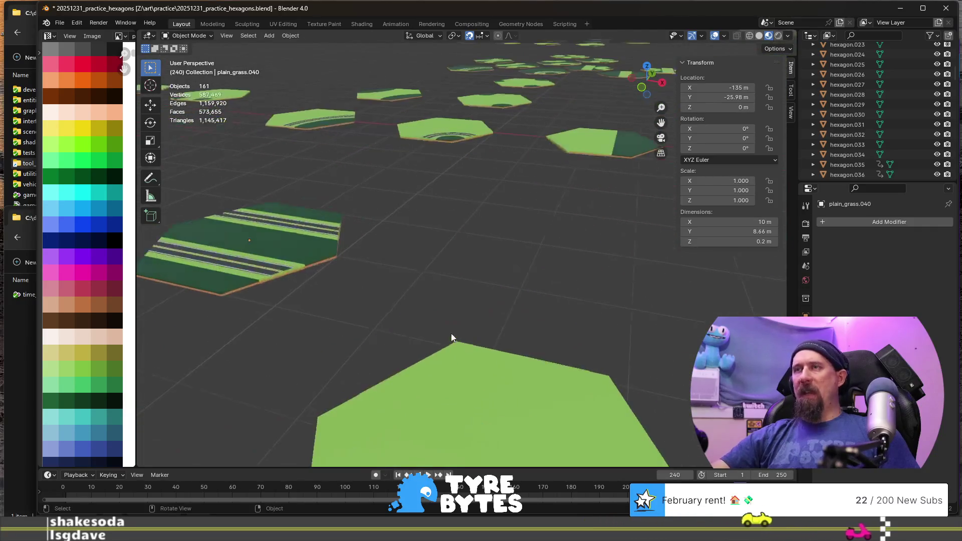
click(375, 252)
middle_drag(375, 252, 410, 313)
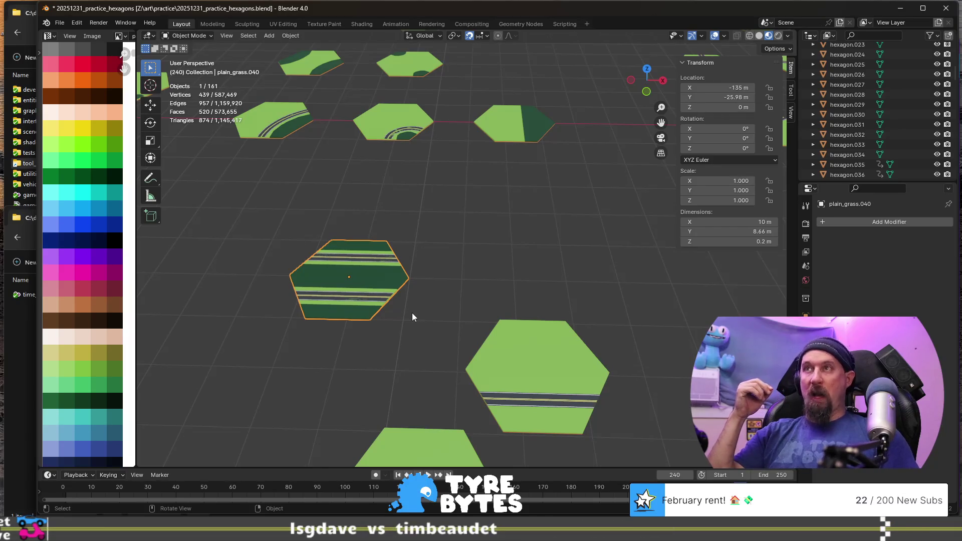
key(g)
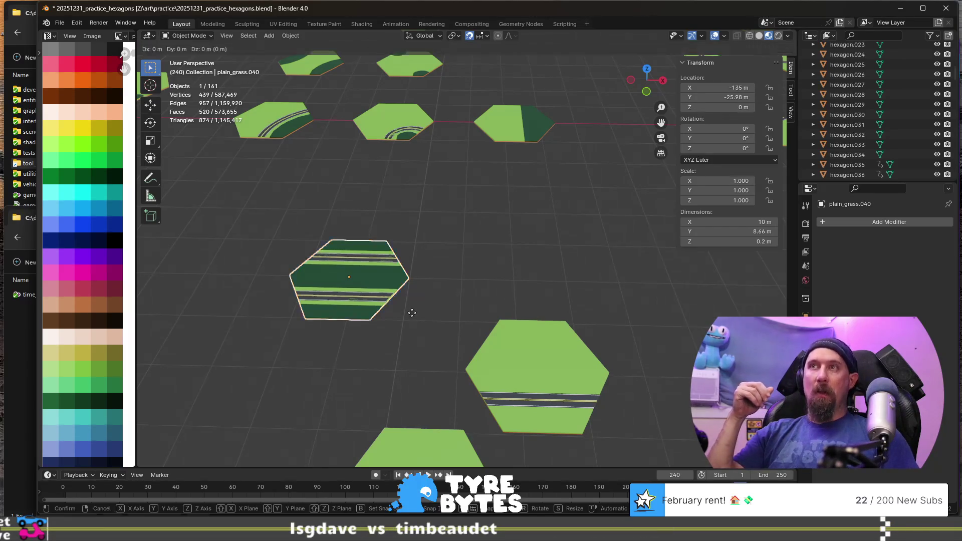
Duplicate the striped tile and place the copy 15 m along X.
key(Escape)
key(shift+d)
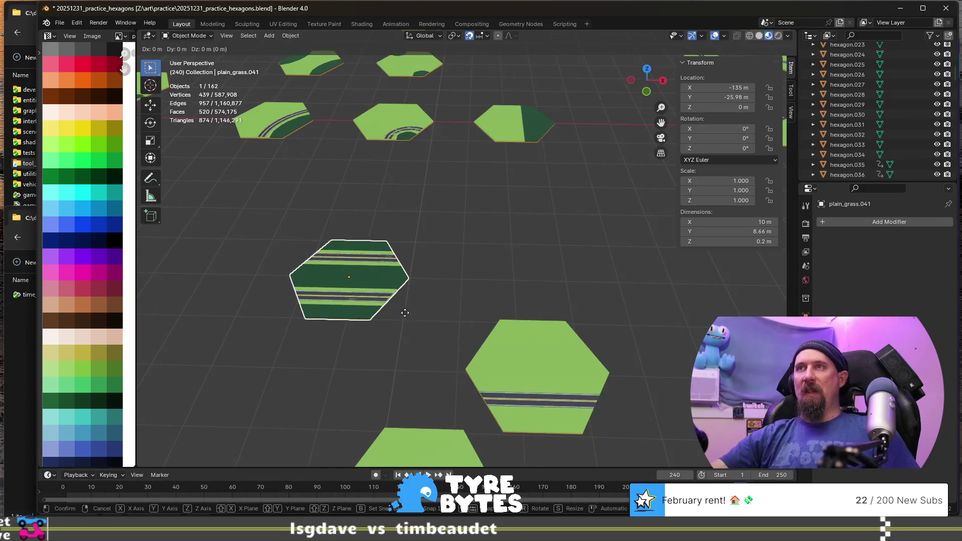
text(x)
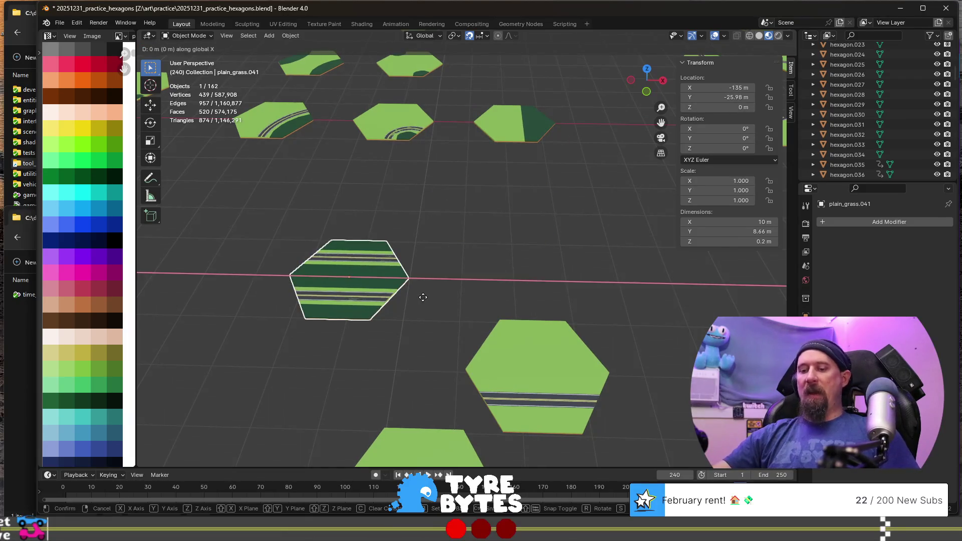
text(3)
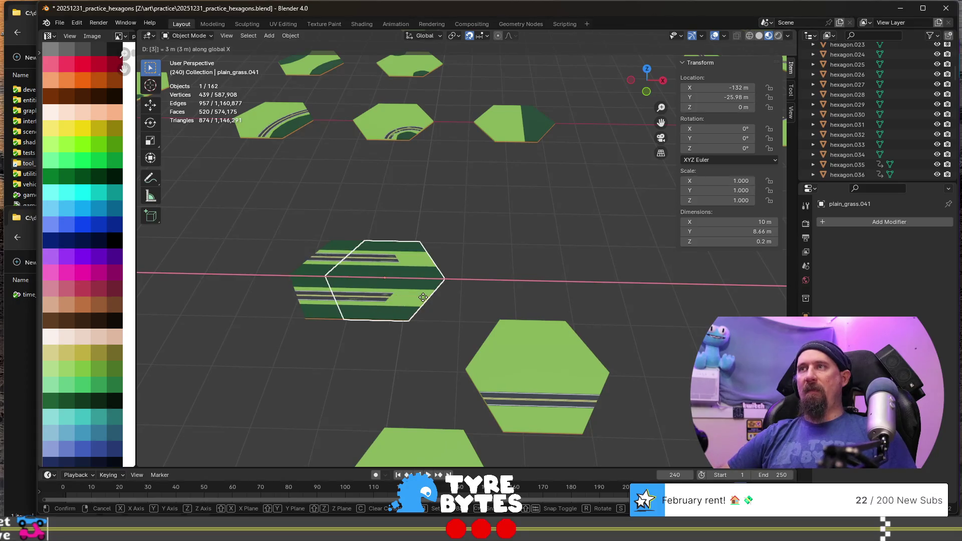
key(BackSpace)
text(15)
key(Return)
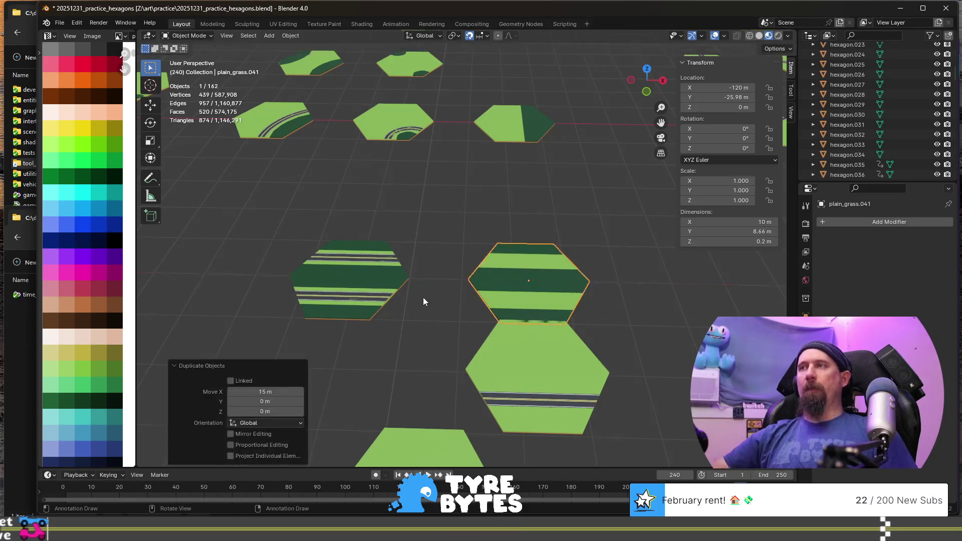
Zero the straight road tile's Y location, then move it along Y to -8.66 m.
scroll(423, 296, up, 2)
middle_drag(587, 391, 287, 320)
scroll(301, 298, down, 1)
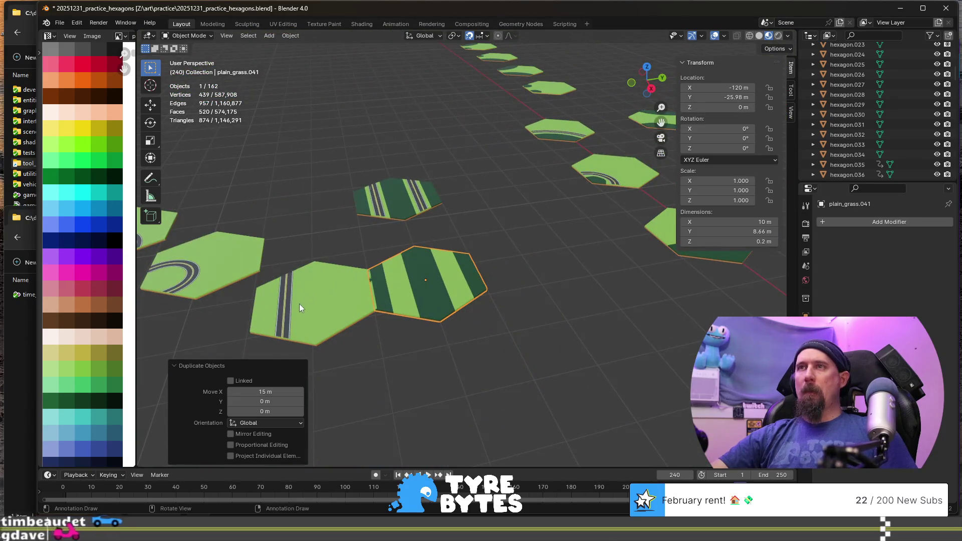
click(299, 304)
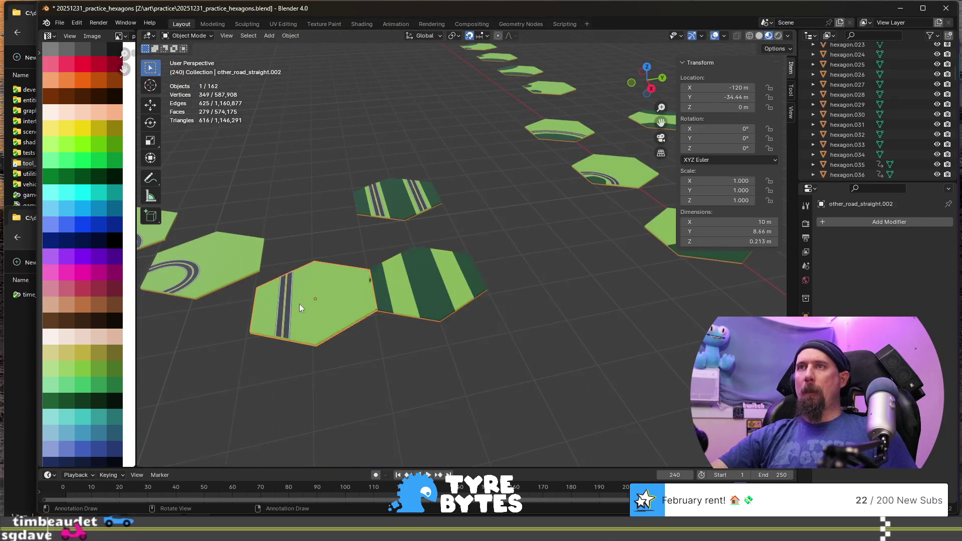
double_click(723, 97)
text(0)
key(Return)
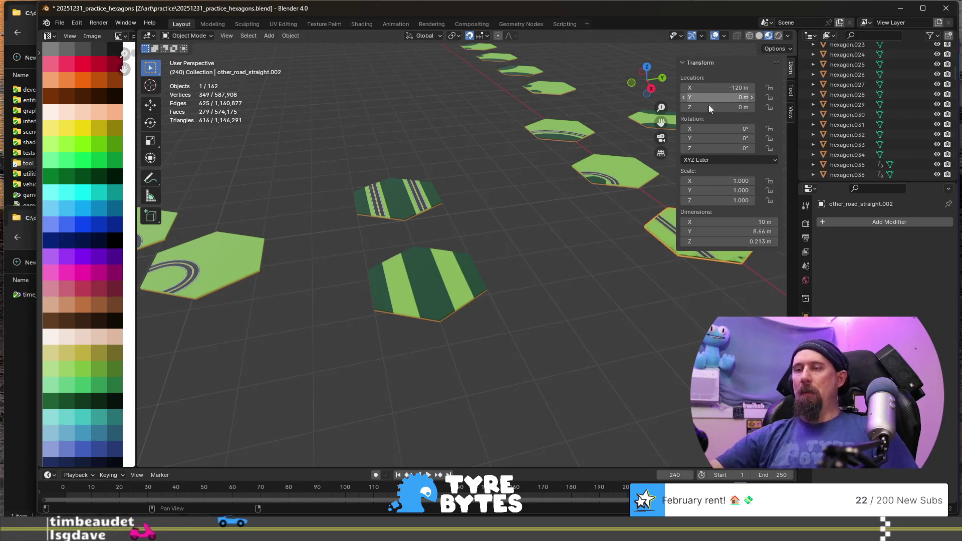
key(g)
key(y)
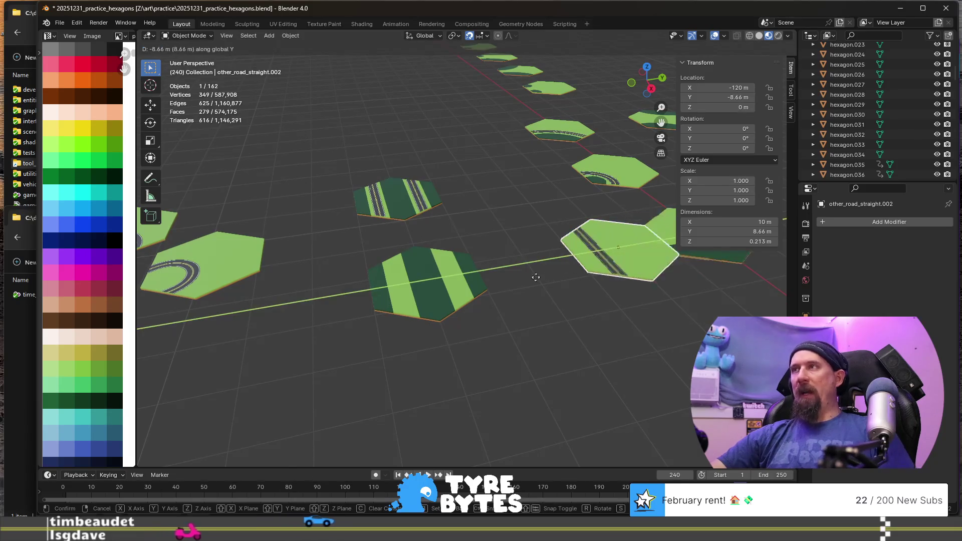
click(539, 280)
key(Tab)
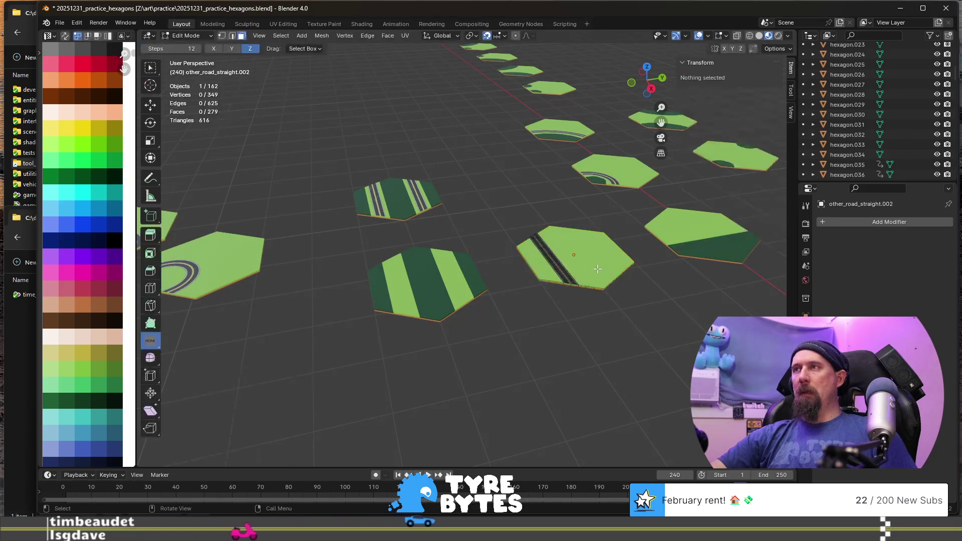
Delete the road tile's hexagon base faces, keeping only the road stripe.
click(560, 272)
key(l)
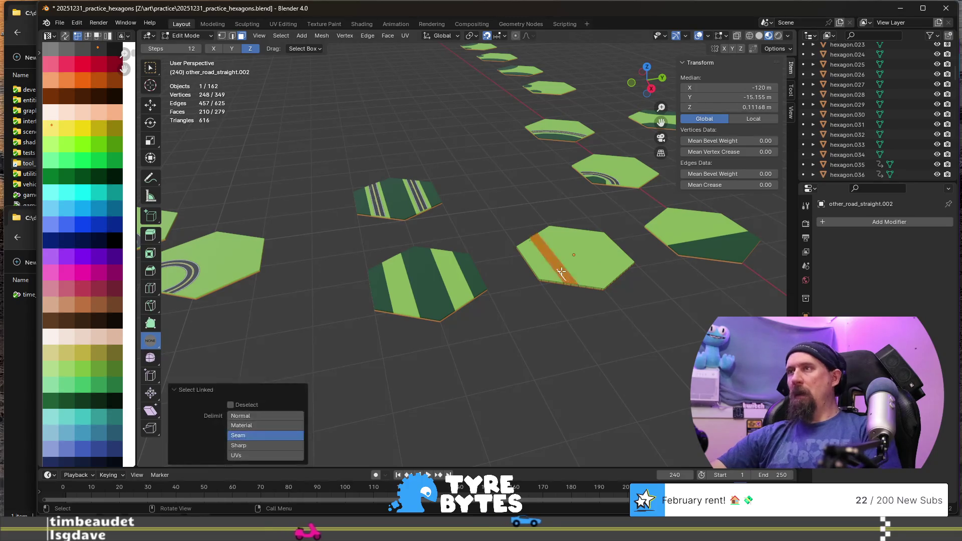
key(ctrl+i)
key(x)
click(561, 272)
scroll(561, 272, up, 2)
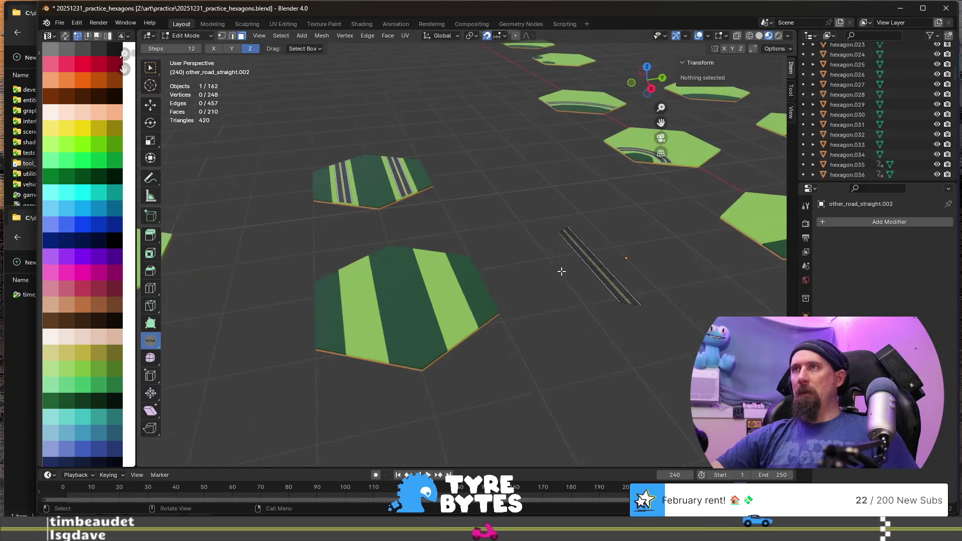
Delete the remaining road-stripe object from the scene.
click(602, 279)
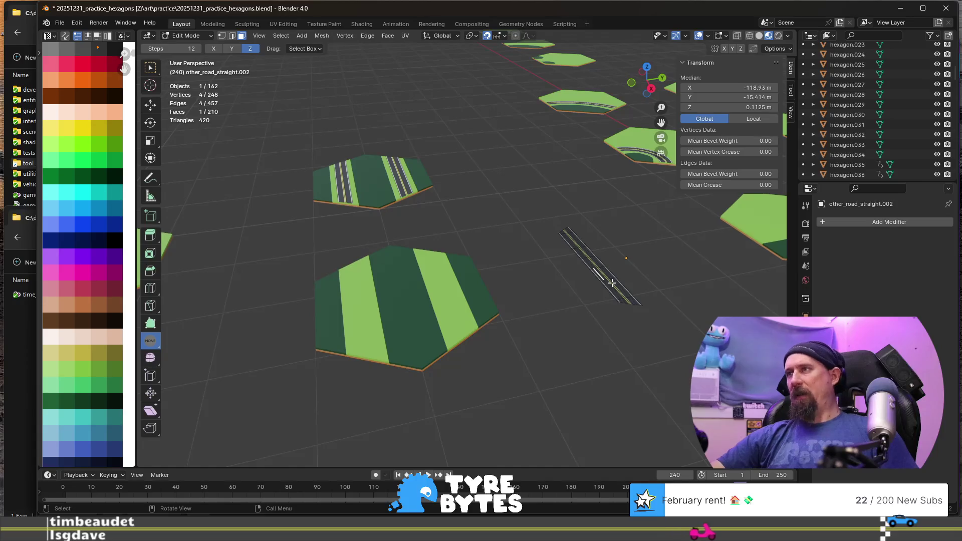
key(ctrl+l)
key(x)
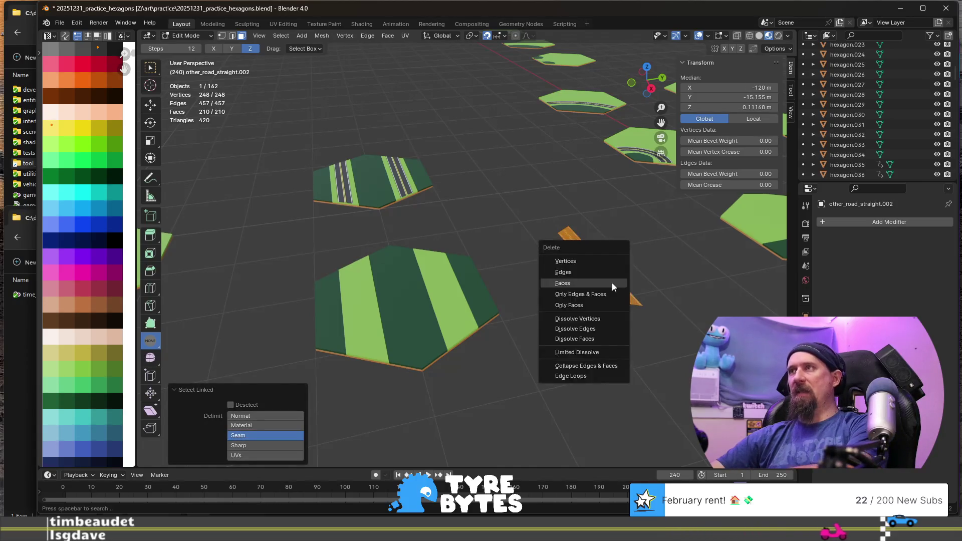
key(Escape)
key(Tab)
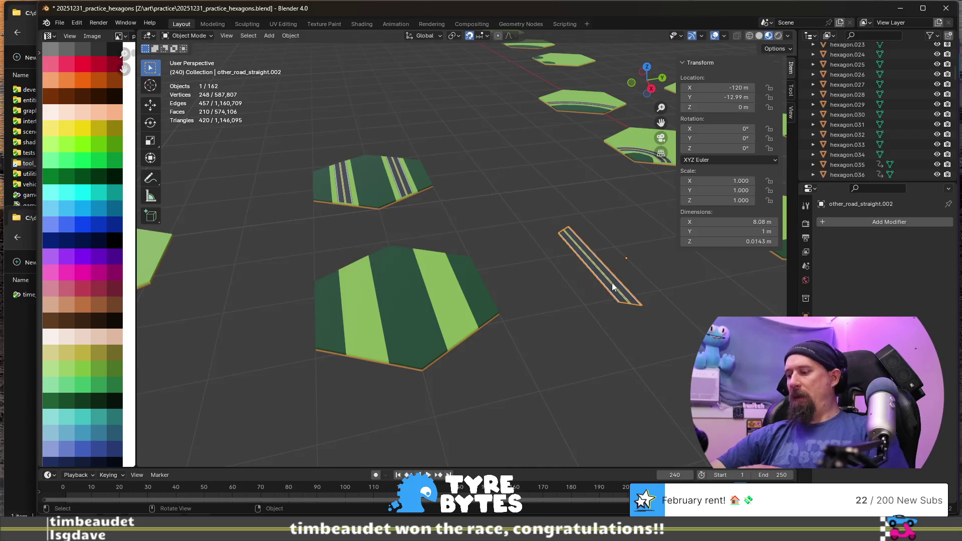
key(Delete)
scroll(611, 283, down, 6)
middle_drag(524, 316, 457, 338)
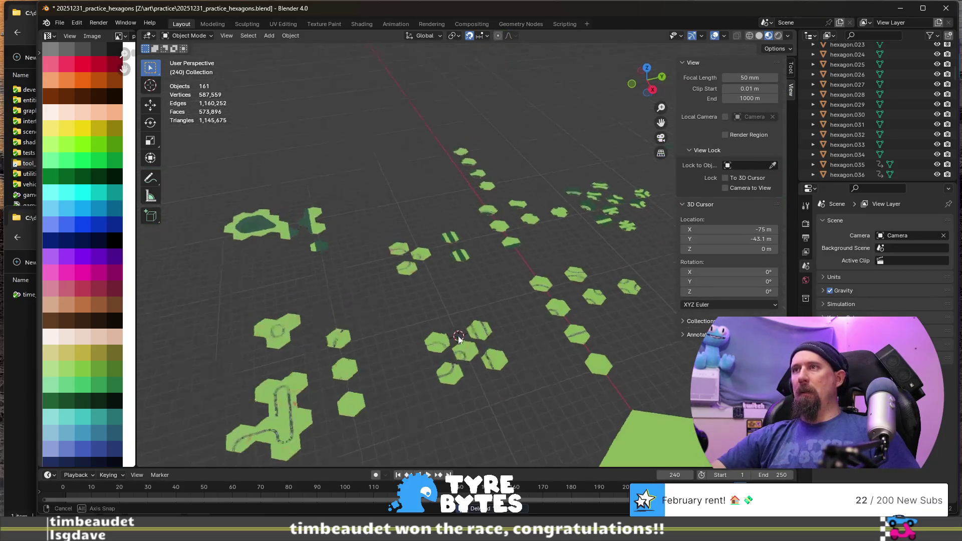
Enter Edit Mode on plain_grass.041 and select a single rim face on its edge.
scroll(482, 282, up, 6)
scroll(484, 286, up, 4)
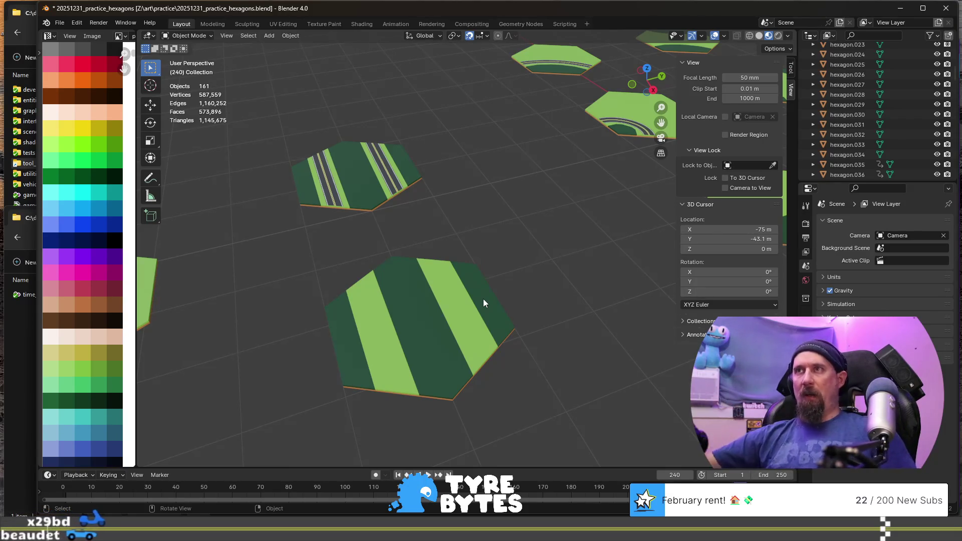
scroll(483, 299, up, 3)
scroll(453, 277, down, 3)
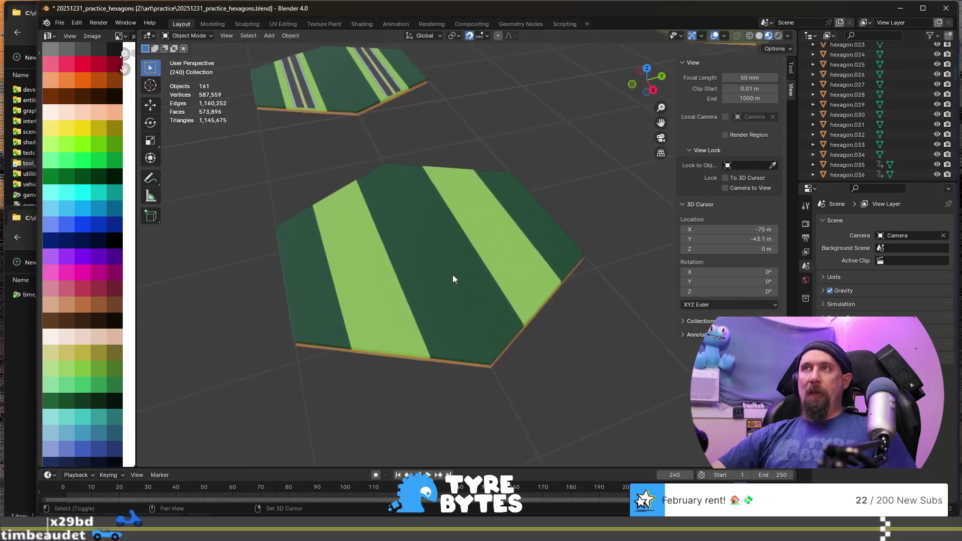
click(489, 245)
key(Tab)
scroll(475, 262, up, 2)
mouse_move(474, 262)
middle_down()
mouse_move(421, 316)
mouse_move(421, 307)
middle_up()
click(426, 336)
Select the tile's rim faces by shortest path and move their UVs onto a different green.
scroll(426, 331, up, 3)
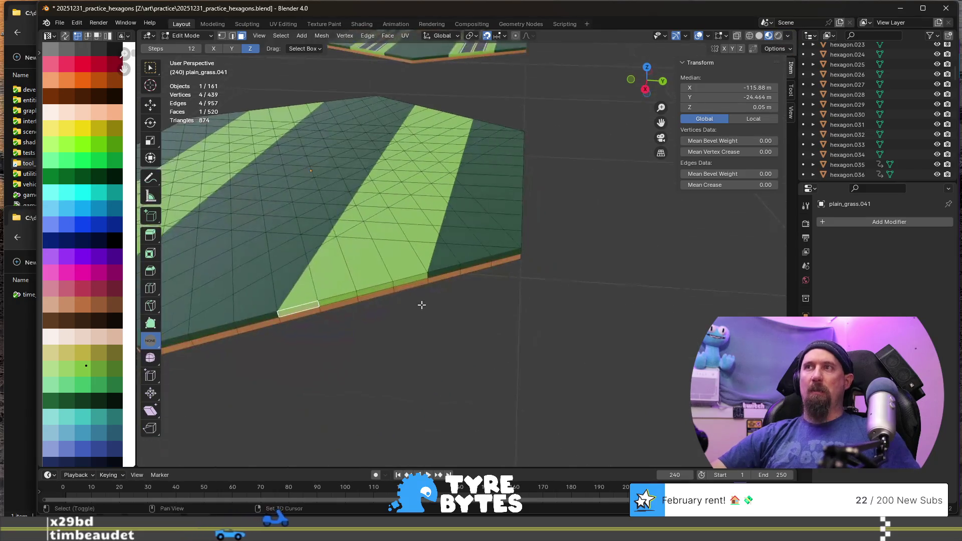
ctrl+click(414, 277)
scroll(427, 273, down, 4)
shift+middle_drag(286, 251, 477, 112)
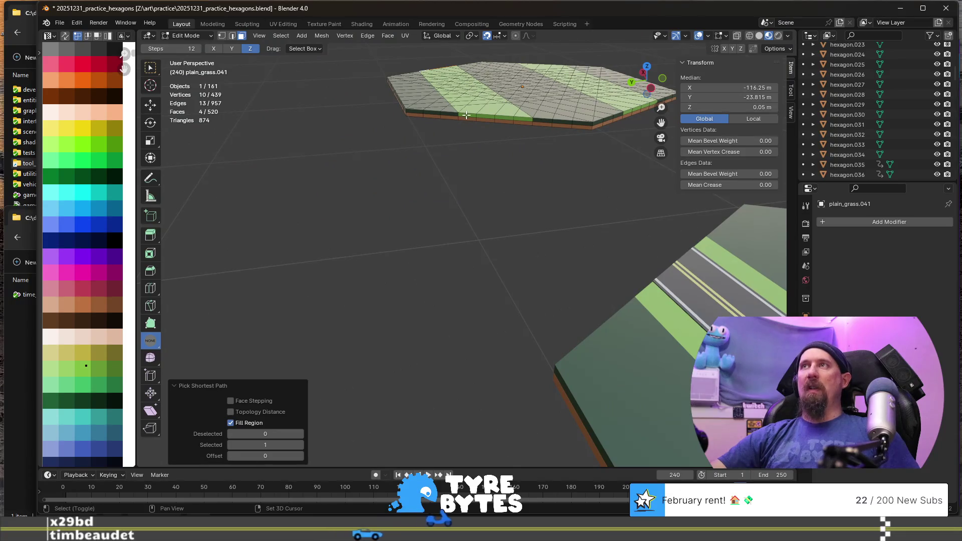
shift+click(467, 115)
ctrl+click(525, 121)
mouse_move(525, 120)
middle_down()
mouse_move(384, 157)
mouse_move(506, 137)
middle_up()
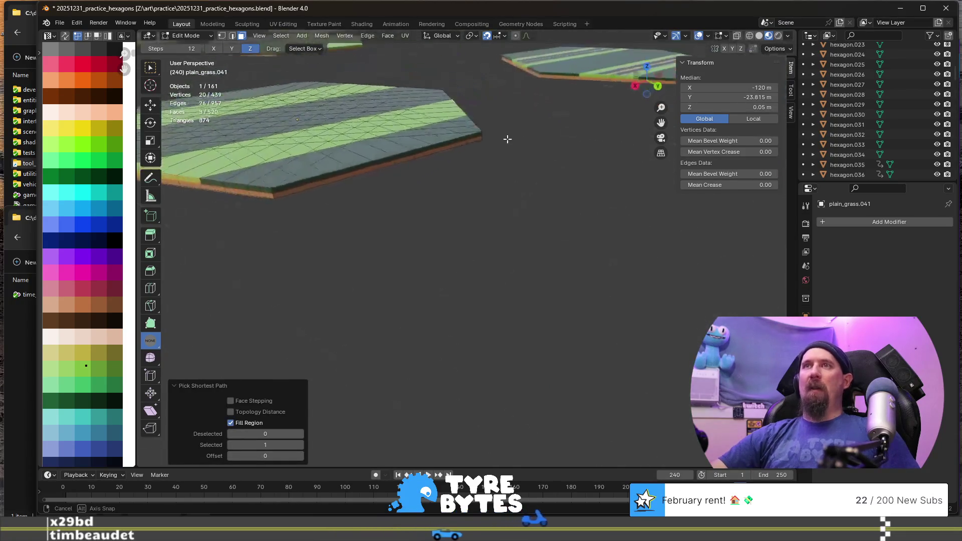
scroll(534, 148, up, 3)
shift+middle_drag(381, 200, 445, 230)
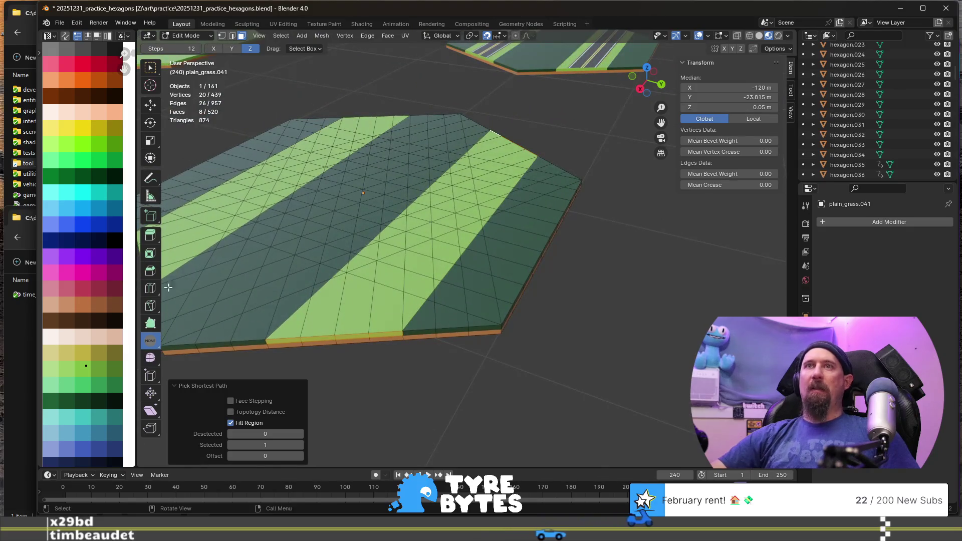
key(g)
click(101, 412)
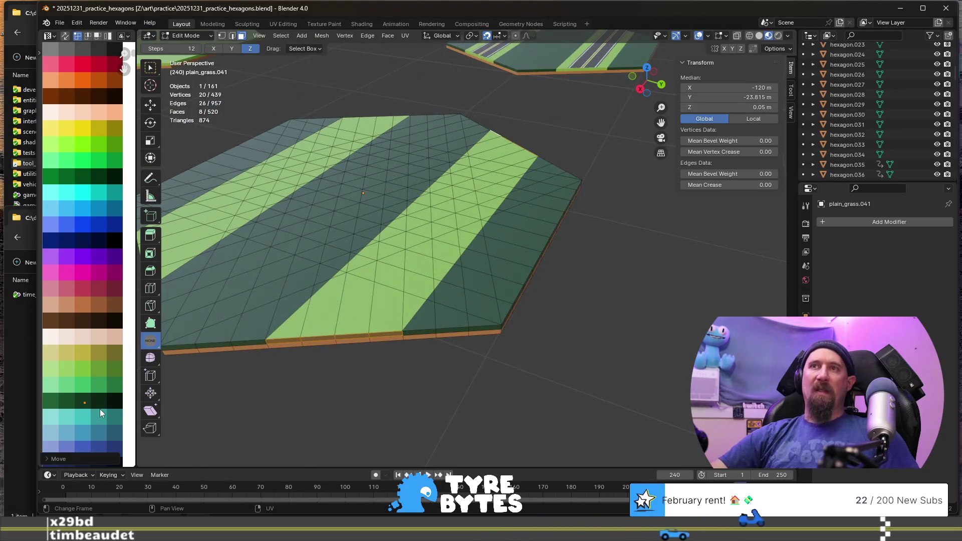
Circle-select a patch of faces along the right stripe, recolour them, and return to Object Mode.
key(c)
mouse_move(300, 318)
mouse_down()
mouse_move(281, 315)
mouse_move(421, 308)
mouse_move(350, 248)
mouse_move(323, 283)
mouse_move(406, 196)
mouse_move(482, 144)
mouse_up()
mouse_move(523, 168)
mouse_down()
mouse_move(462, 180)
mouse_move(482, 207)
mouse_up()
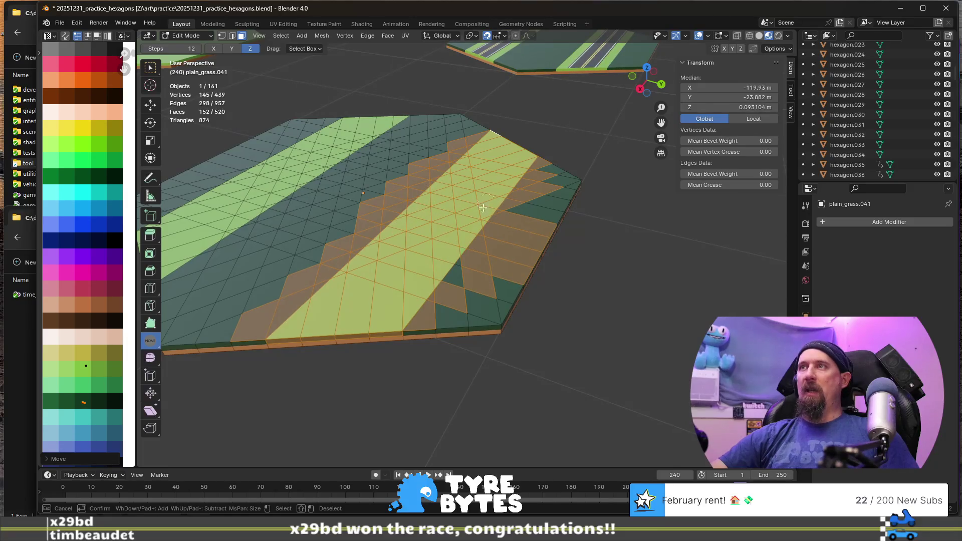
right_click(381, 216)
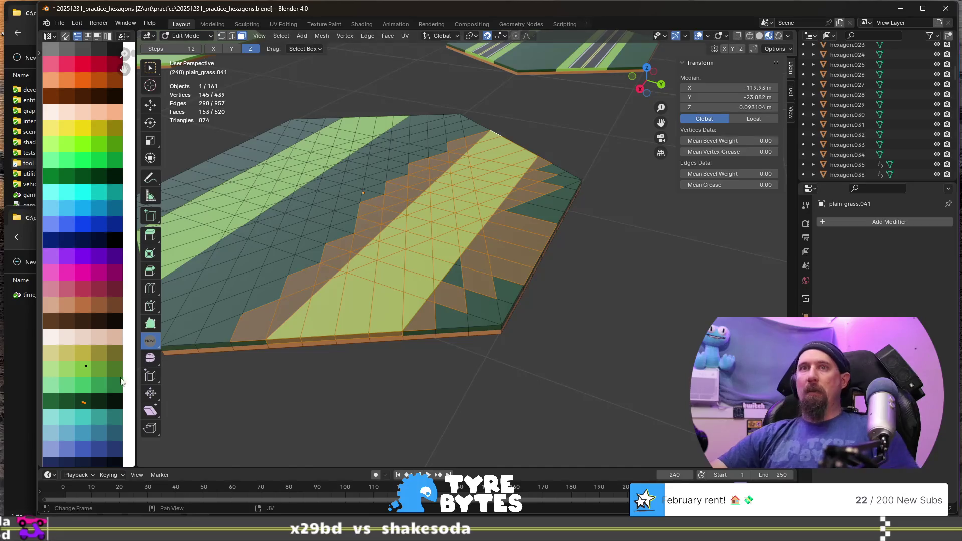
drag(99, 378, 101, 385)
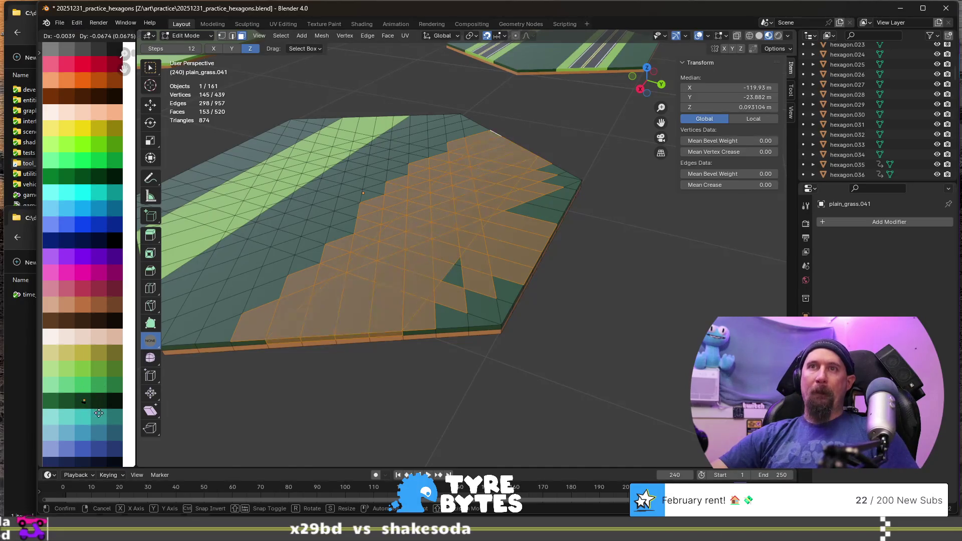
key(Tab)
scroll(164, 391, down, 6)
mouse_move(437, 311)
middle_down()
mouse_move(374, 269)
mouse_move(434, 261)
middle_up()
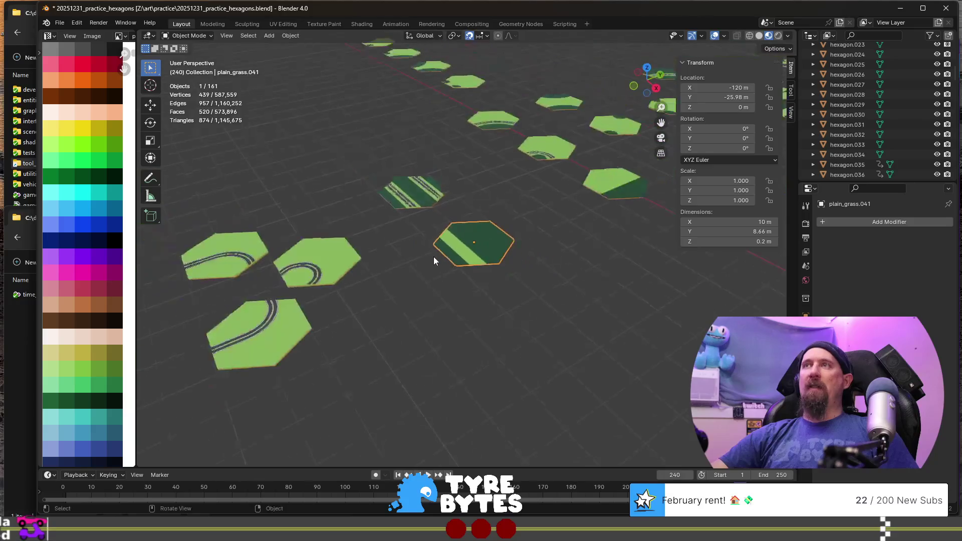
Zero the Y location of other_road_straight_x2 and slide it along Y beside the road tiles.
middle_drag(391, 311, 454, 300)
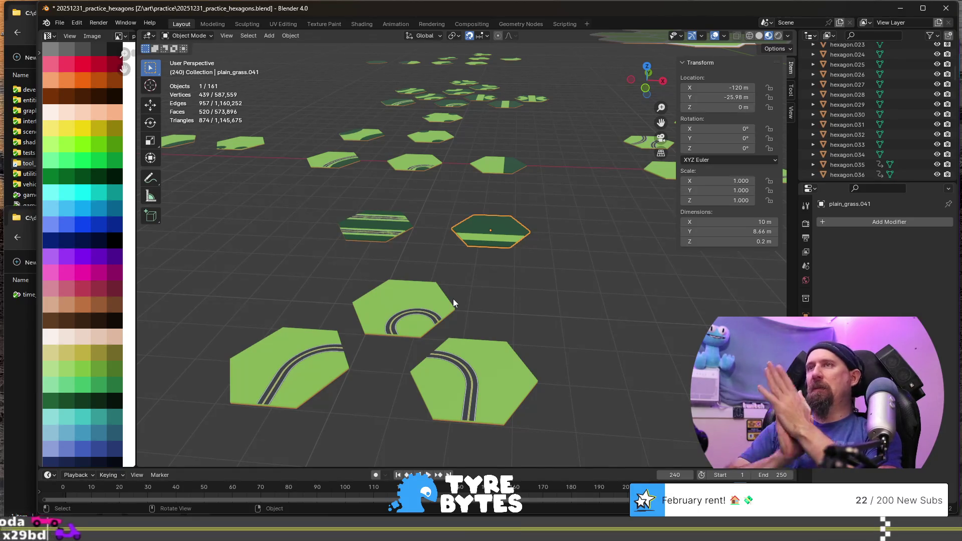
scroll(453, 299, down, 6)
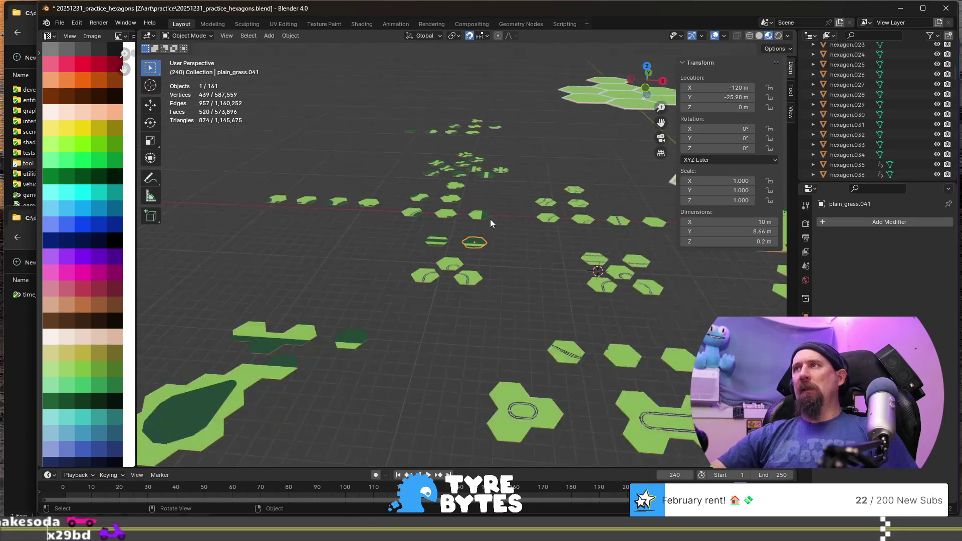
middle_drag(491, 218, 381, 250)
scroll(441, 317, up, 2)
click(428, 316)
click(735, 98)
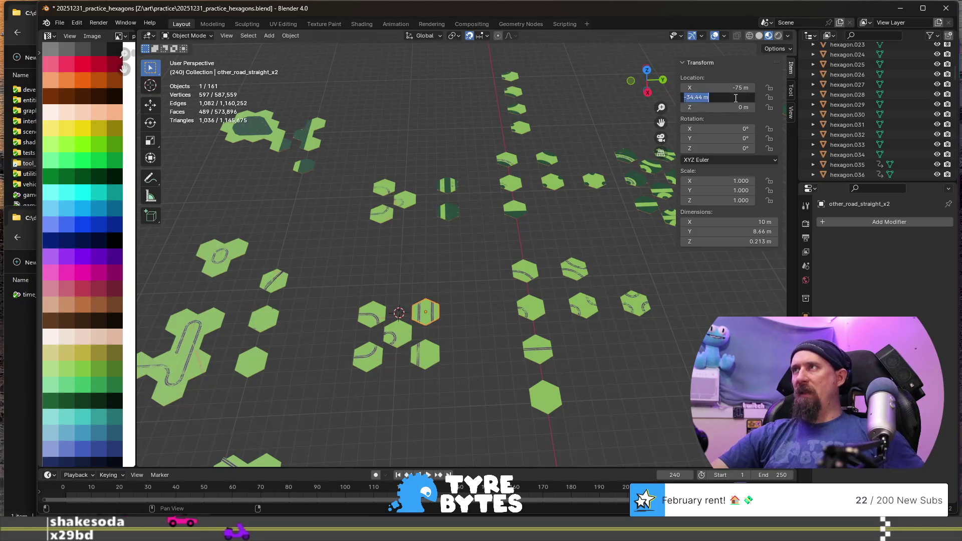
key(Return)
key(g)
key(y)
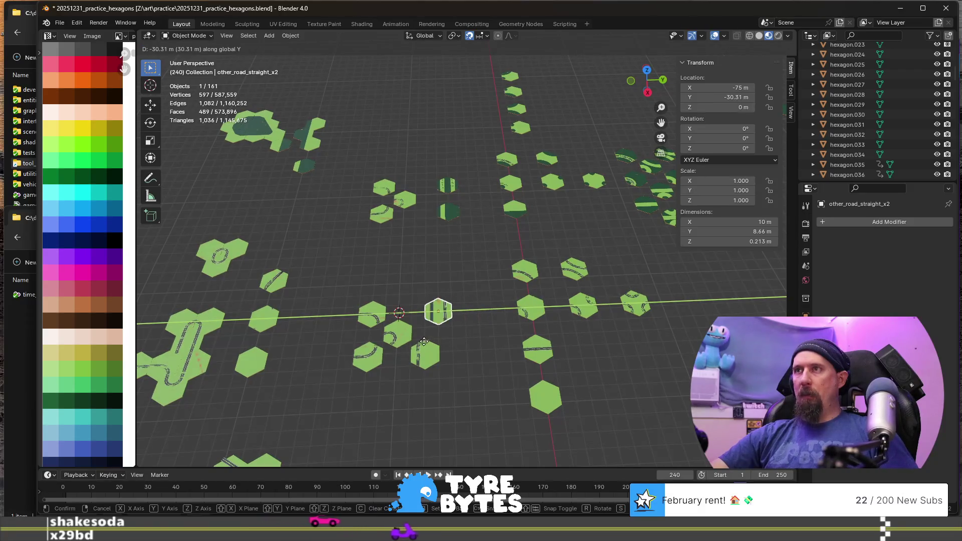
click(414, 342)
Zero the other_road_straight tile's Y location and slide it along Y into the cluster.
click(429, 364)
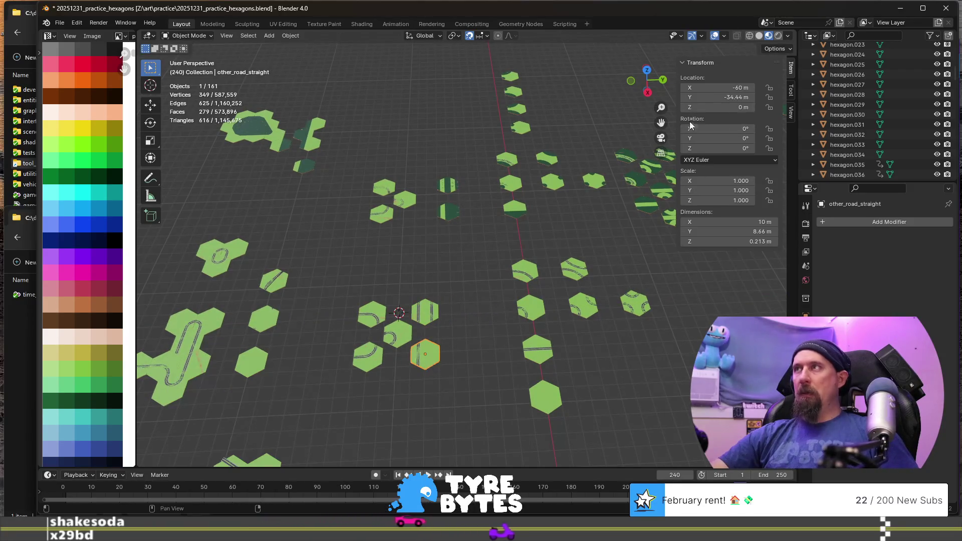
click(715, 98)
click(426, 315)
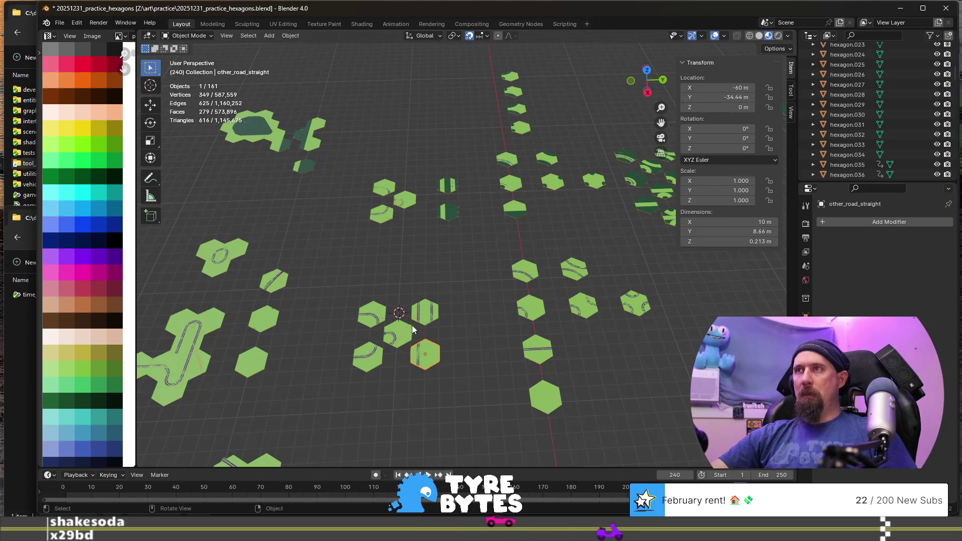
click(429, 355)
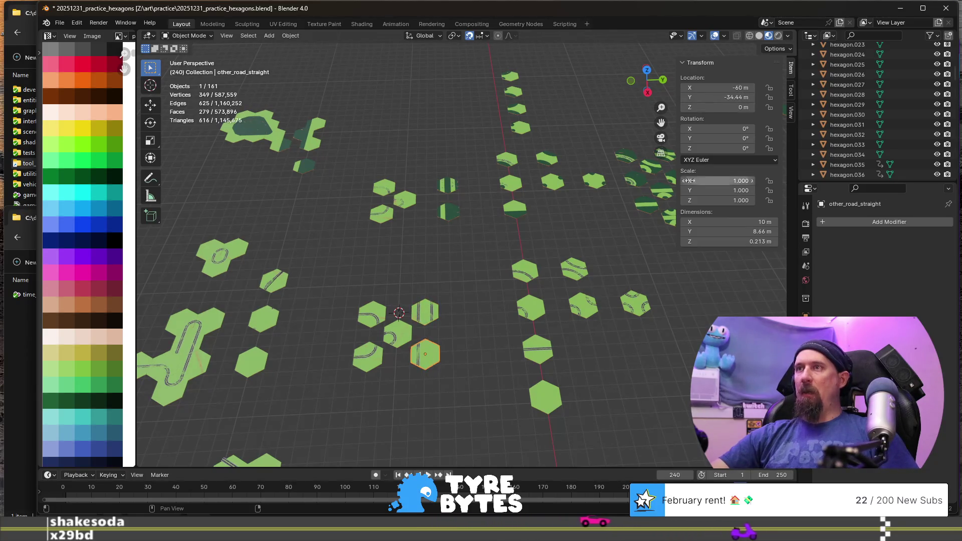
click(725, 97)
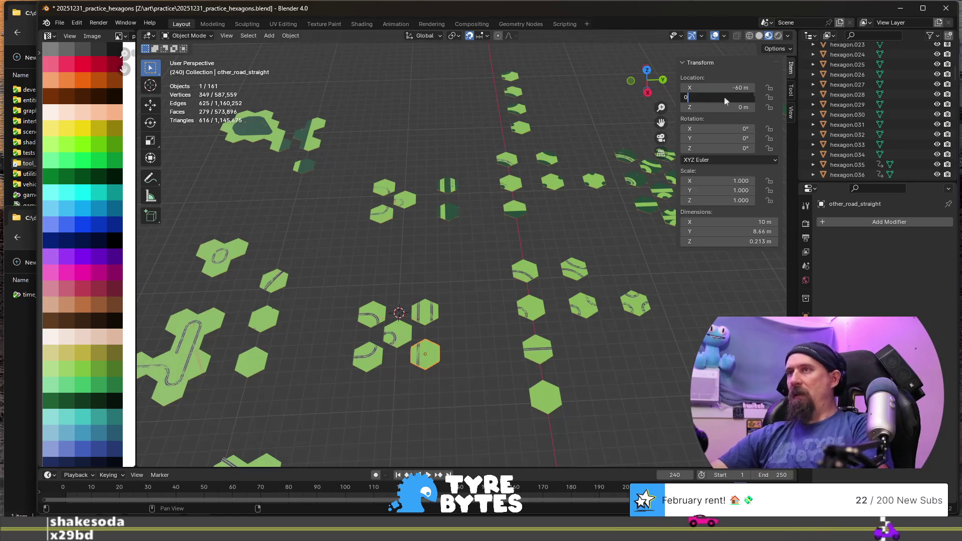
key(Return)
key(g)
key(y)
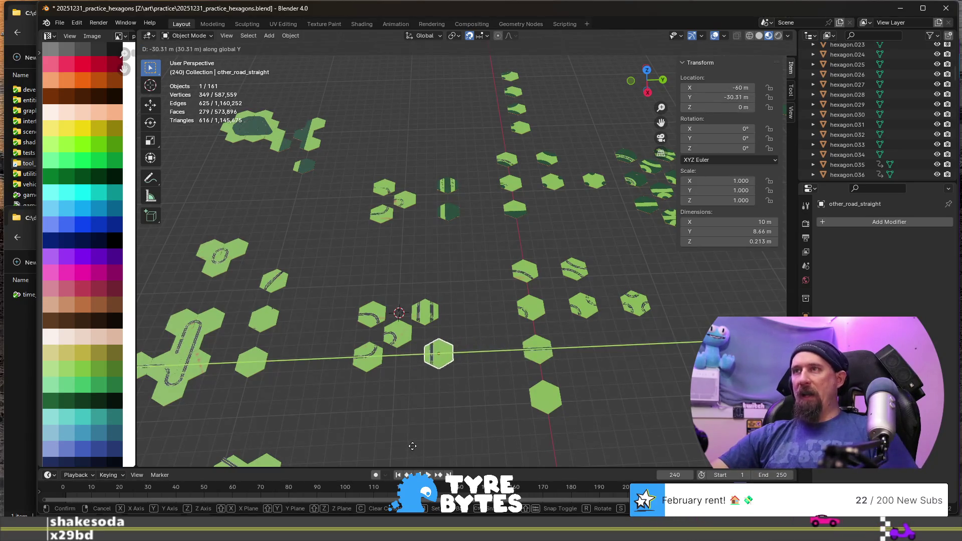
click(410, 450)
Reset the sharp-turn road tile's Y to 0 and slide it into the cluster.
click(410, 339)
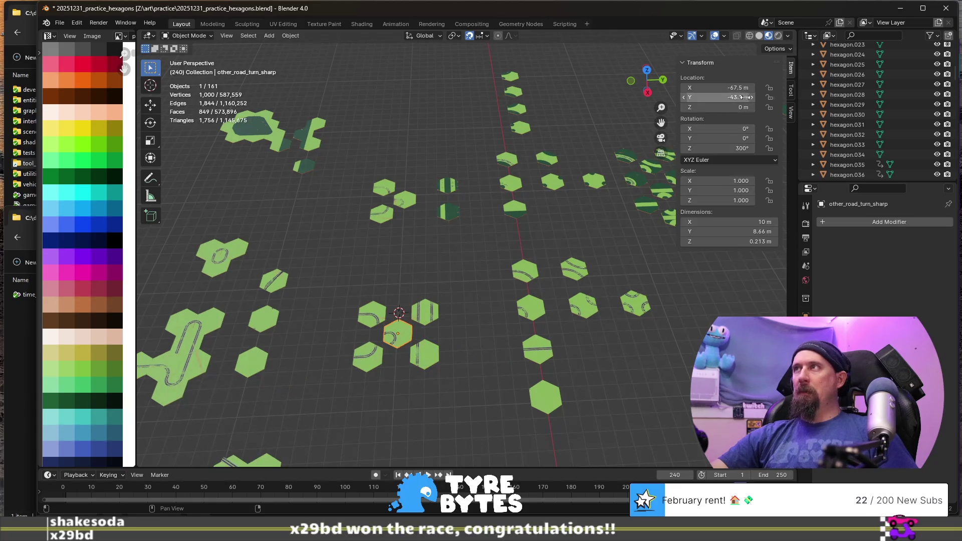
click(731, 98)
text(0)
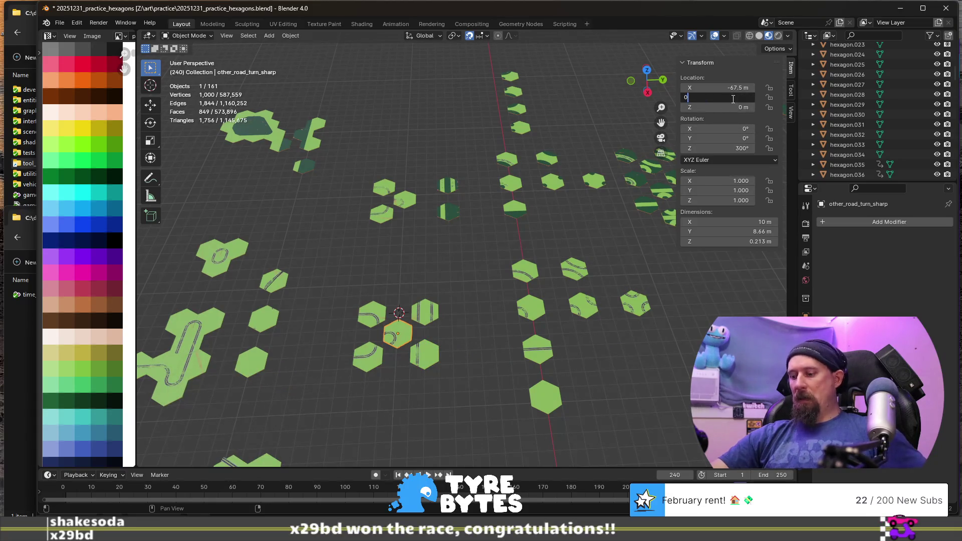
key(Return)
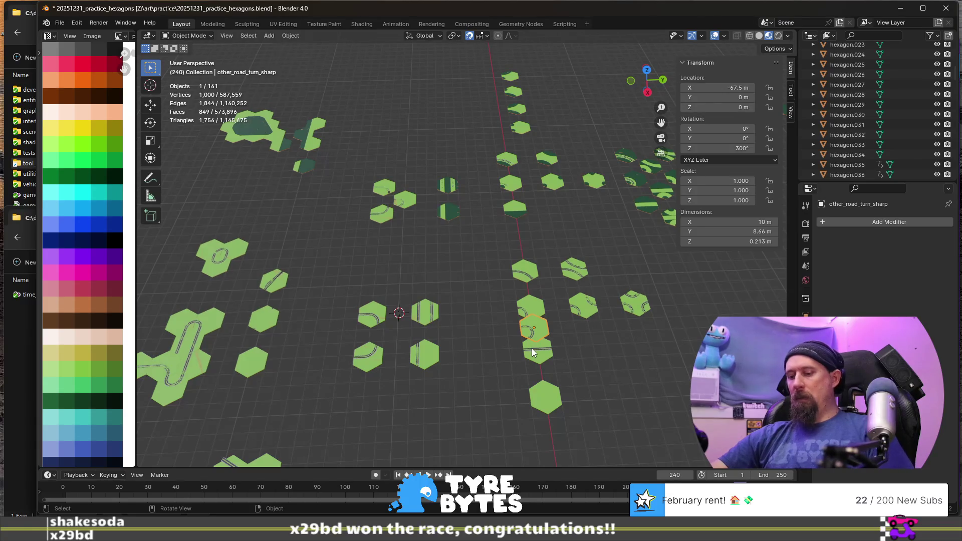
key(g)
key(y)
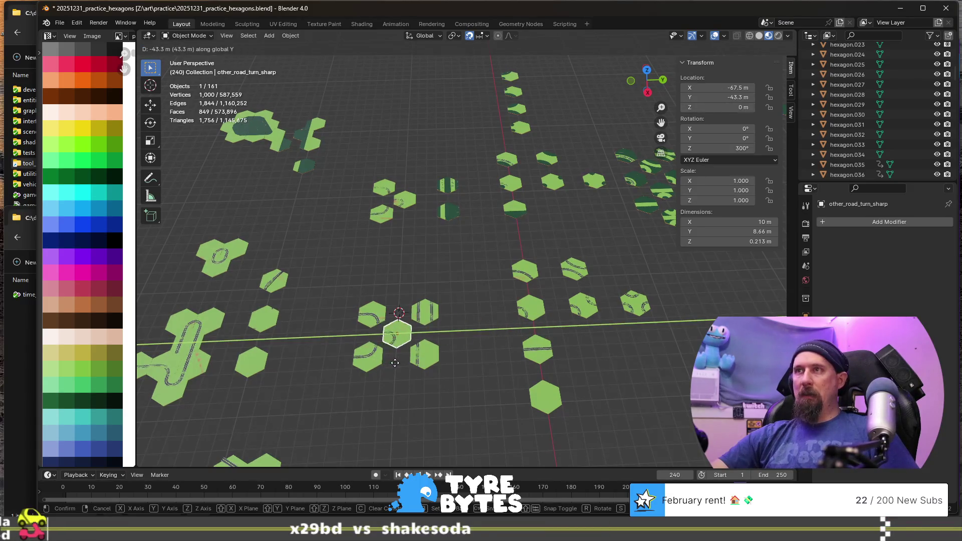
click(395, 363)
Zero Y on two transition road tiles and slide them to the cluster's side and upper left.
click(368, 357)
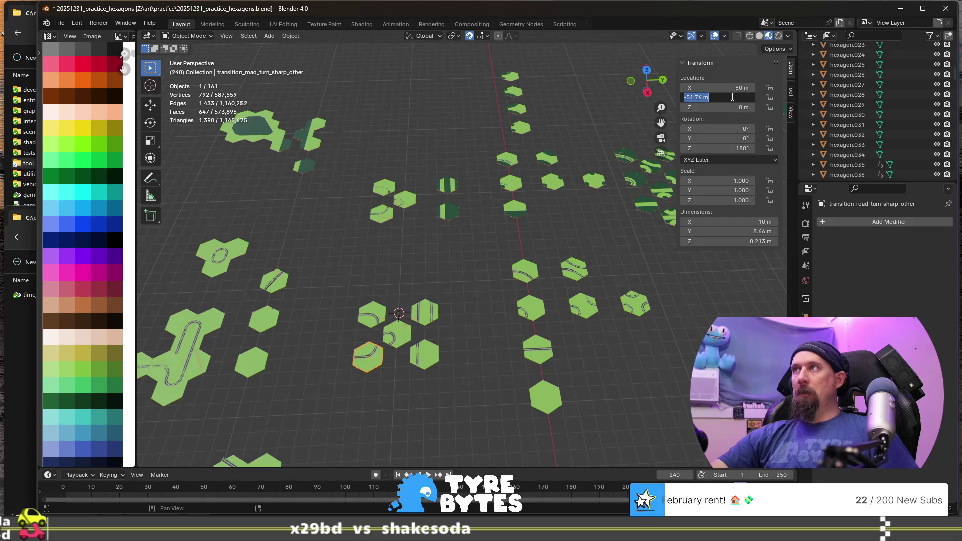
key(Return)
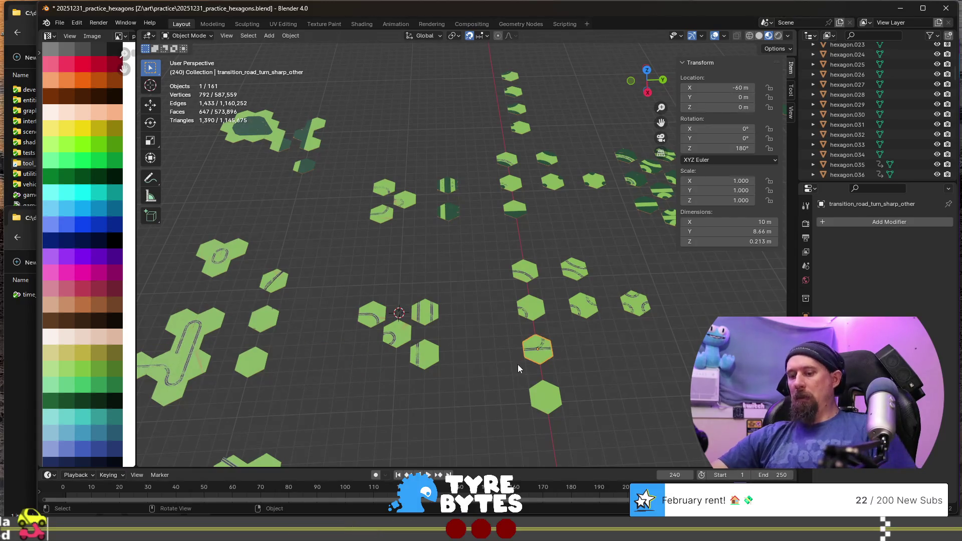
key(g)
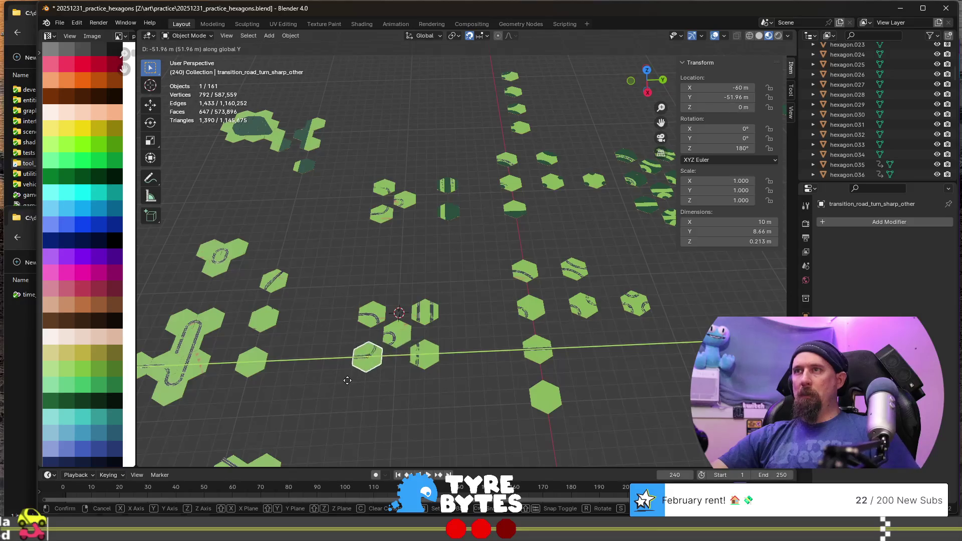
click(347, 377)
click(725, 97)
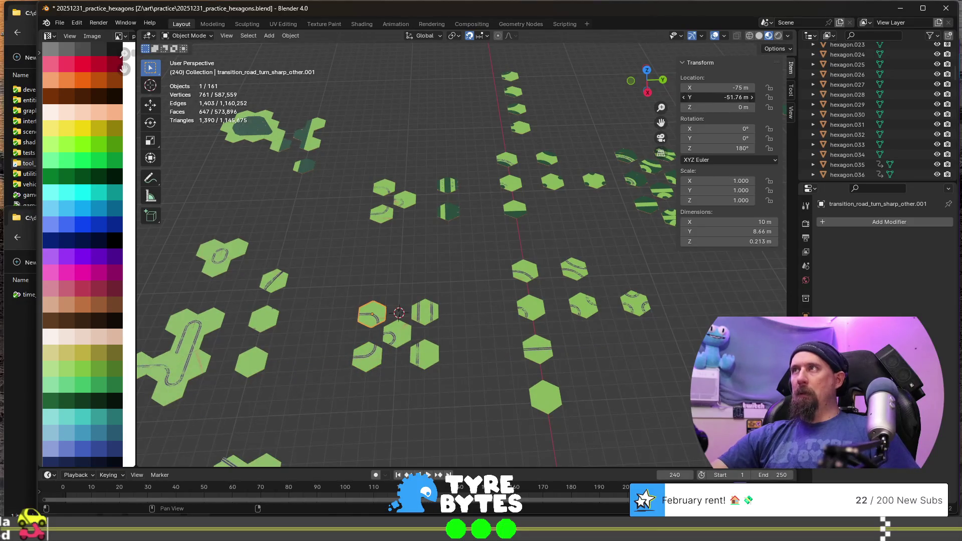
text(0)
key(Return)
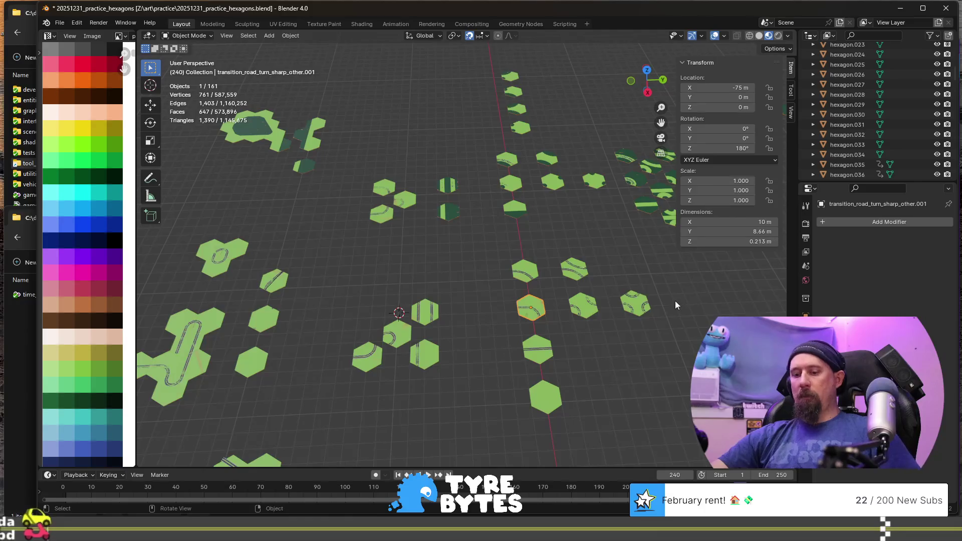
key(g)
key(y)
click(514, 335)
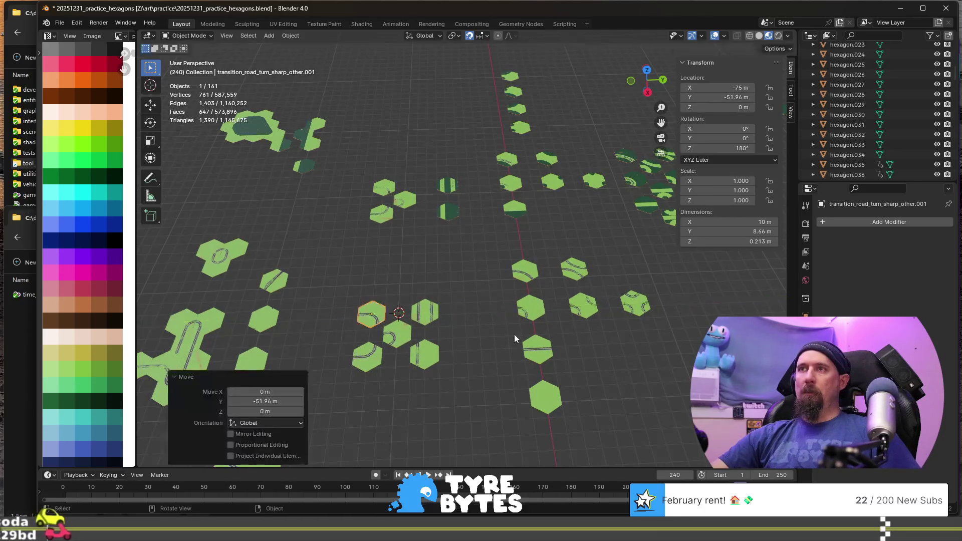
Set other_road_turn_sharp.003's Y to 0 and slide it between the curved road tiles.
scroll(419, 250, up, 2)
shift+middle_drag(420, 250, 485, 272)
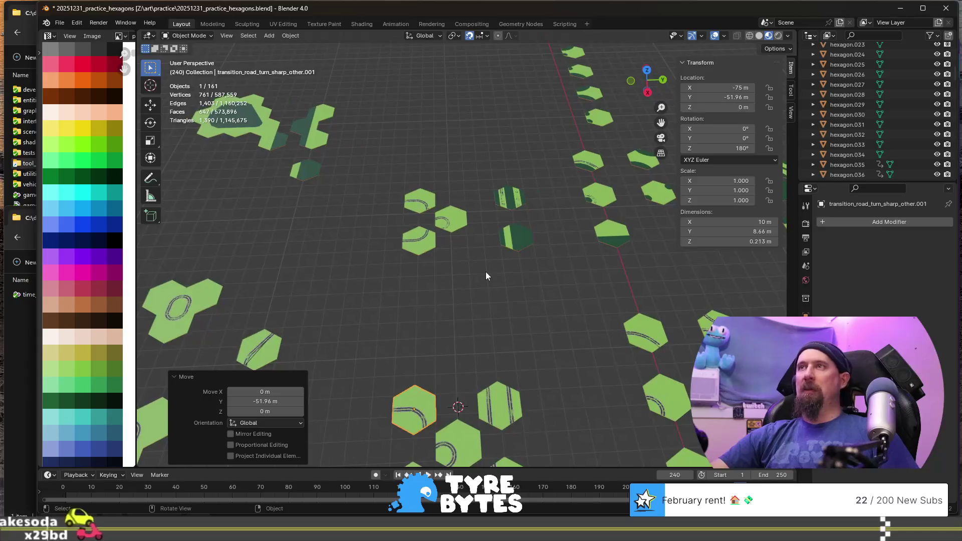
click(455, 221)
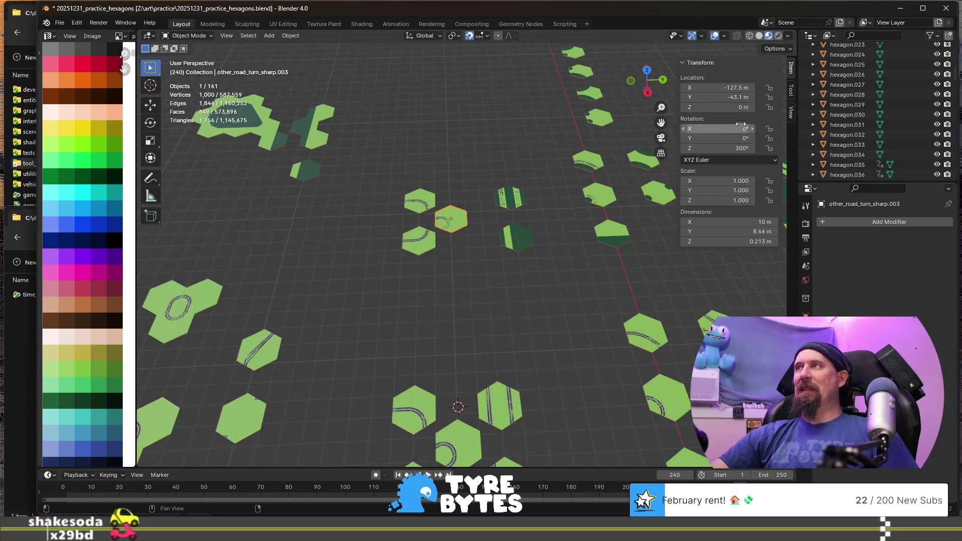
double_click(725, 95)
text(0)
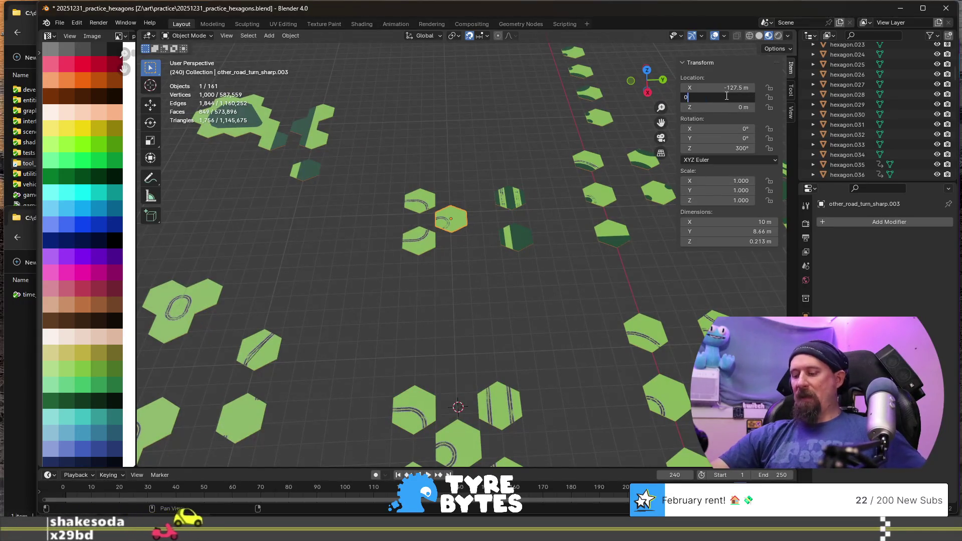
key(Return)
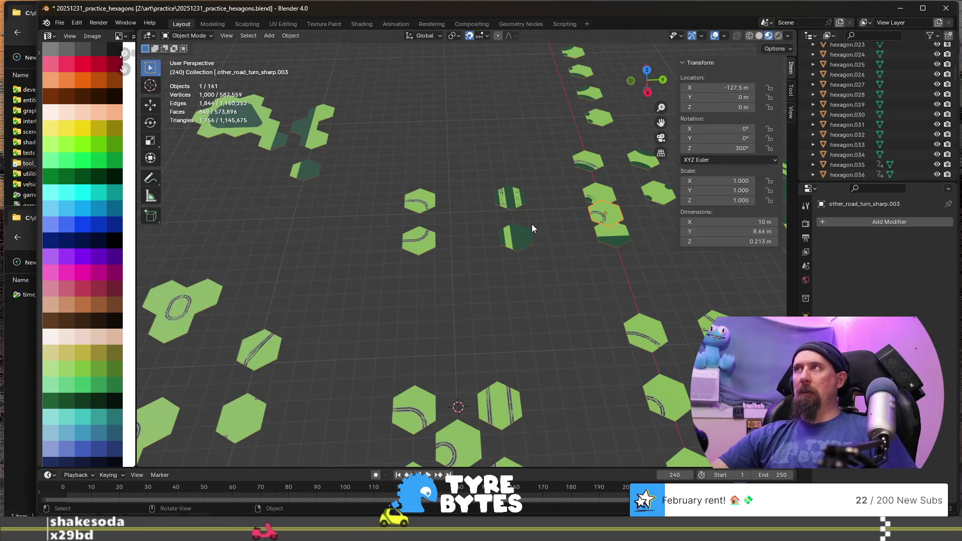
key(g)
key(y)
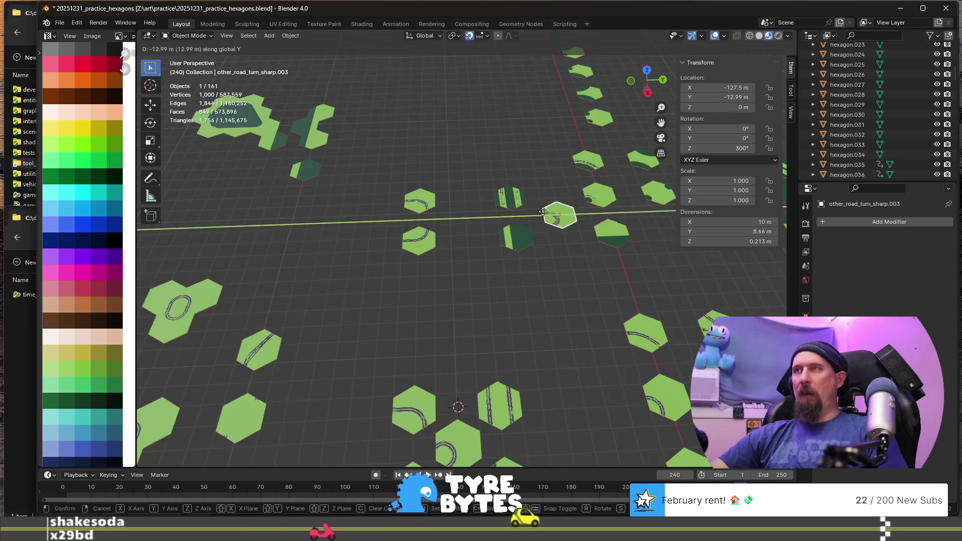
click(467, 220)
Zero the lower-left transition tile's Y location and slide it back by the cluster.
scroll(467, 221, up, 4)
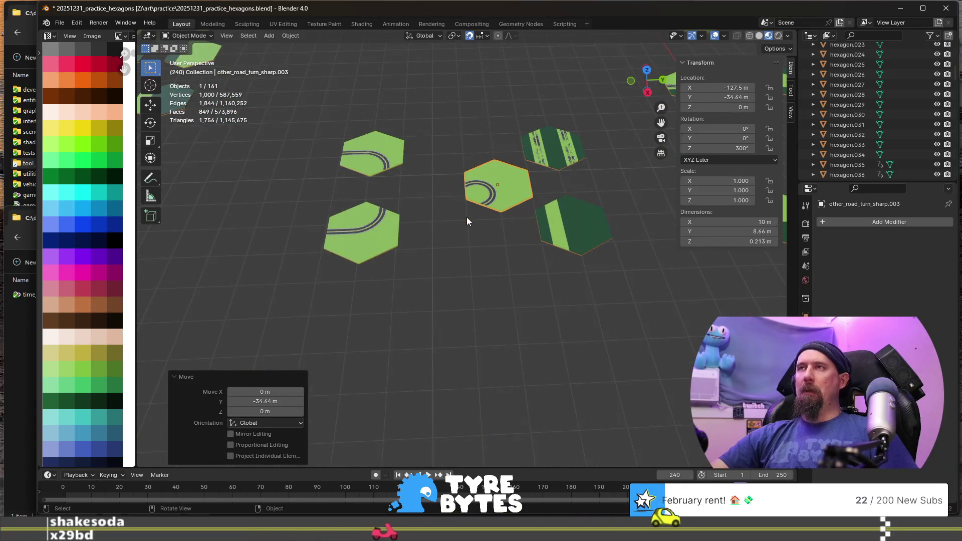
click(419, 239)
scroll(420, 238, down, 3)
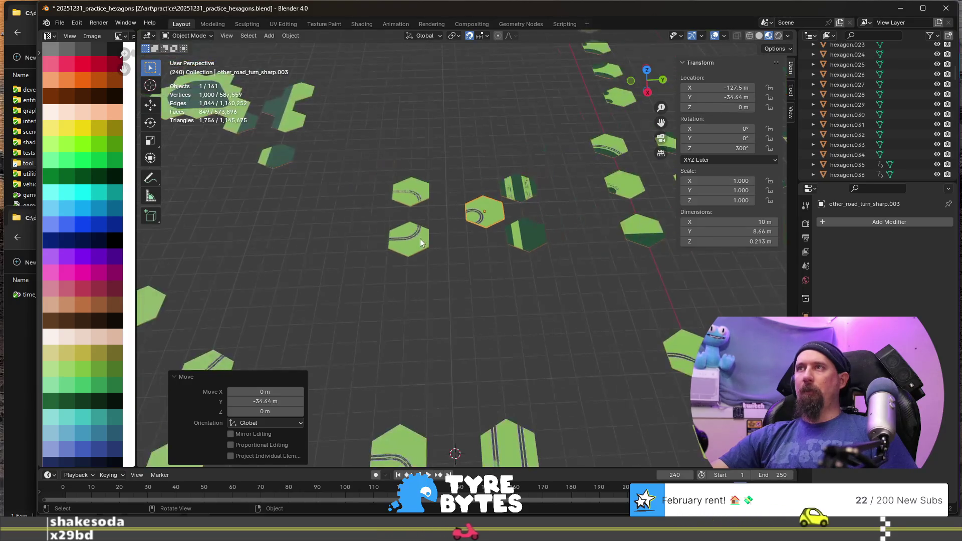
click(729, 98)
text(0)
key(Return)
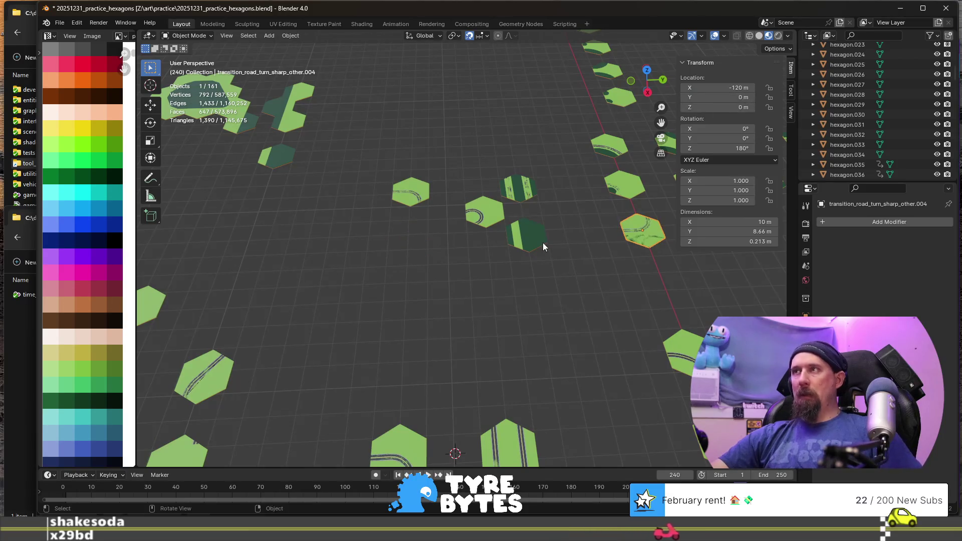
key(g)
key(y)
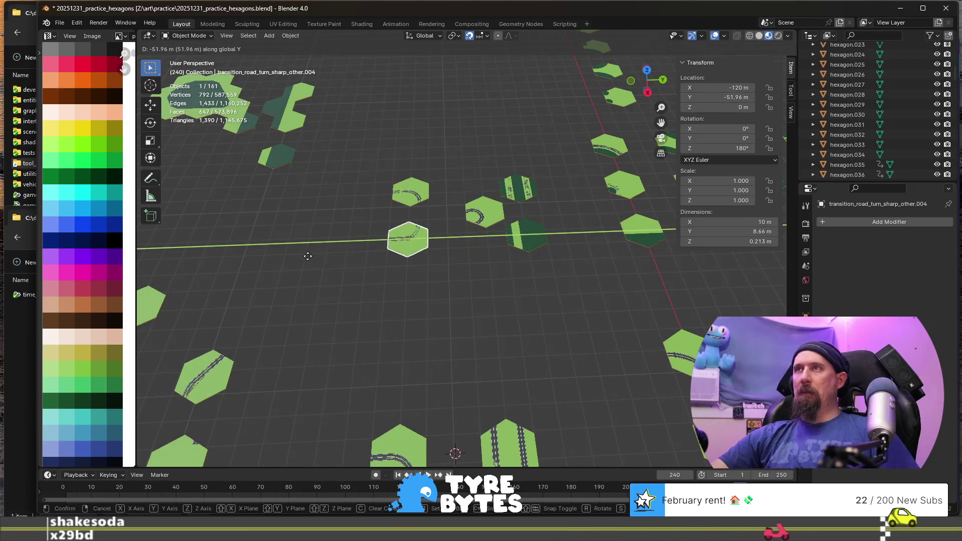
click(308, 253)
Zero the other transition road tile's Y location and slide it beside the cluster.
click(412, 196)
click(729, 98)
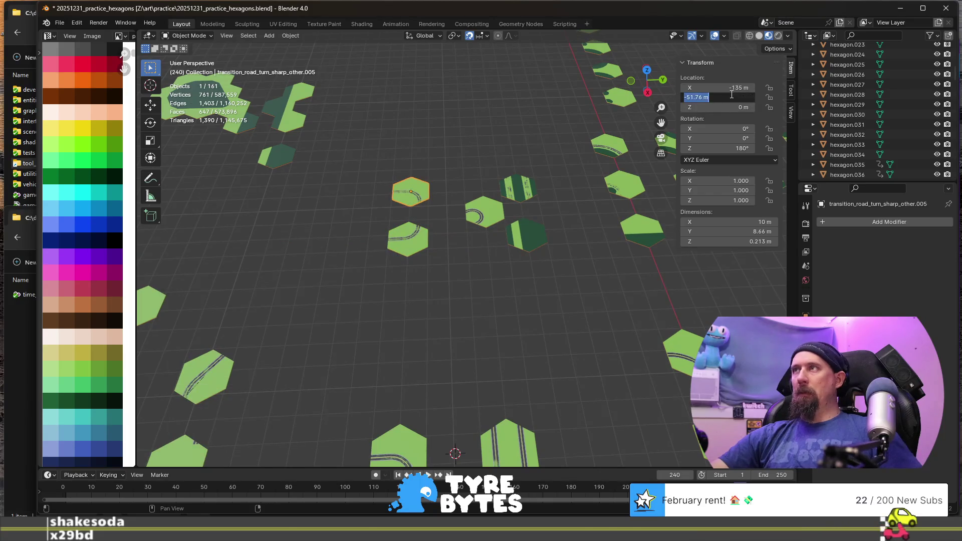
text(0)
key(Return)
key(g)
key(y)
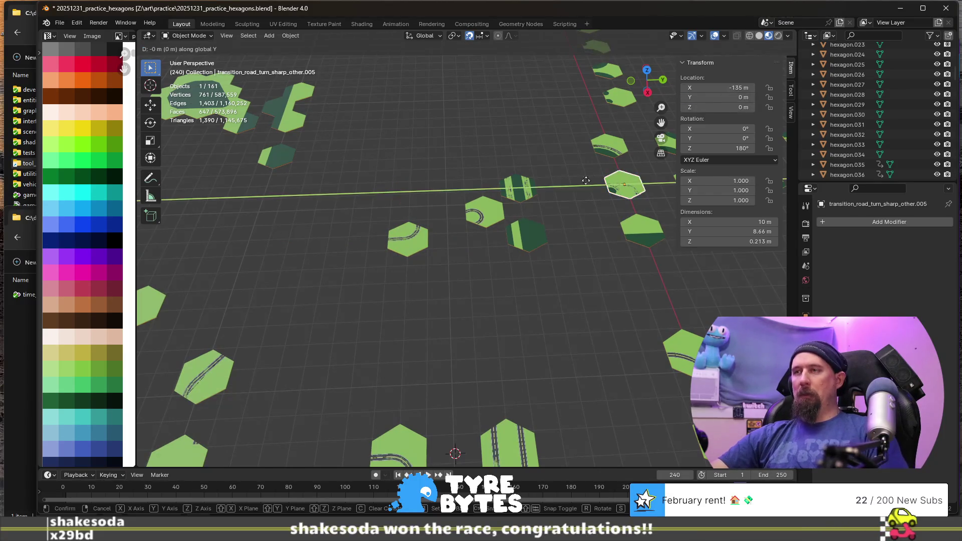
click(426, 196)
Move the middle sharp-turn tile and two striped grass tiles 8.66 m along Y against the curves.
click(486, 208)
shift+click(519, 190)
shift+click(528, 233)
key(g)
right_click(528, 230)
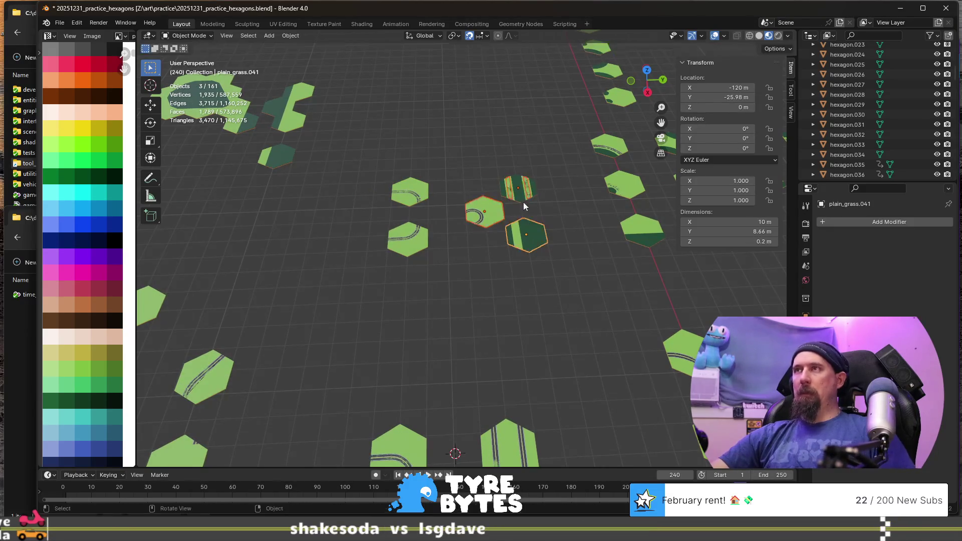
key(g)
key(y)
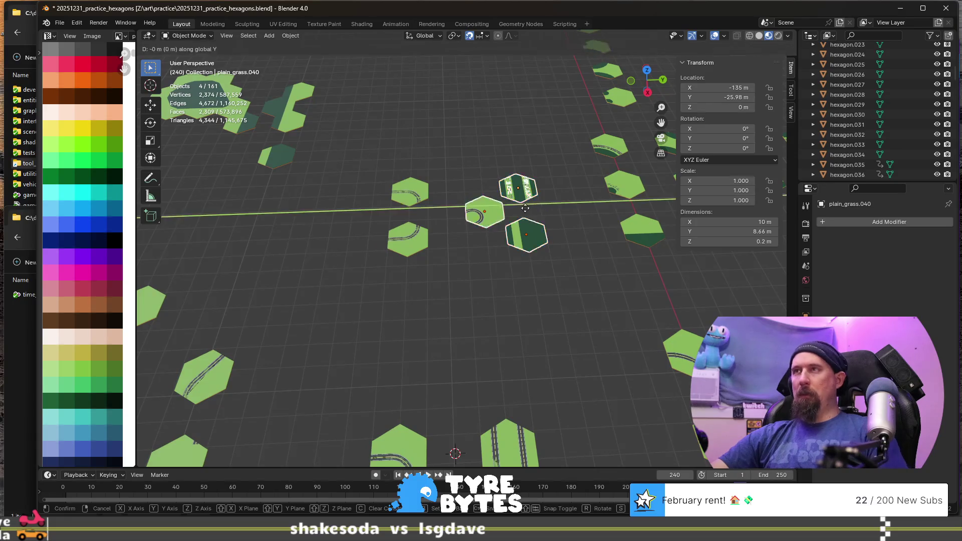
click(492, 211)
click(438, 305)
scroll(397, 255, up, 5)
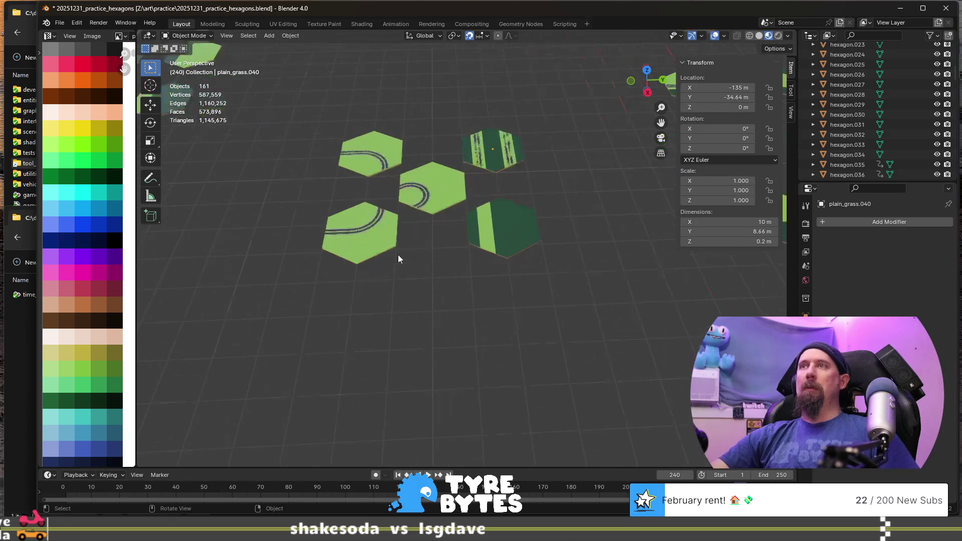
click(409, 176)
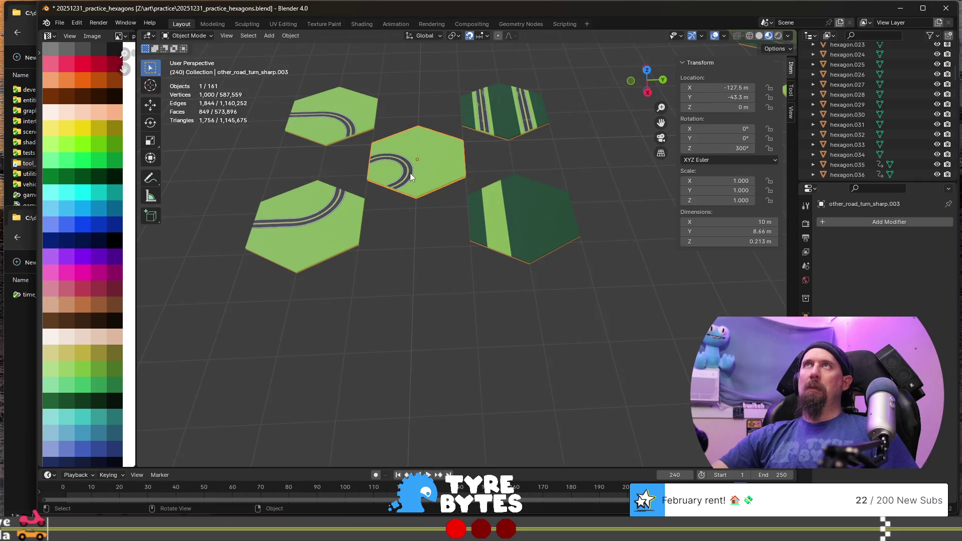
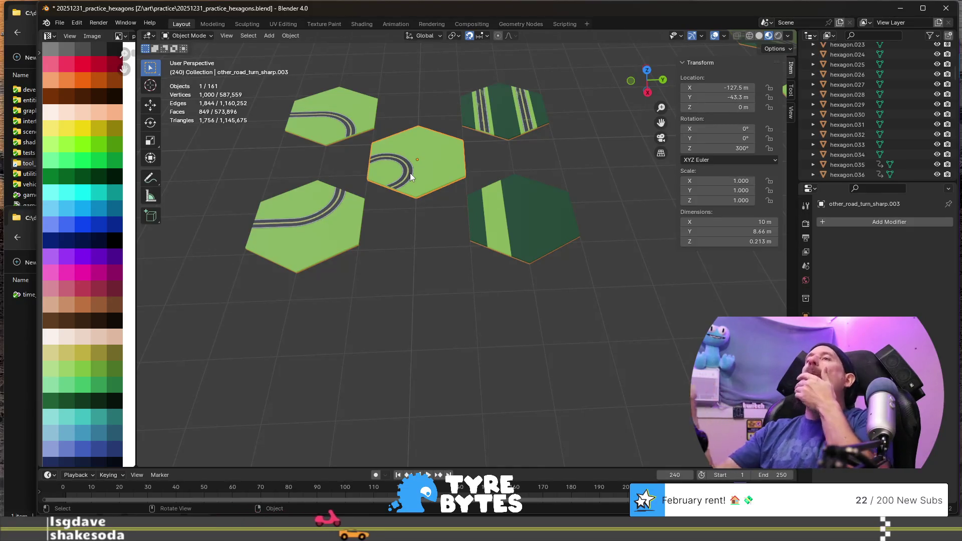
Orbit around the sharp road-turn tile and briefly inspect its mesh in Edit Mode.
scroll(382, 213, up, 3)
scroll(381, 213, down, 4)
middle_drag(400, 194, 416, 272)
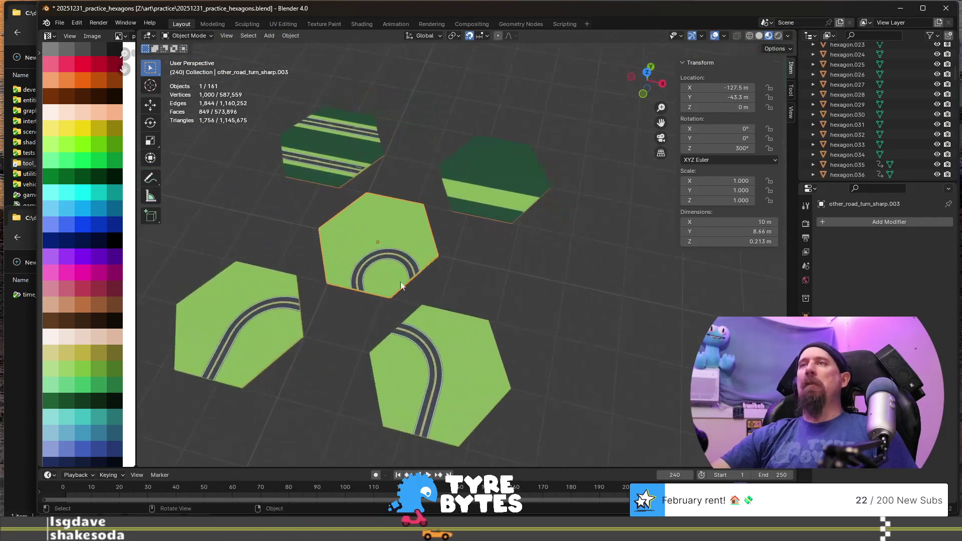
scroll(383, 293, up, 4)
key(Tab)
key(a)
key(Tab)
View the tile layout from higher angles, then enter Edit Mode on other_road_turn_sharp.003.
scroll(337, 302, down, 6)
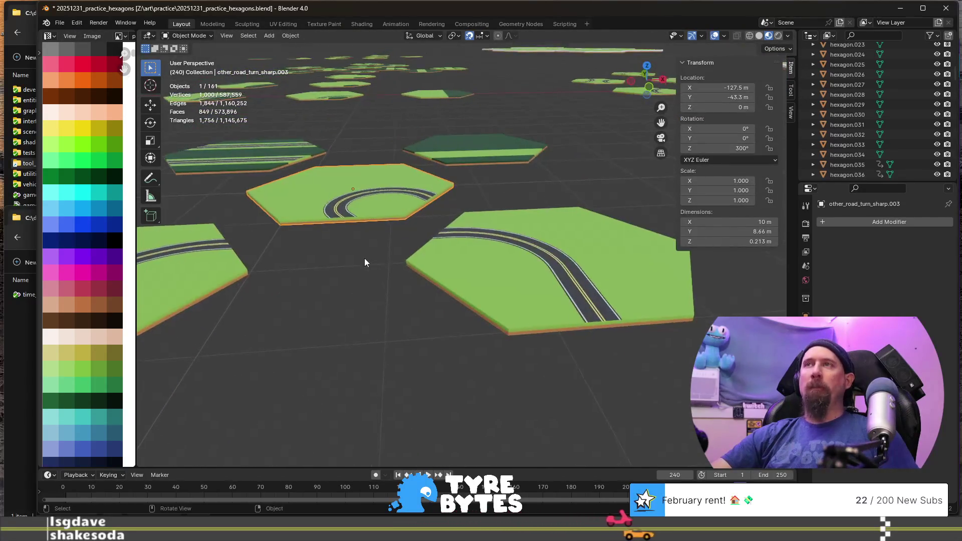
middle_drag(366, 258, 374, 296)
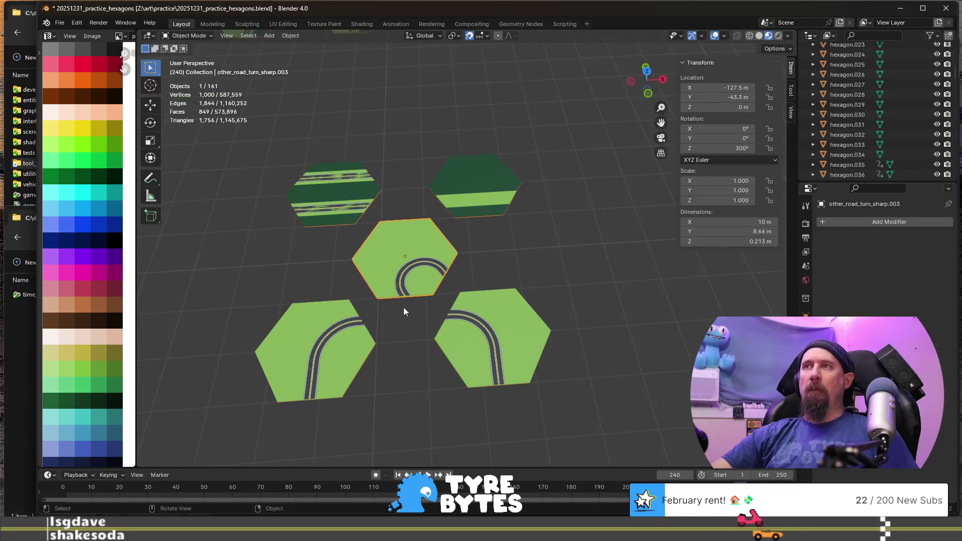
scroll(404, 308, up, 3)
scroll(392, 292, down, 5)
mouse_move(393, 292)
middle_down()
mouse_move(403, 271)
mouse_move(462, 261)
middle_up()
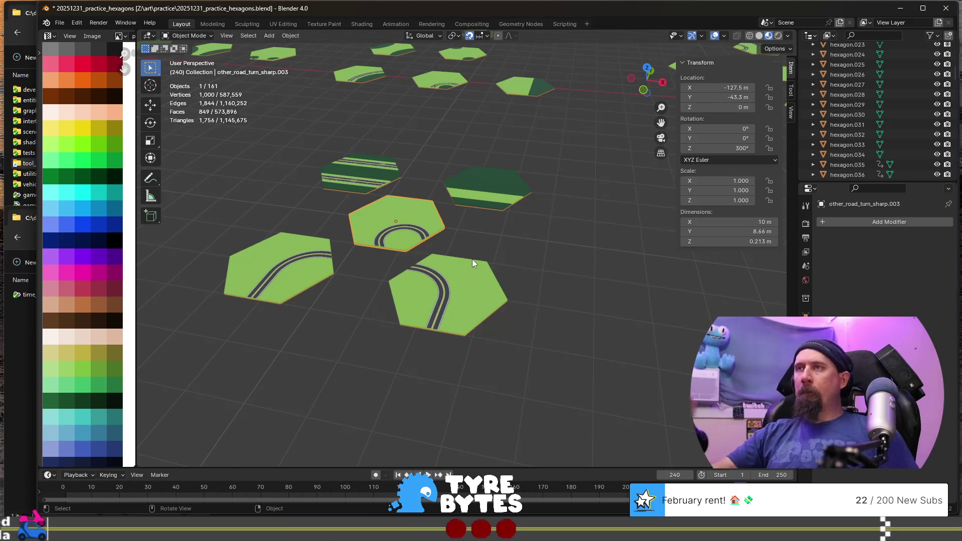
scroll(472, 260, up, 5)
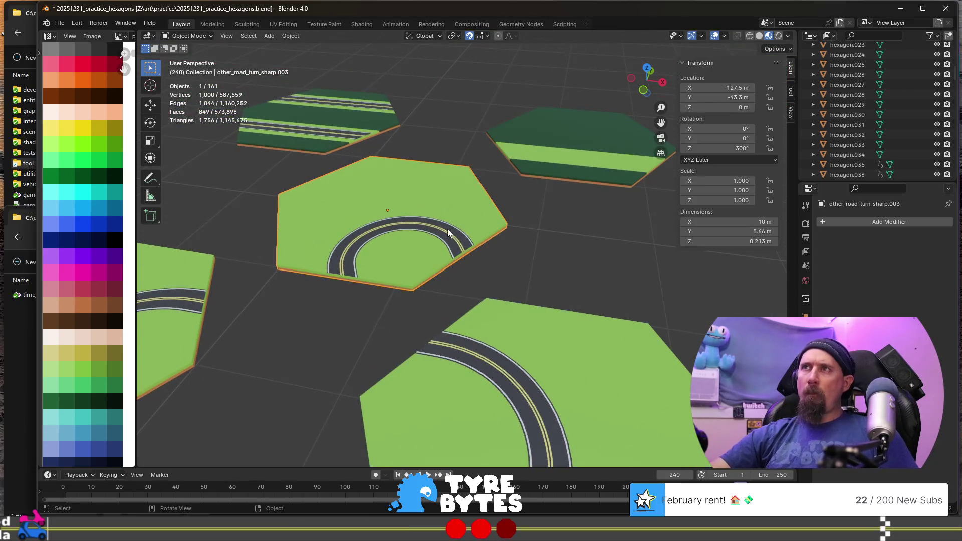
key(Tab)
Select the sharp-turn tile's connected road strip, including its end-cap faces.
click(408, 220)
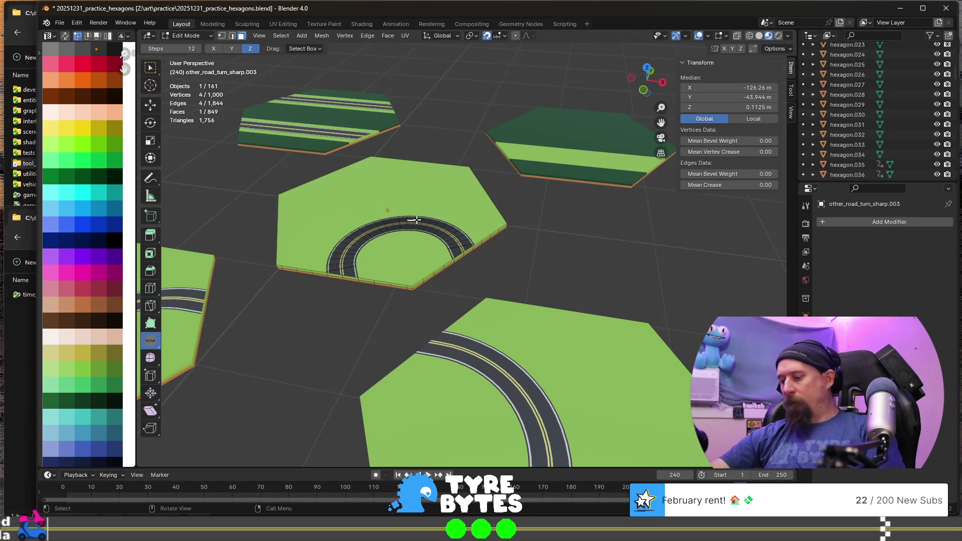
key(ctrl+l)
scroll(416, 219, up, 2)
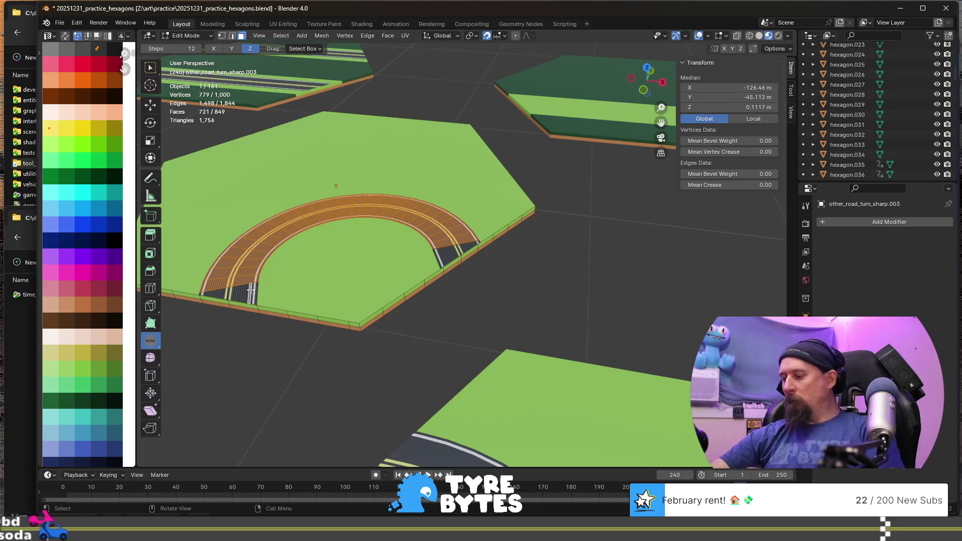
key(l)
key(l)
scroll(557, 270, down, 2)
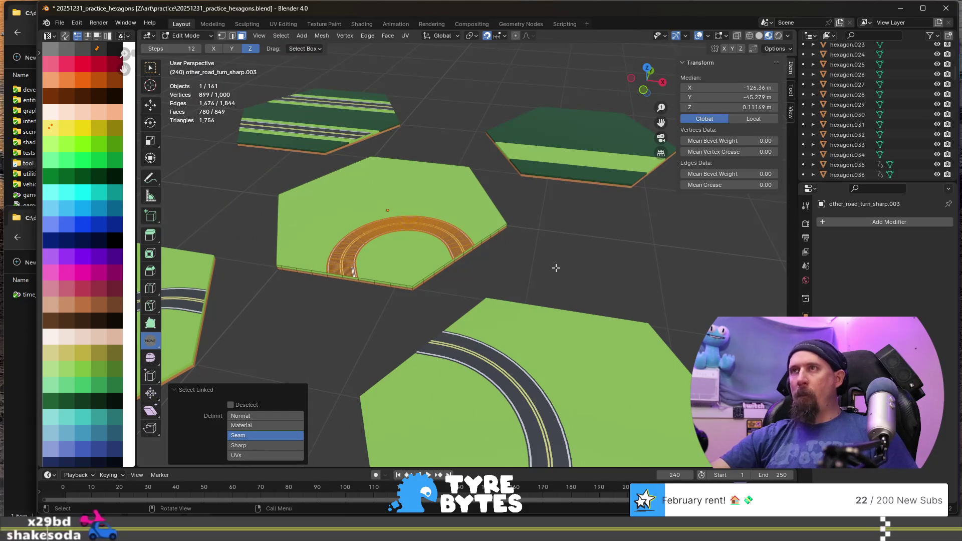
Invert the selection, delete the hexagon base faces, and return to Object Mode.
key(ctrl+i)
key(x)
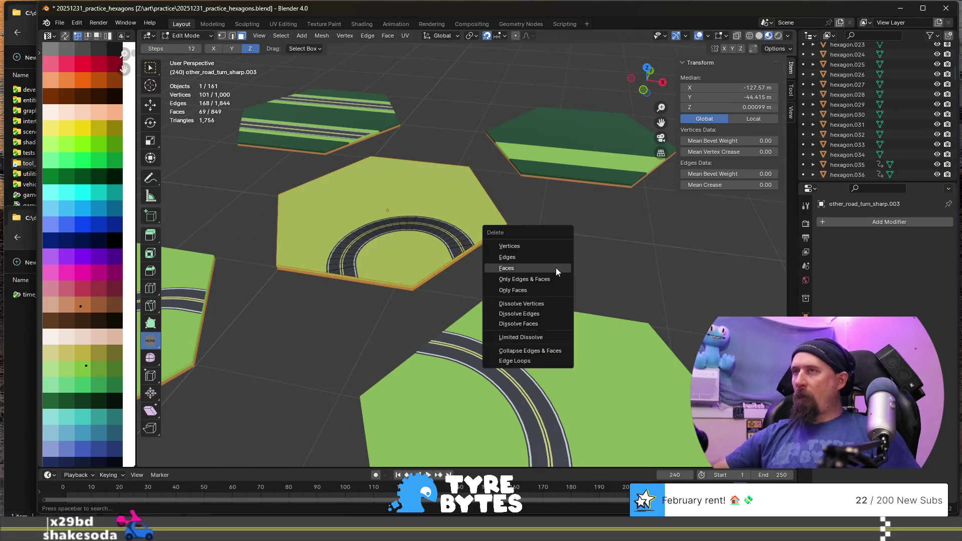
click(555, 267)
scroll(555, 267, down, 6)
mouse_move(556, 269)
middle_down()
mouse_move(590, 243)
mouse_move(461, 262)
middle_up()
key(Tab)
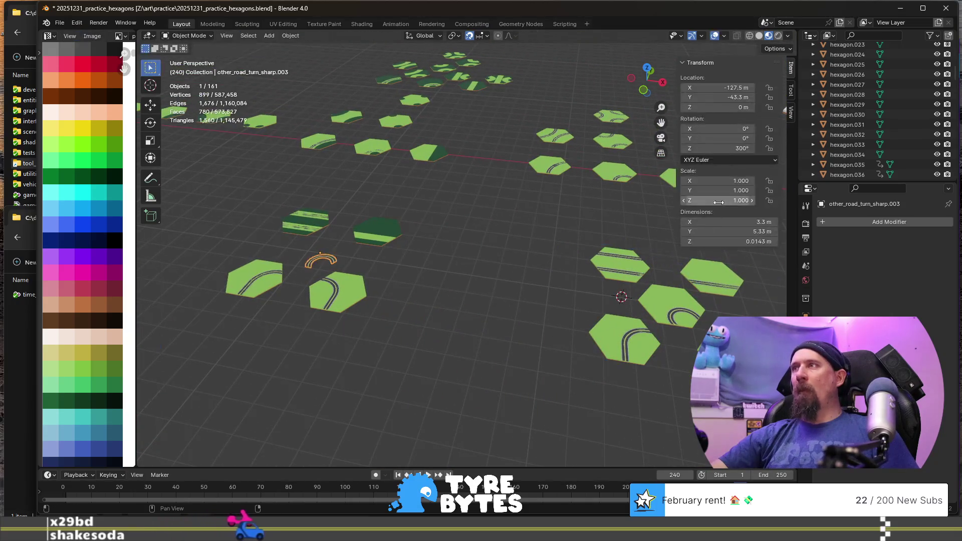
Duplicate a plain grass hexagon and place the copy at Y -43.3 m.
click(544, 248)
mouse_move(544, 249)
middle_down()
mouse_move(485, 268)
mouse_move(585, 213)
middle_up()
click(616, 178)
key(shift+d)
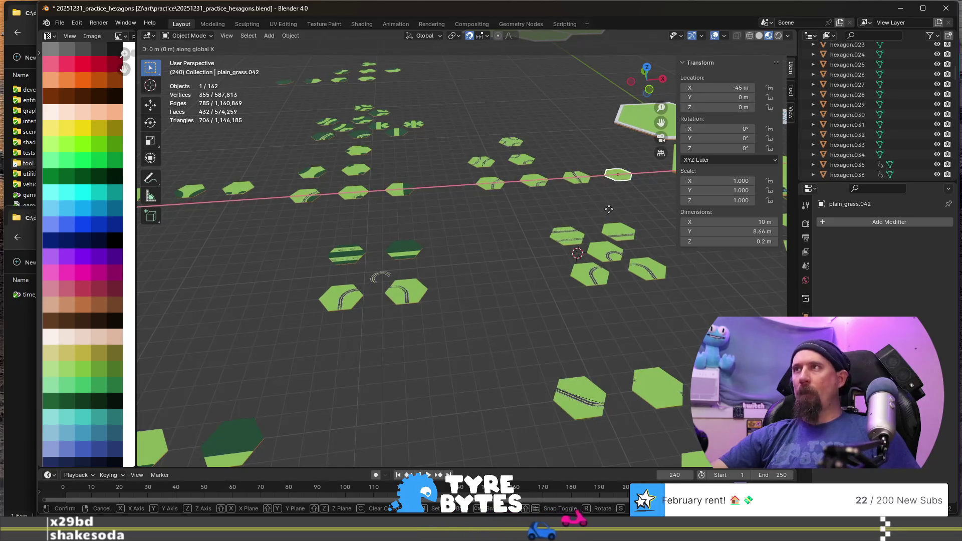
key(y)
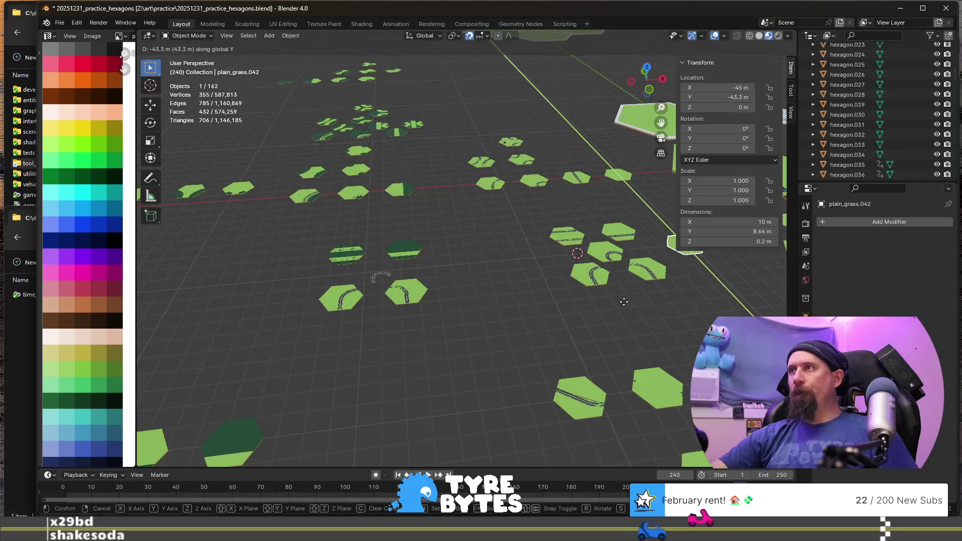
click(625, 307)
Shift the grass copy -60 m and then -15 m along X.
text(gx)
text(-60)
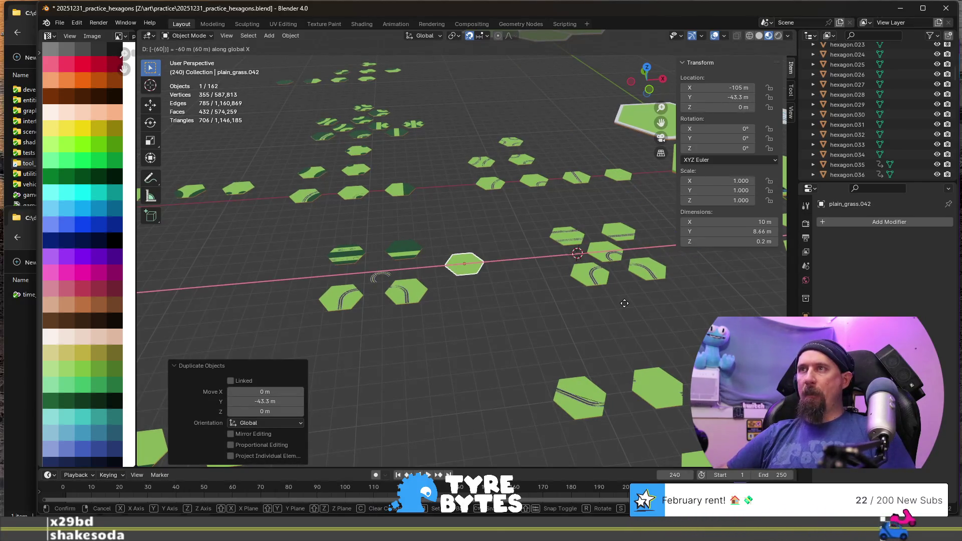
key(Return)
text(gx-45)
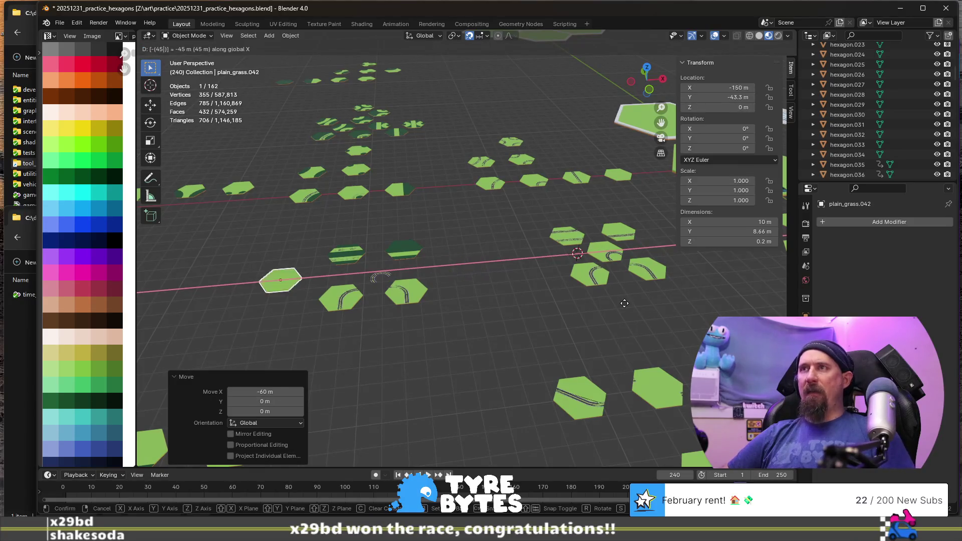
key(BackSpace)
key(BackSpace)
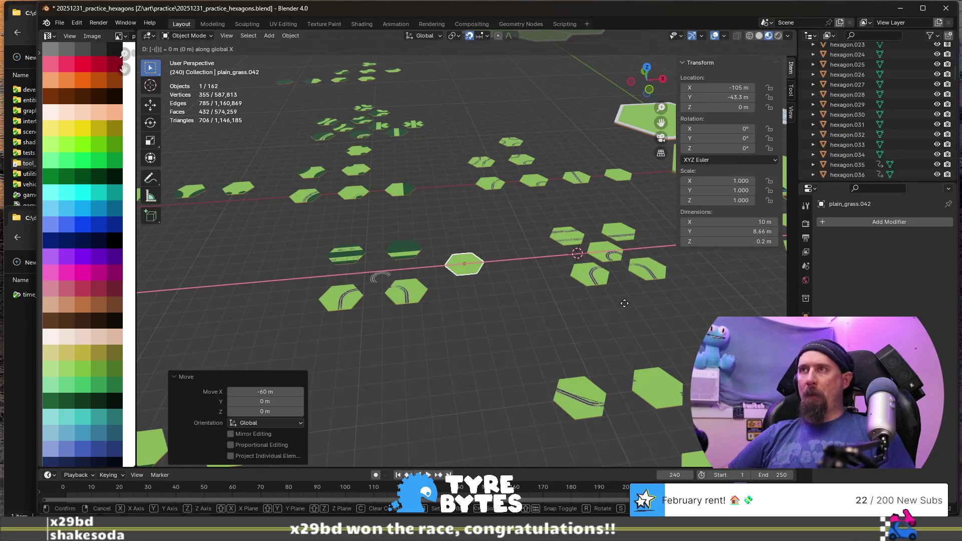
text(30)
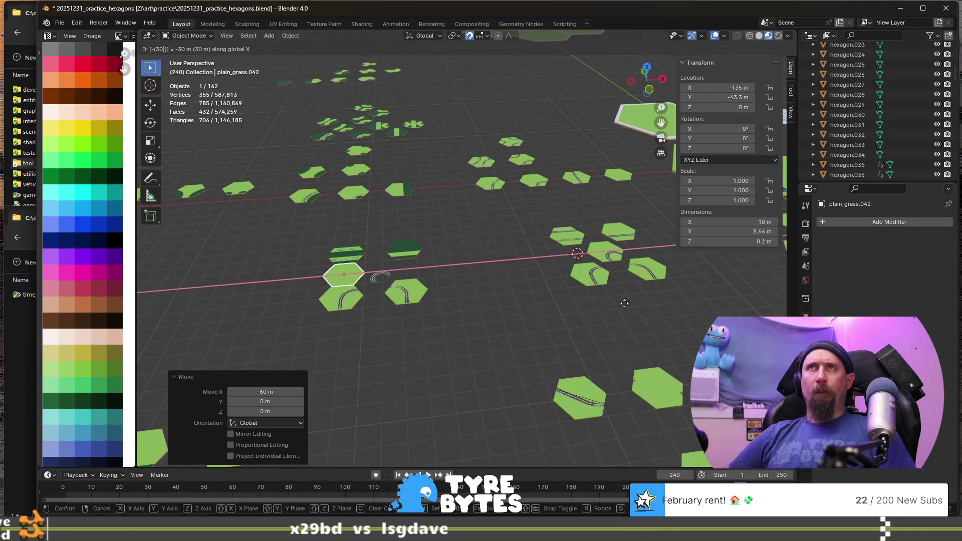
key(BackSpace)
key(BackSpace)
text(15)
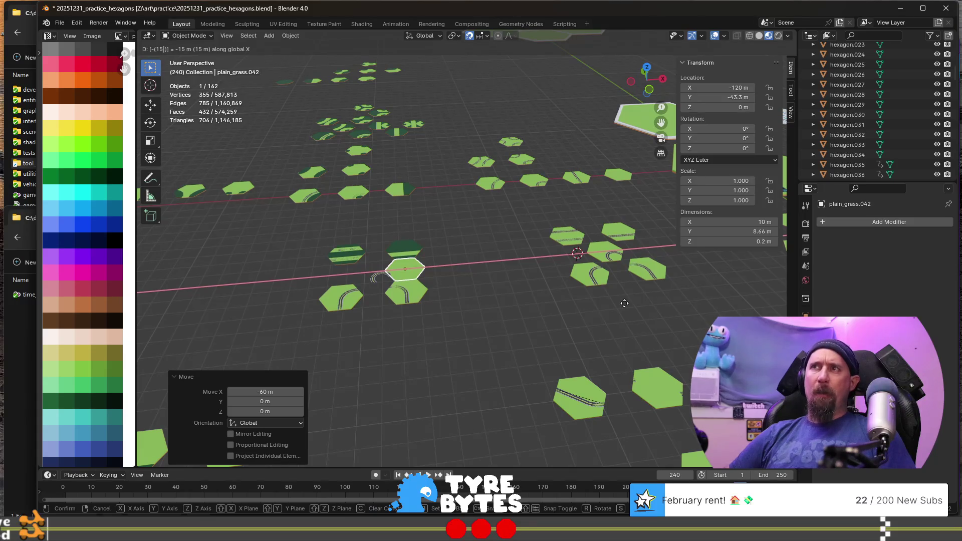
key(Return)
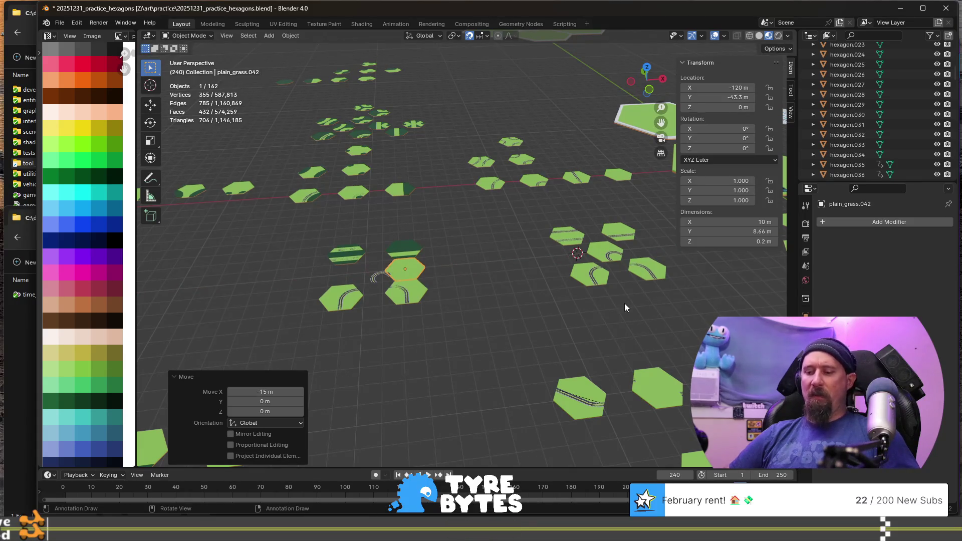
Move the copy a further -7.5 m along X to reach X -127.5 m, then frame it.
key(g)
key(x)
key(7)
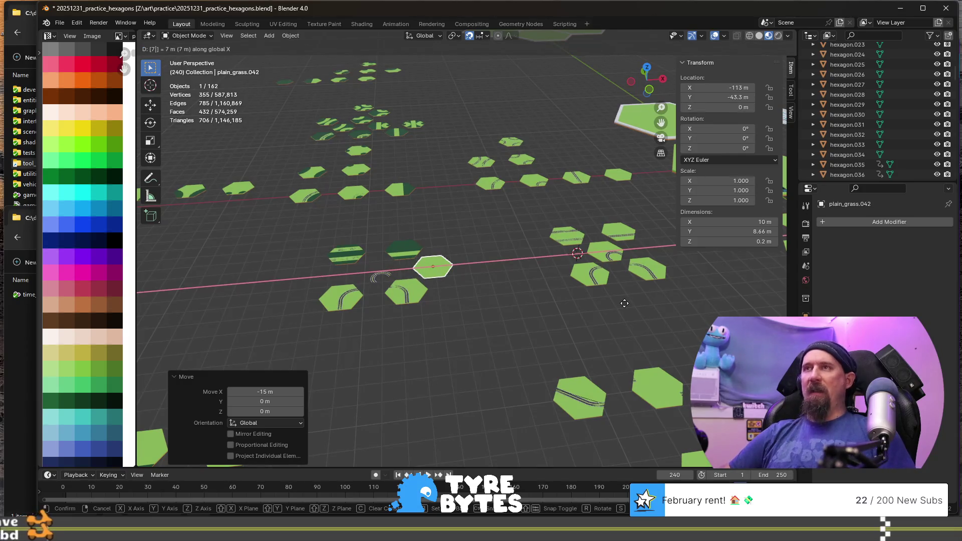
key(period)
key(5)
key(minus)
key(Return)
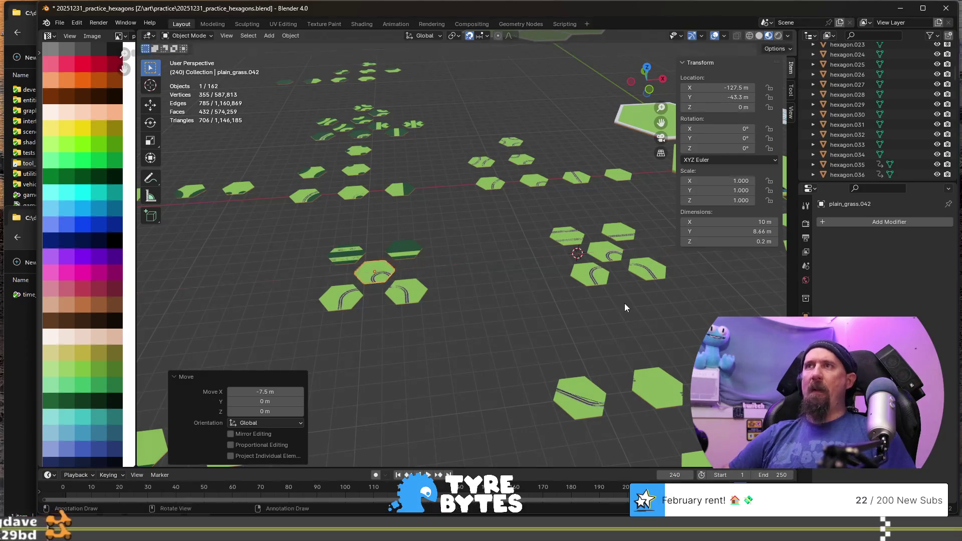
key(KP_Decimal)
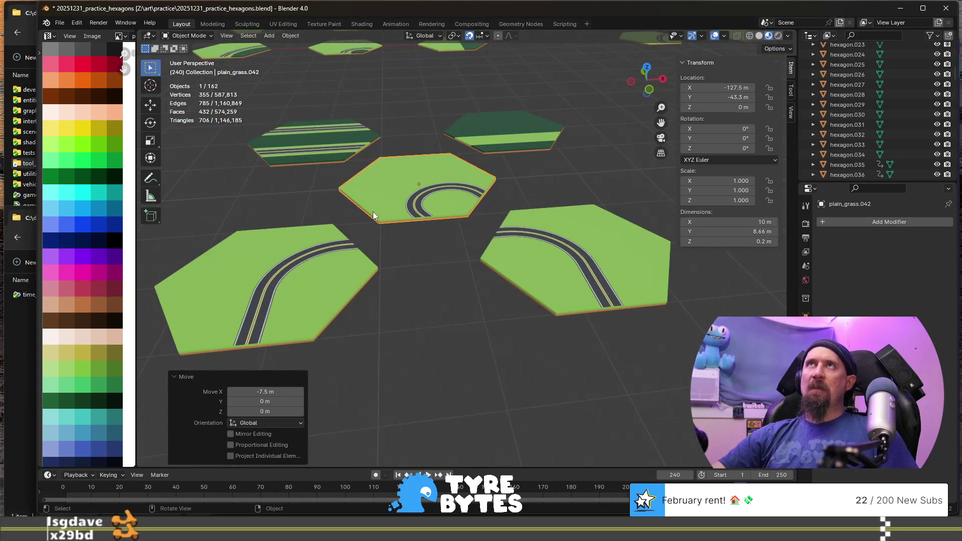
scroll(373, 215, up, 3)
mouse_move(359, 142)
middle_down()
mouse_move(342, 167)
mouse_move(359, 184)
middle_up()
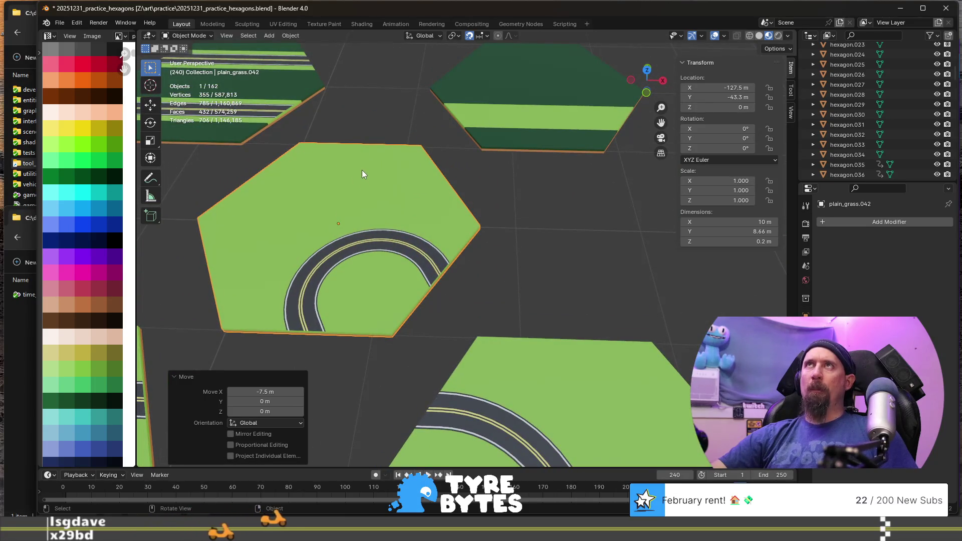
key(Tab)
click(355, 189)
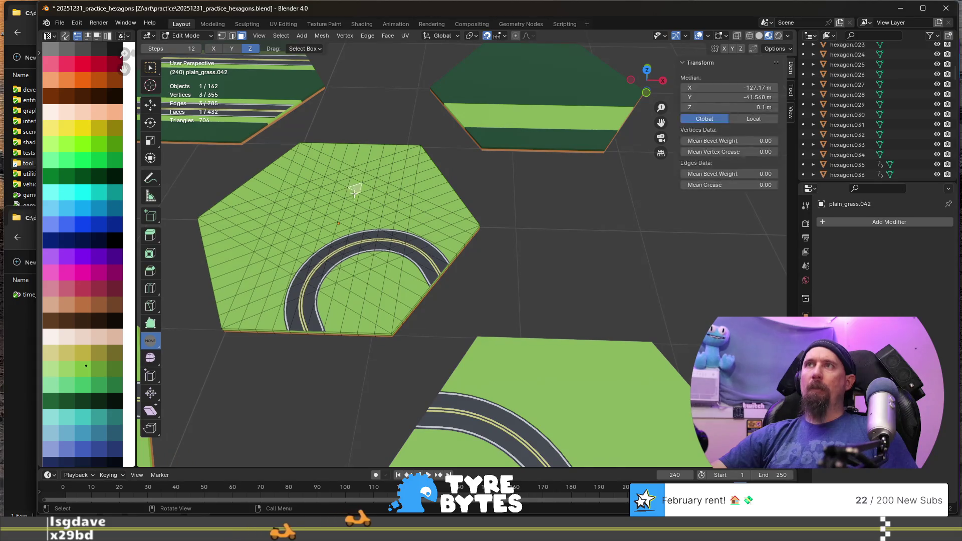
key(KP_Decimal)
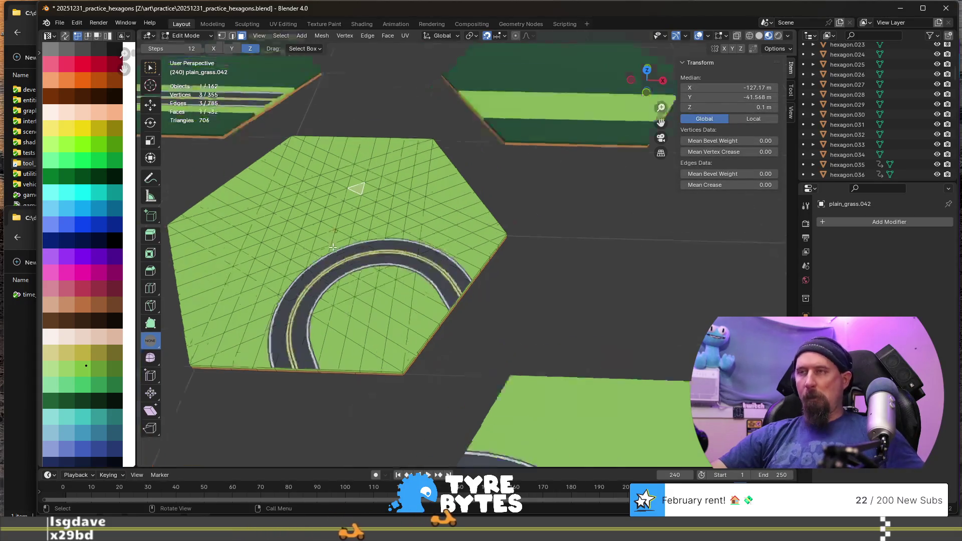
scroll(335, 265, down, 3)
scroll(335, 264, down, 4)
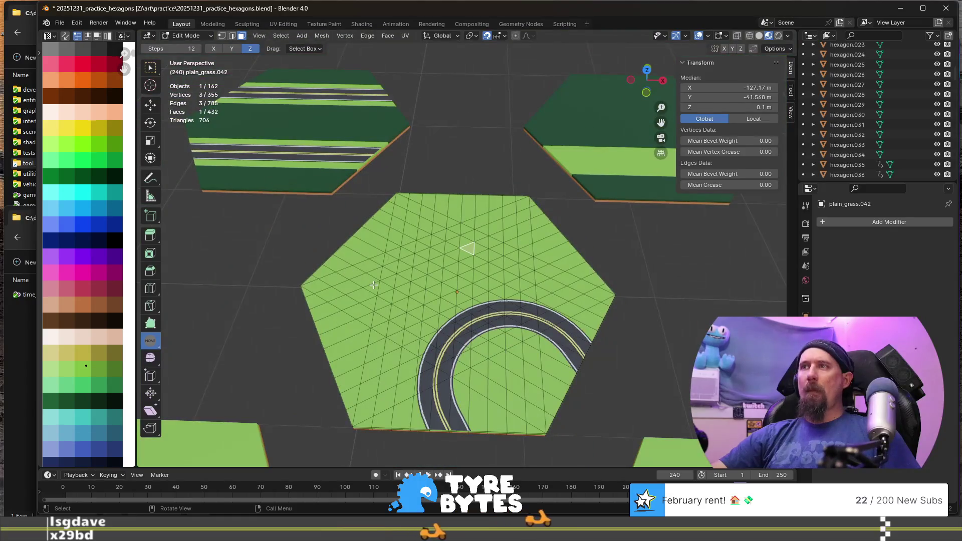
scroll(466, 396, up, 2)
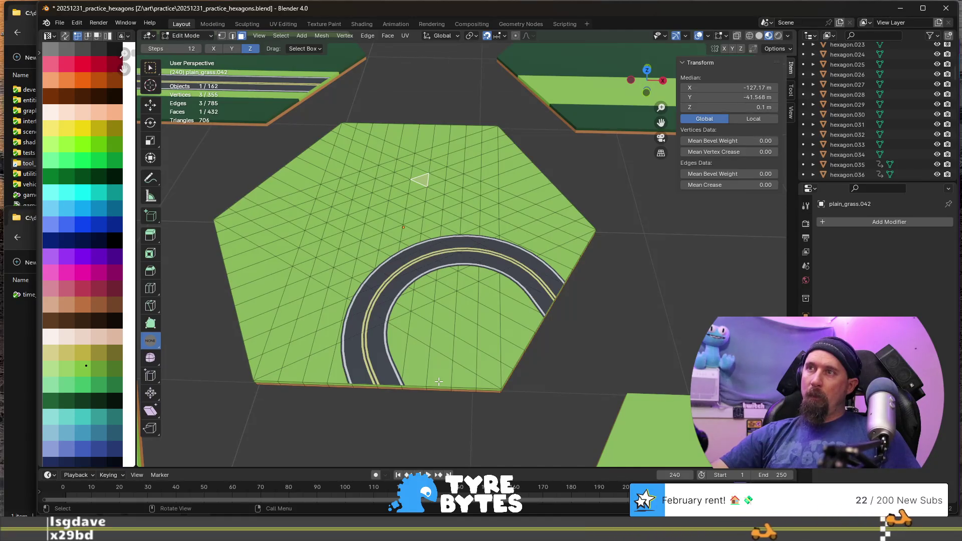
scroll(439, 381, down, 5)
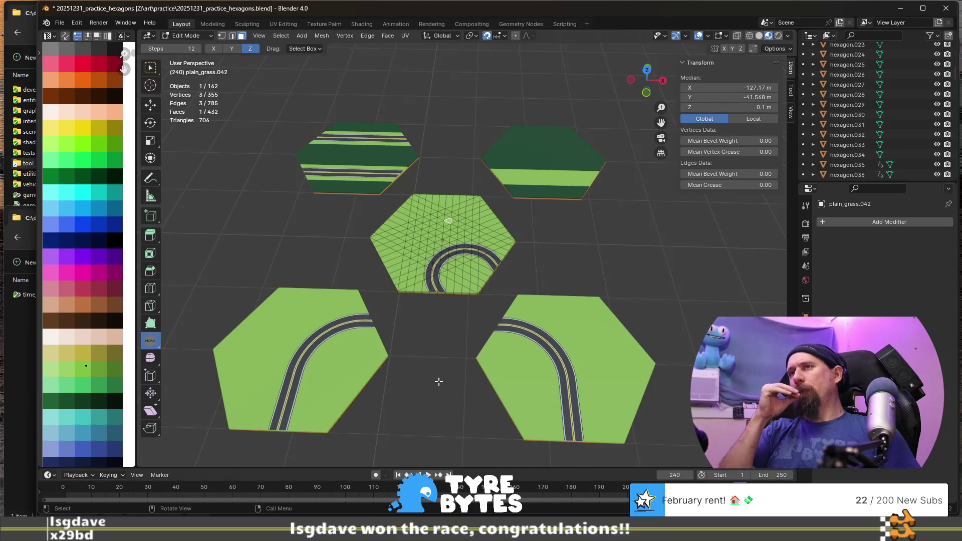
scroll(439, 382, up, 3)
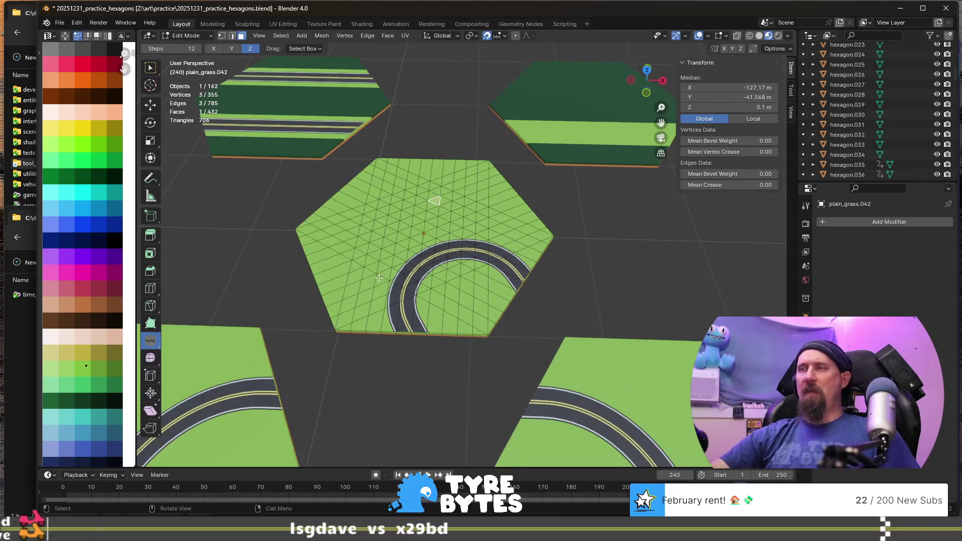
scroll(406, 353, up, 3)
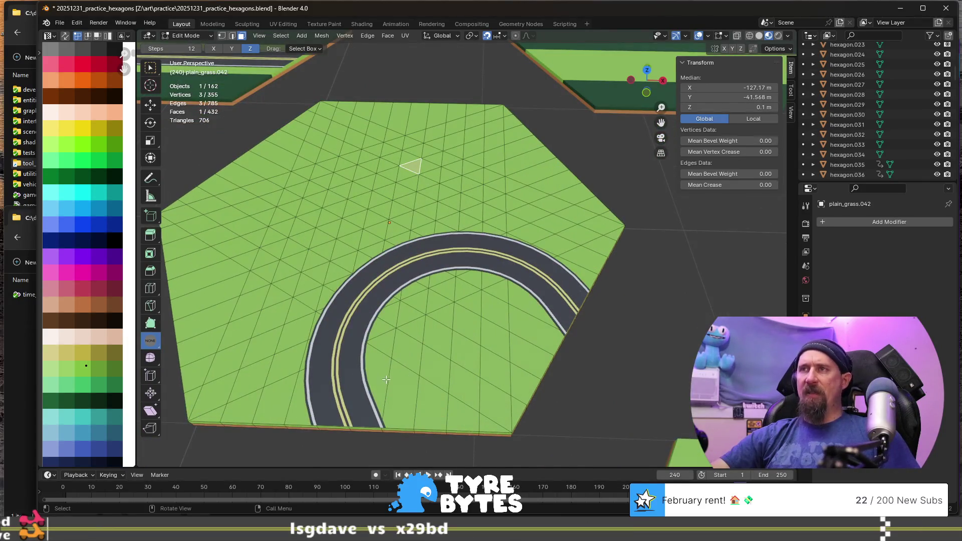
scroll(419, 338, down, 8)
scroll(420, 338, up, 8)
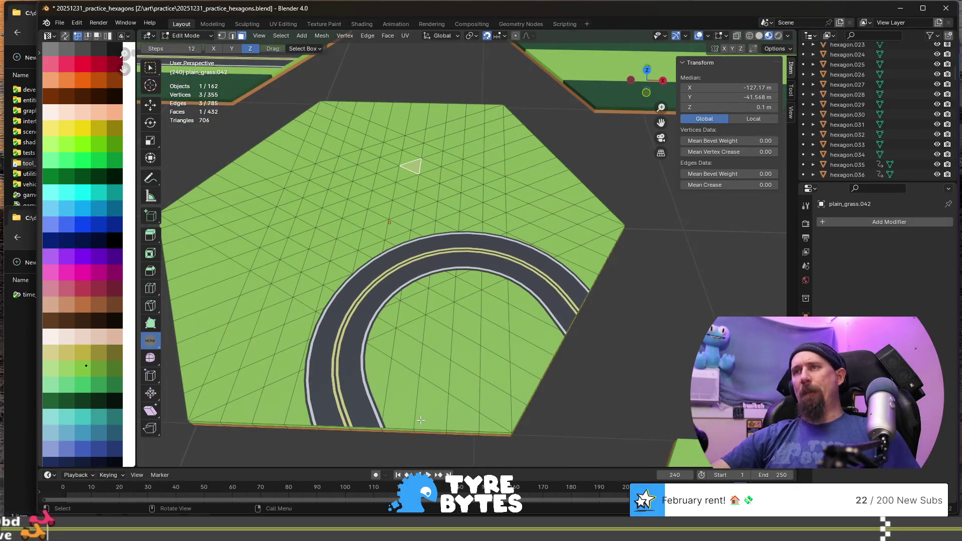
key(k)
Knife-cut an edge from the grass tile's bottom edge to the road's inner edge.
click(413, 429)
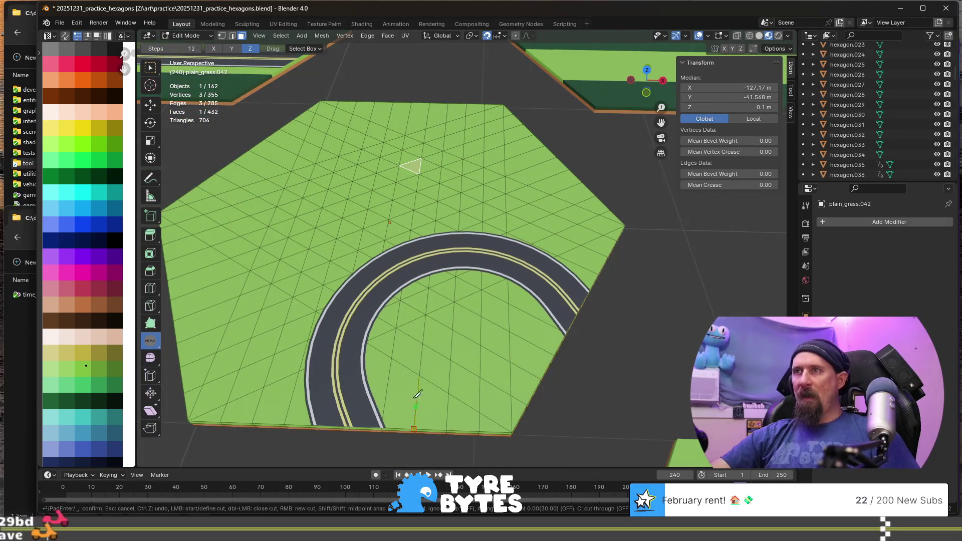
click(391, 357)
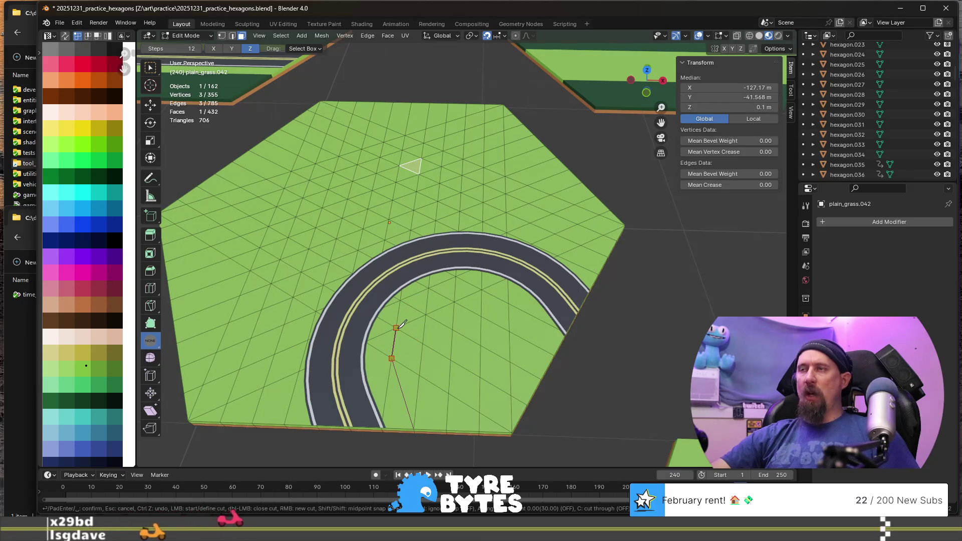
key(Return)
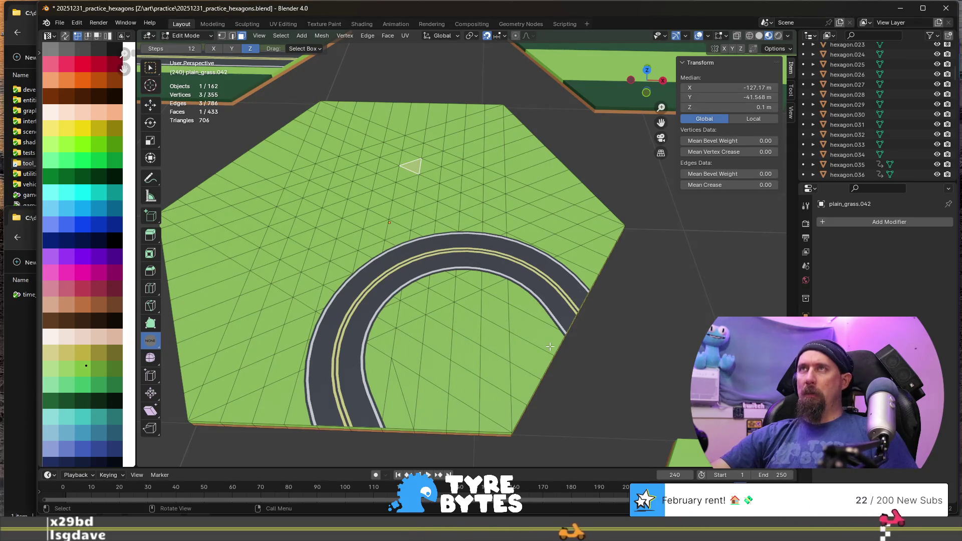
key(k)
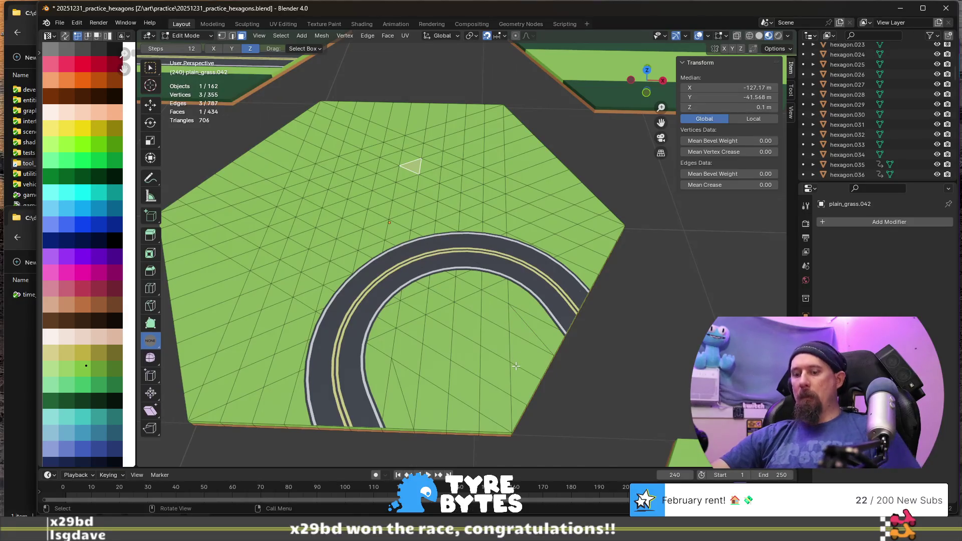
Circle-select the grass faces inside the road curve and move their UVs onto dark green.
key(c)
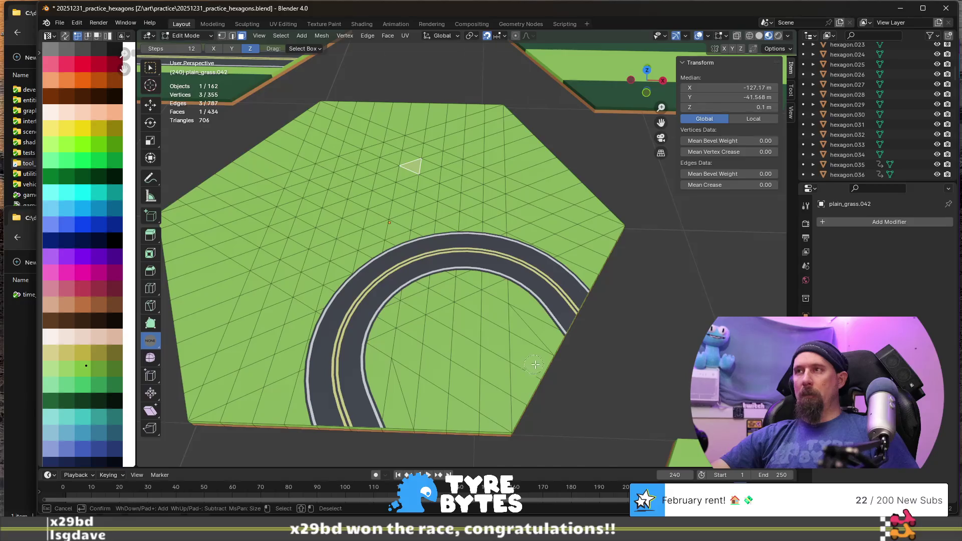
drag(518, 341, 494, 321)
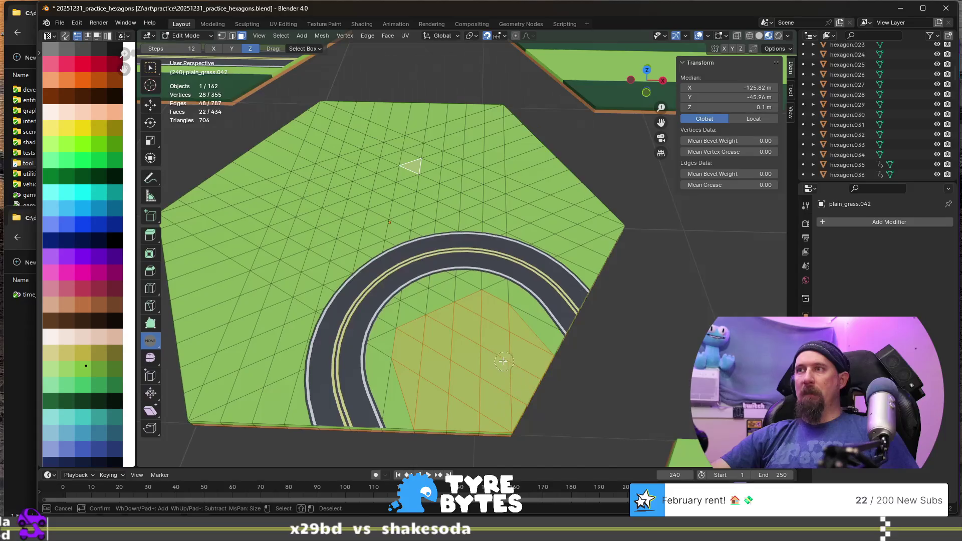
key(Escape)
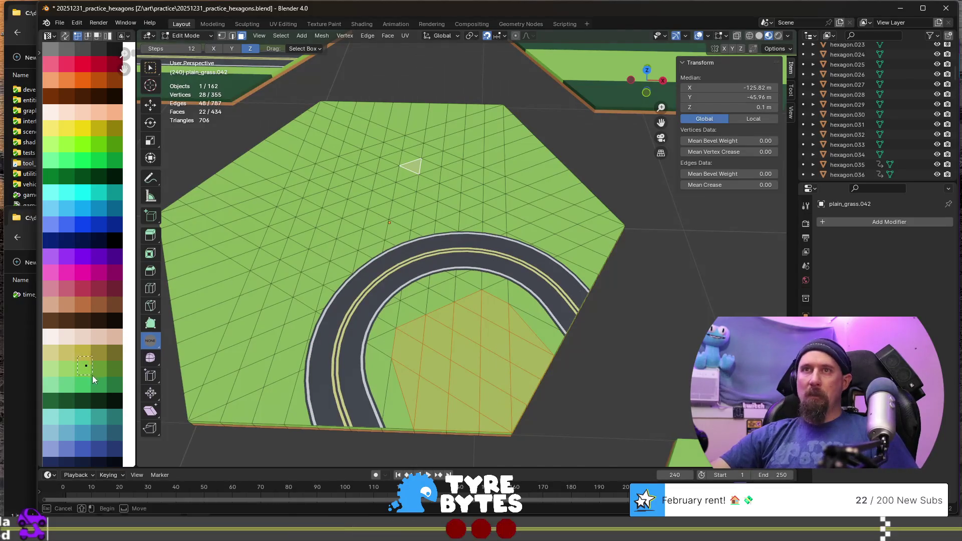
key(g)
click(89, 426)
key(Tab)
scroll(272, 333, down, 4)
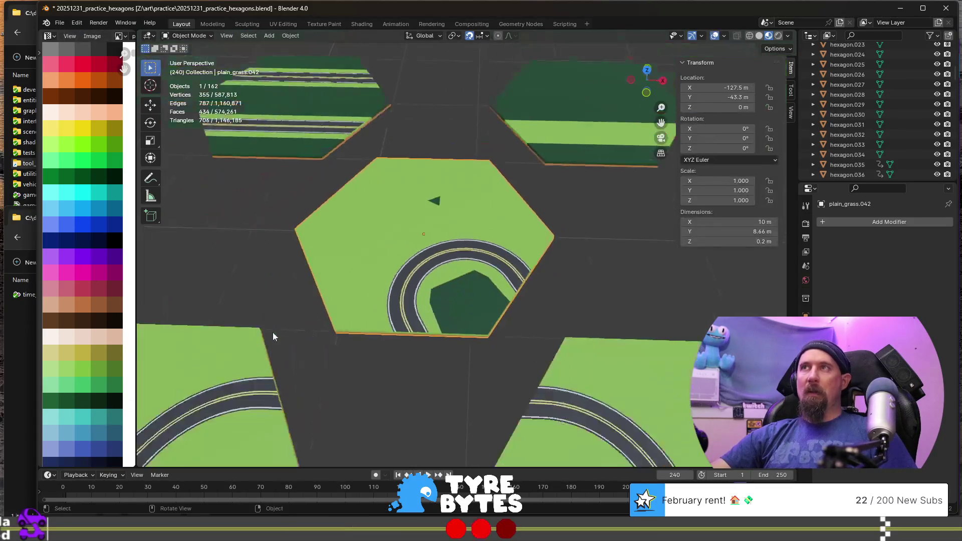
key(Tab)
scroll(351, 325, up, 2)
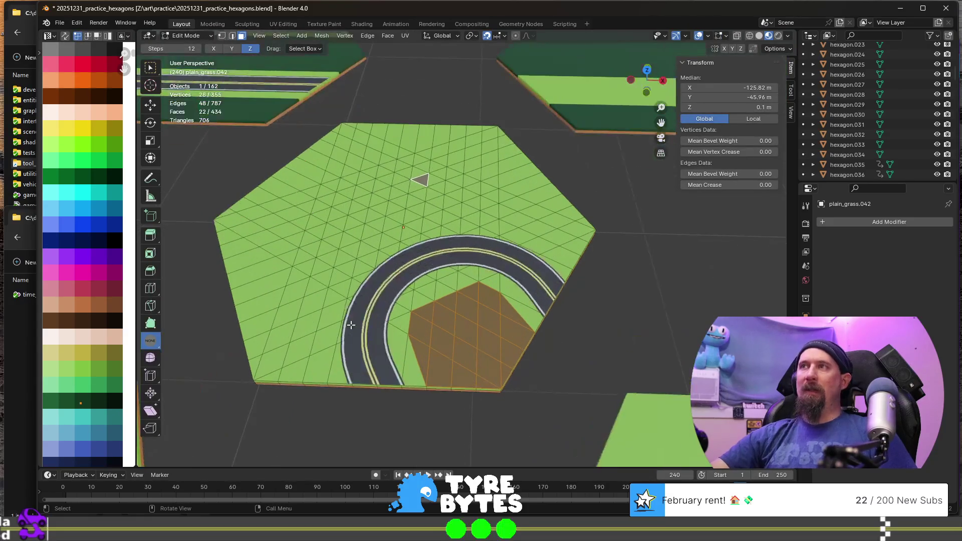
Begin a new knife cut from the tile's bottom edge toward the road.
key(k)
click(328, 382)
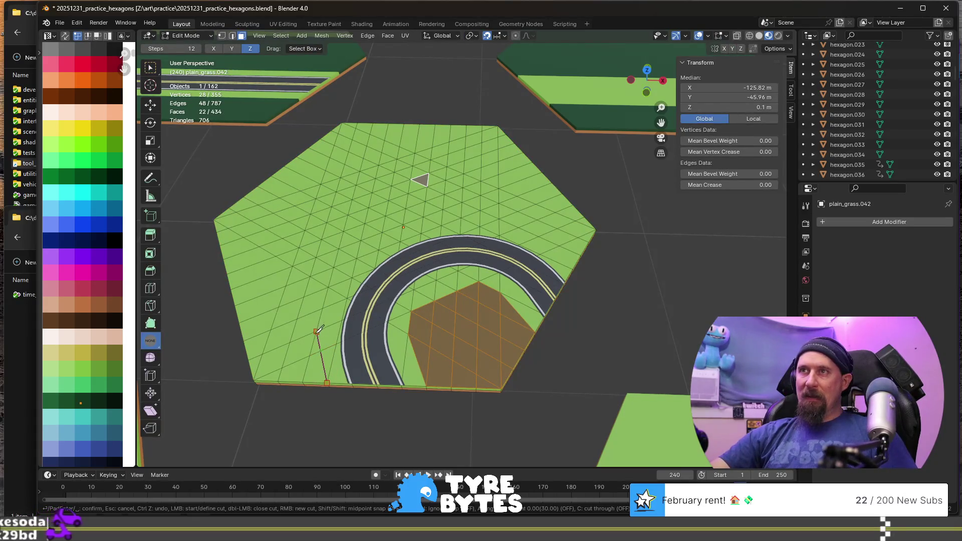
click(316, 331)
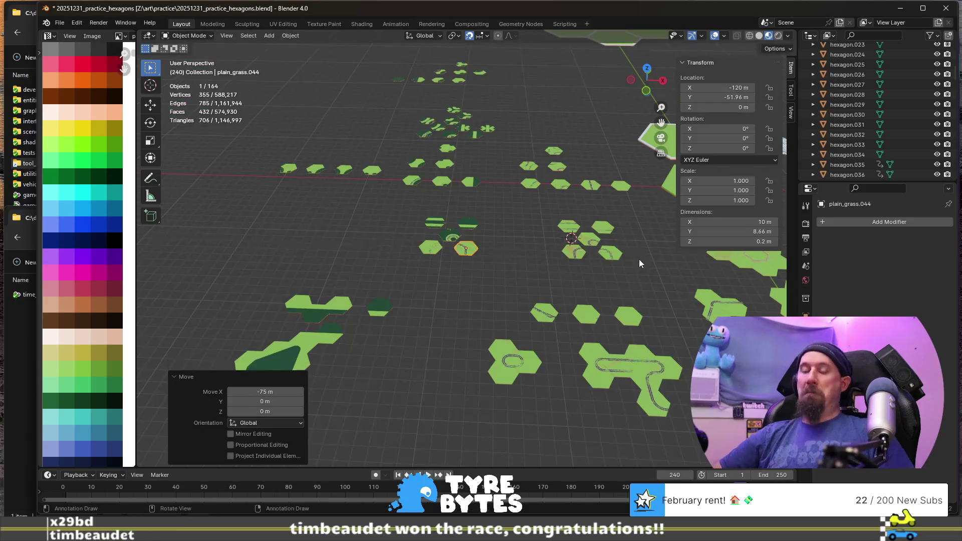
Orbit in close to the S-curve road tile and enter Edit Mode on plain_grass.044.
scroll(456, 256, up, 6)
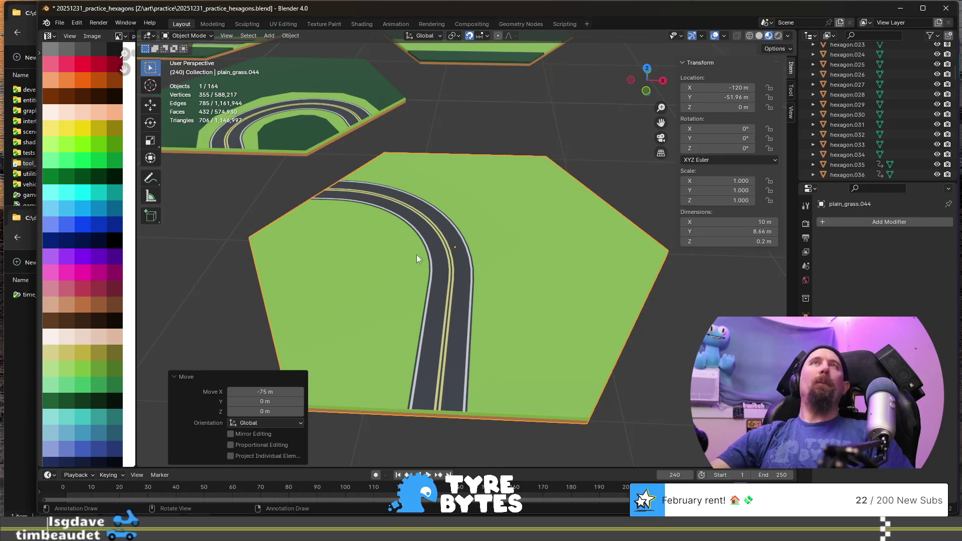
scroll(414, 248, down, 4)
mouse_move(410, 287)
middle_down()
mouse_move(370, 266)
mouse_move(459, 270)
middle_up()
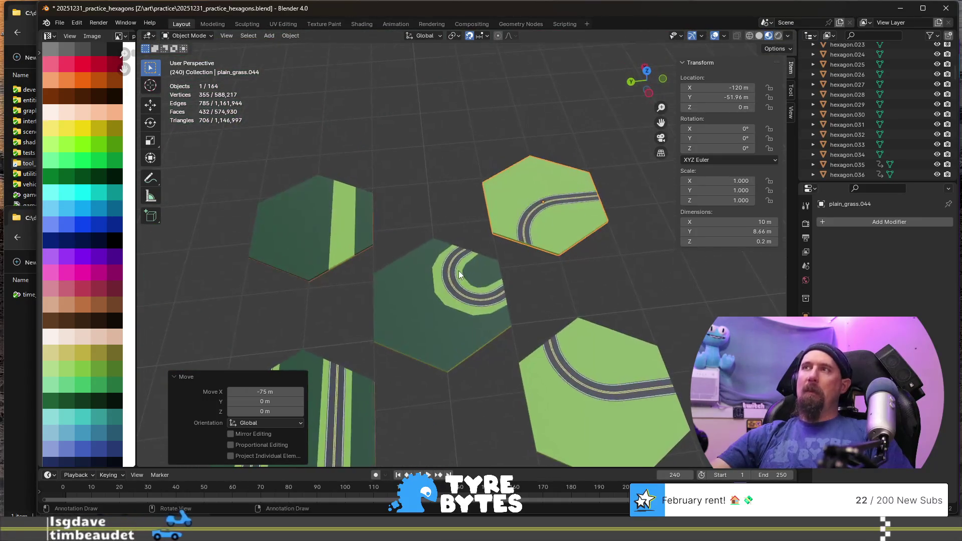
scroll(553, 287, up, 5)
mouse_move(548, 291)
middle_down()
mouse_move(445, 272)
mouse_move(419, 336)
middle_up()
key(Tab)
scroll(445, 272, up, 2)
scroll(431, 301, down, 3)
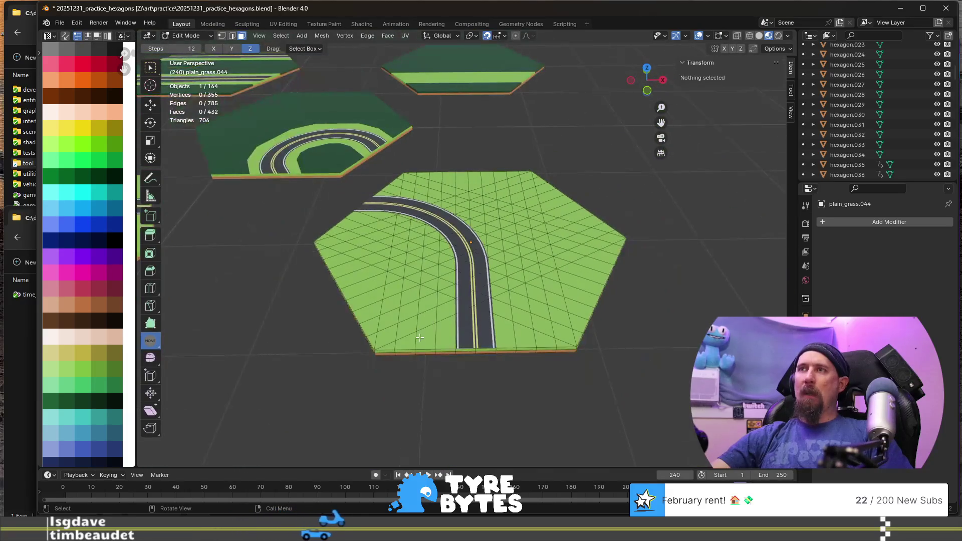
Knife-cut two edges from the hexagon's edge vertex to the road's edge inside the curve.
click(423, 338)
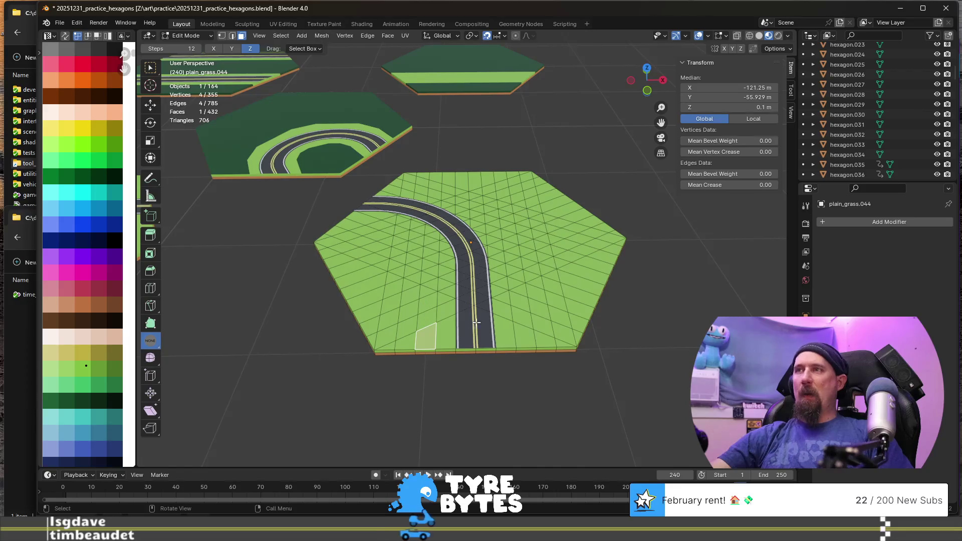
shift+click(520, 334)
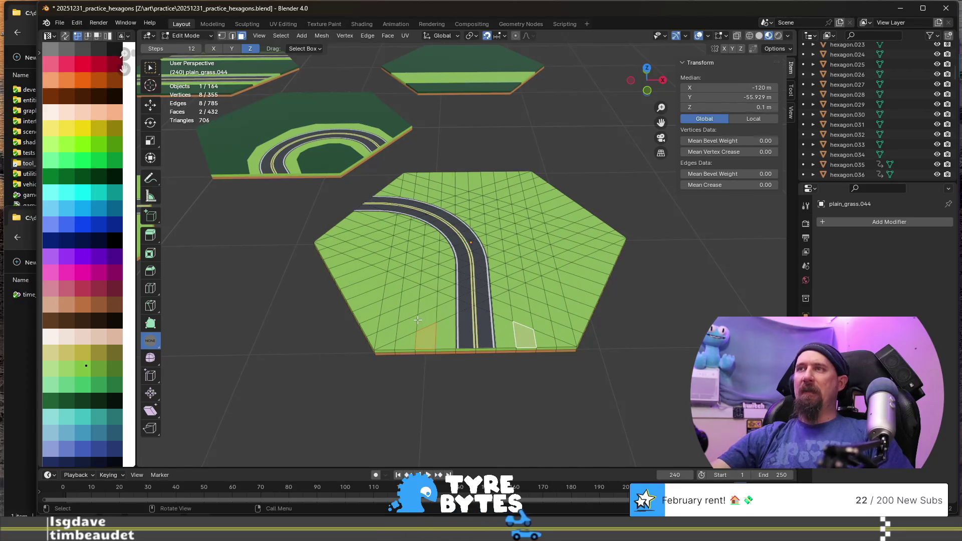
scroll(359, 231, up, 3)
middle_drag(359, 230, 591, 263)
key(k)
click(399, 326)
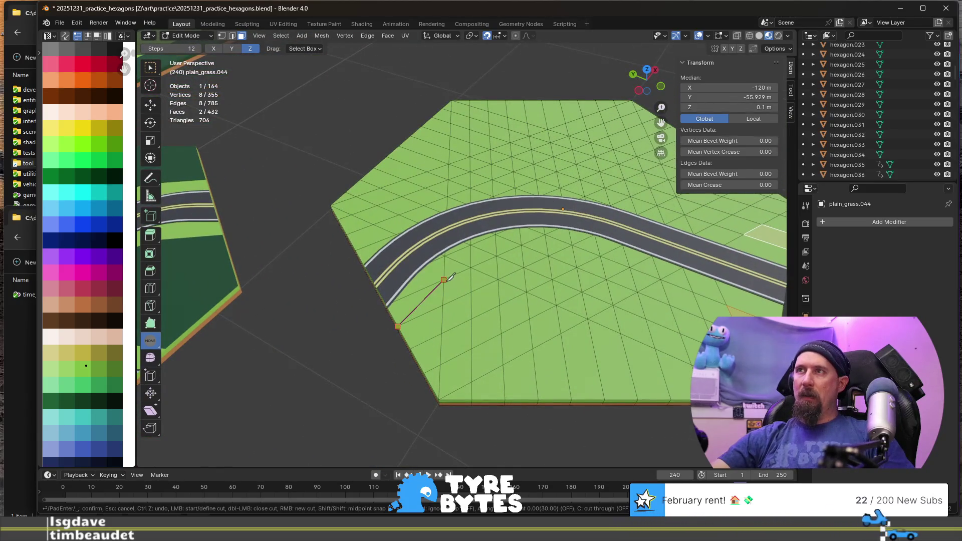
click(444, 279)
key(Return)
middle_drag(450, 277, 448, 337)
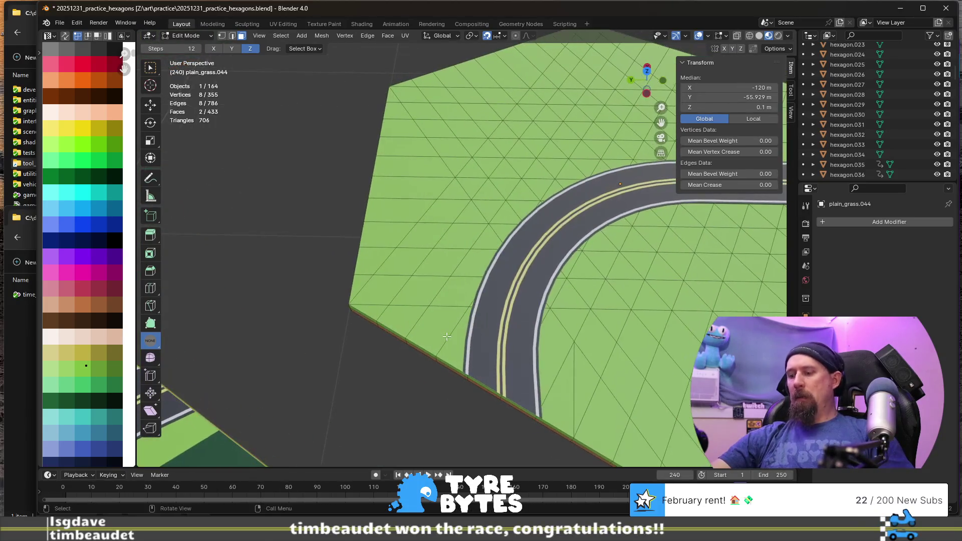
key(k)
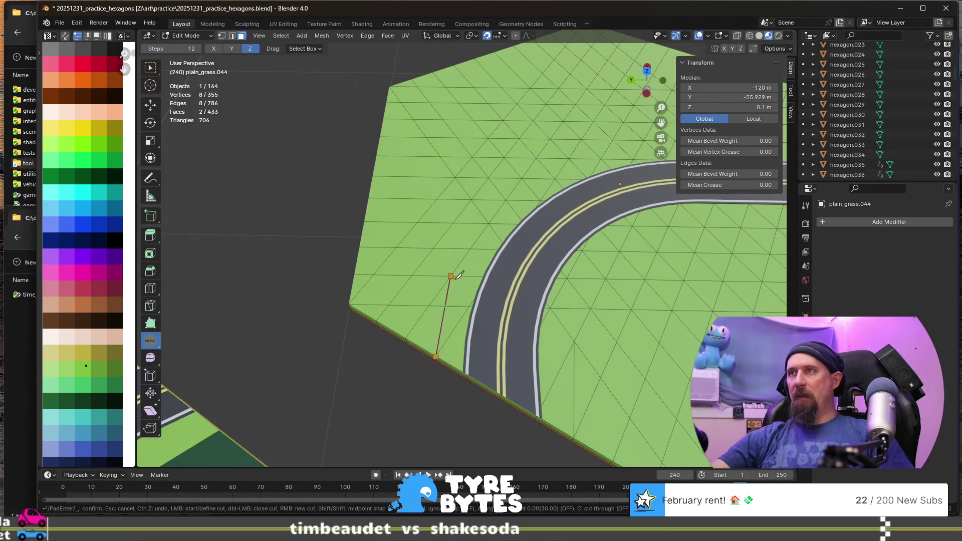
click(456, 275)
key(Return)
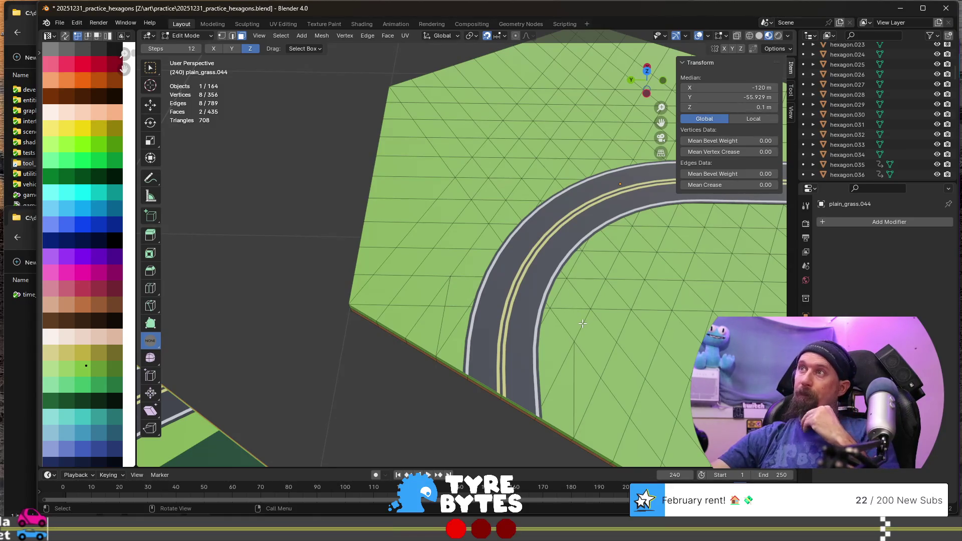
Cut a three-point line from inside the road curve up to the road edge.
scroll(583, 323, down, 3)
scroll(582, 323, up, 2)
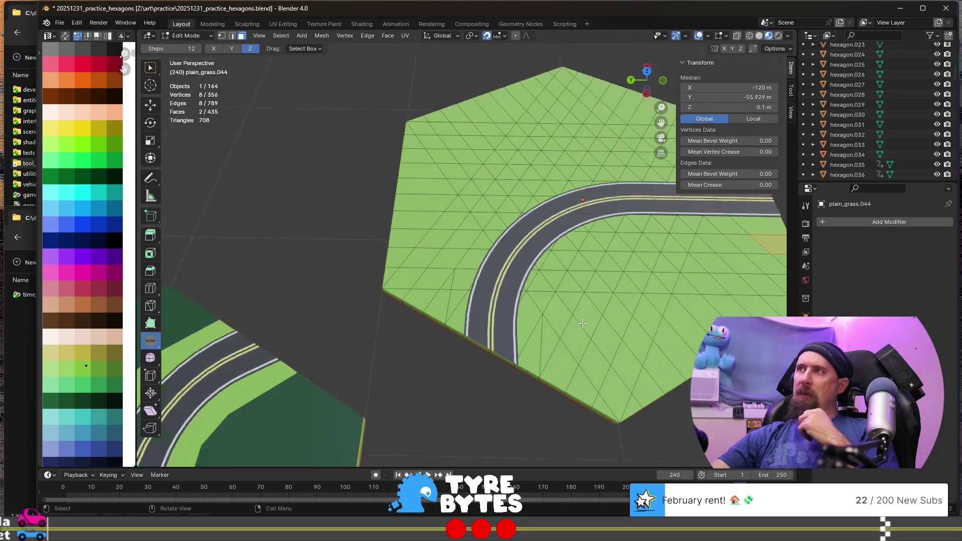
shift+middle_drag(613, 333, 478, 334)
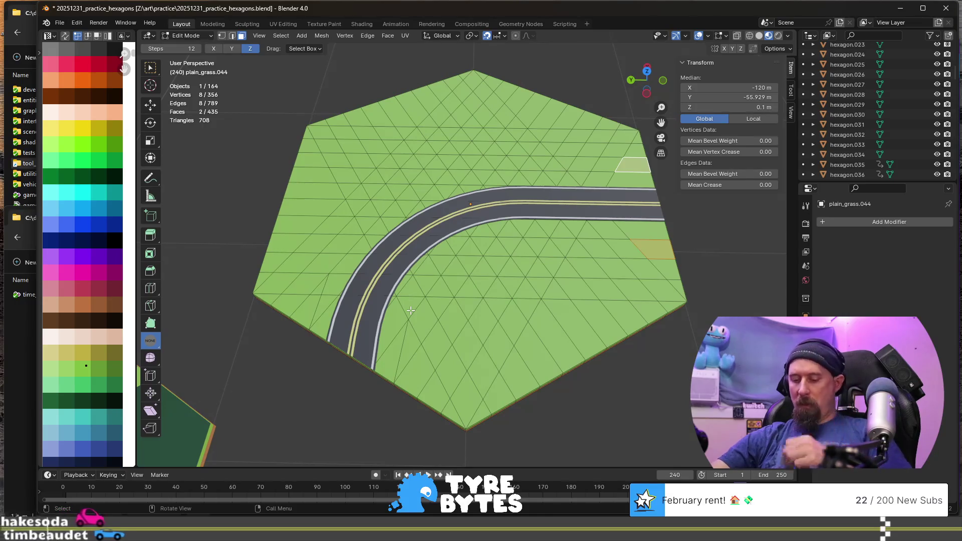
key(k)
click(409, 319)
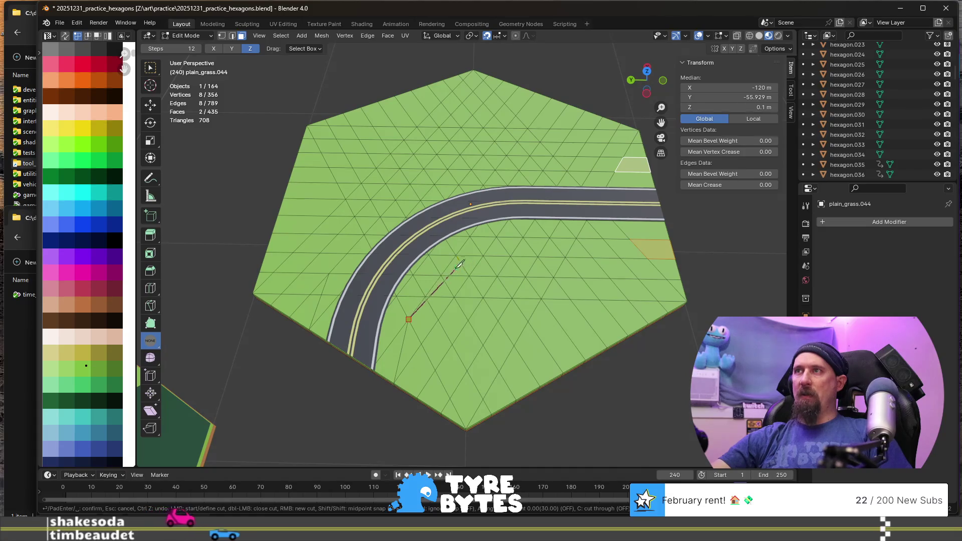
click(441, 275)
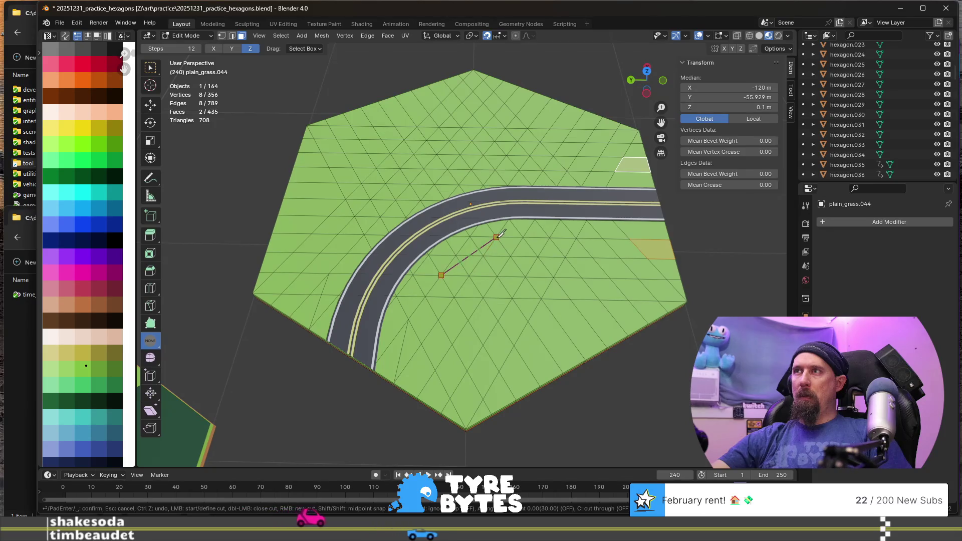
click(496, 236)
key(Return)
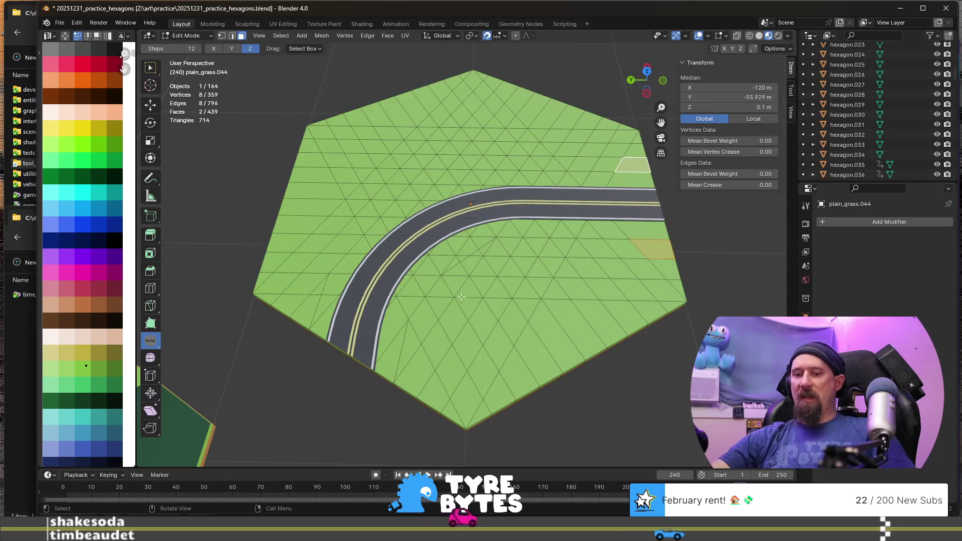
Circle-select the grass faces inside the road curve, excluding the upper faces.
key(c)
drag(399, 313, 401, 364)
mouse_move(351, 326)
middle_down()
mouse_move(383, 296)
mouse_move(372, 343)
middle_up()
mouse_move(449, 338)
mouse_down()
mouse_move(468, 298)
mouse_move(508, 259)
mouse_move(500, 272)
mouse_move(538, 255)
mouse_move(597, 269)
mouse_up()
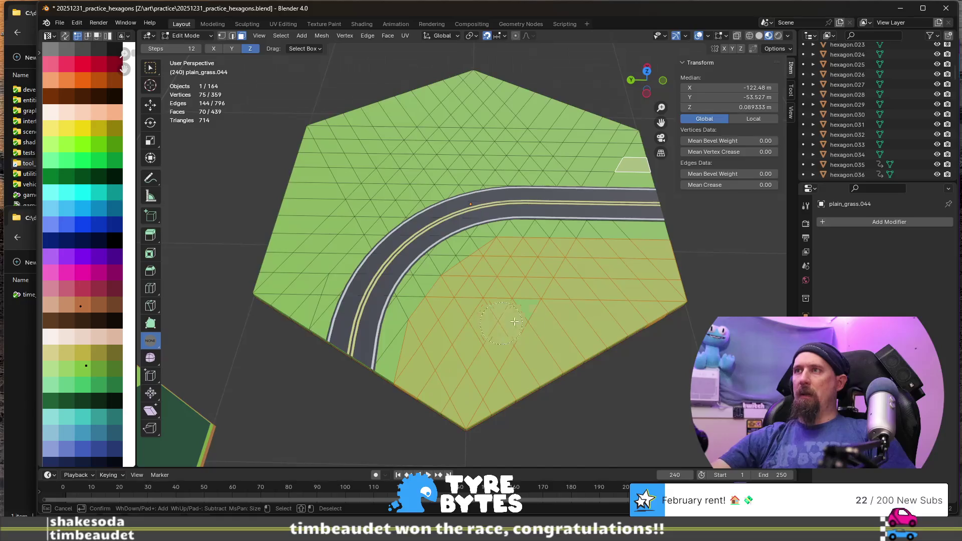
Knife-cut a new edge along the road's inner edge.
key(Escape)
mouse_move(501, 305)
ctrl+middle_down()
mouse_move(531, 255)
mouse_move(458, 259)
ctrl+middle_up()
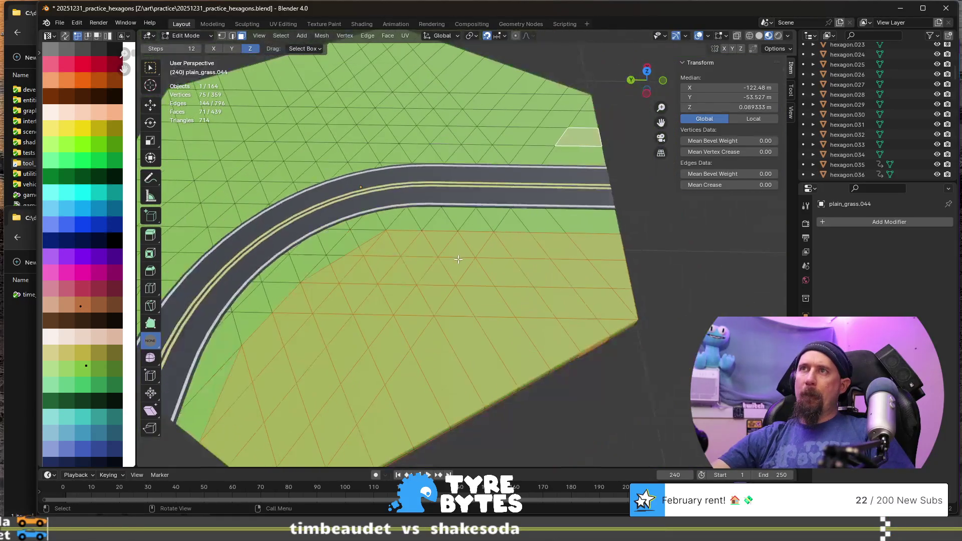
key(k)
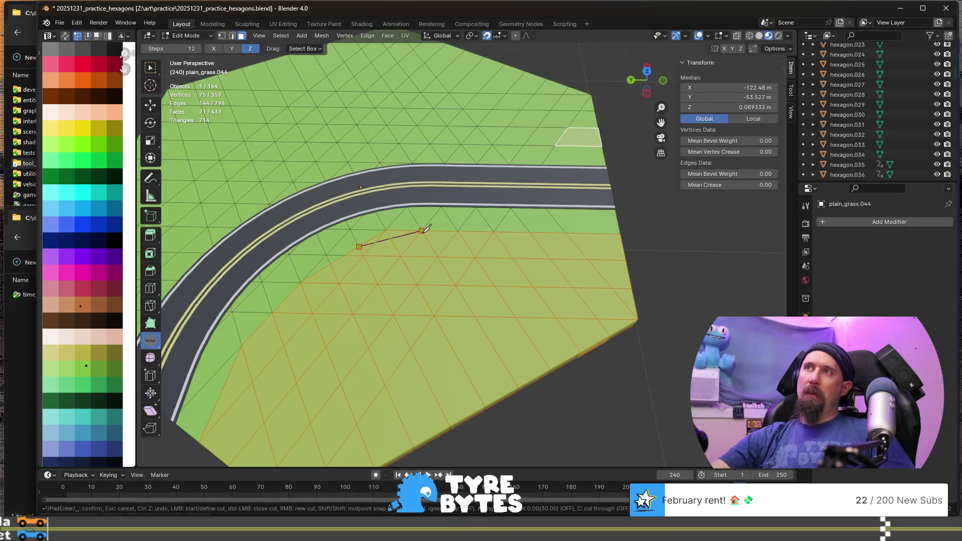
click(421, 231)
key(Return)
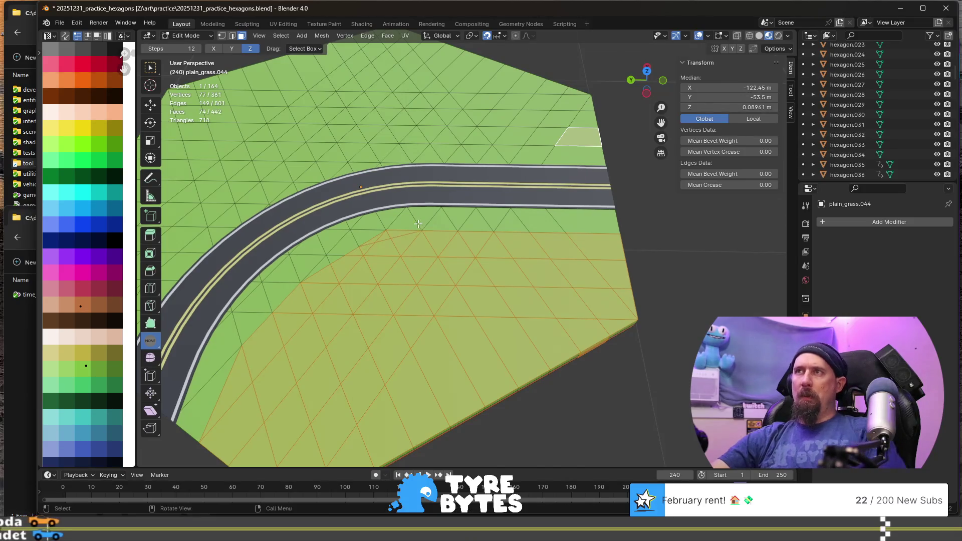
Move the inner grass faces' UVs onto the dark green palette swatch and check the result.
key(c)
key(Escape)
scroll(185, 290, down, 5)
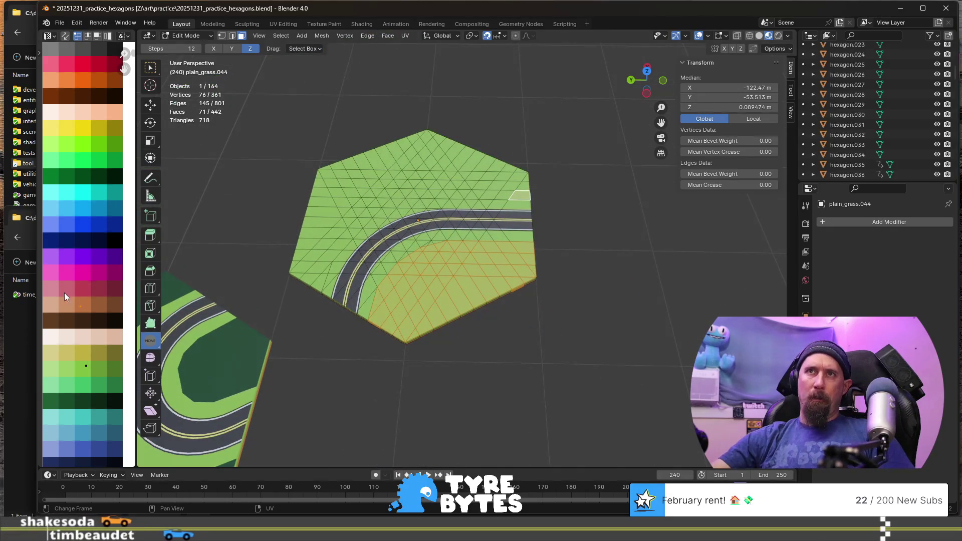
click(96, 377)
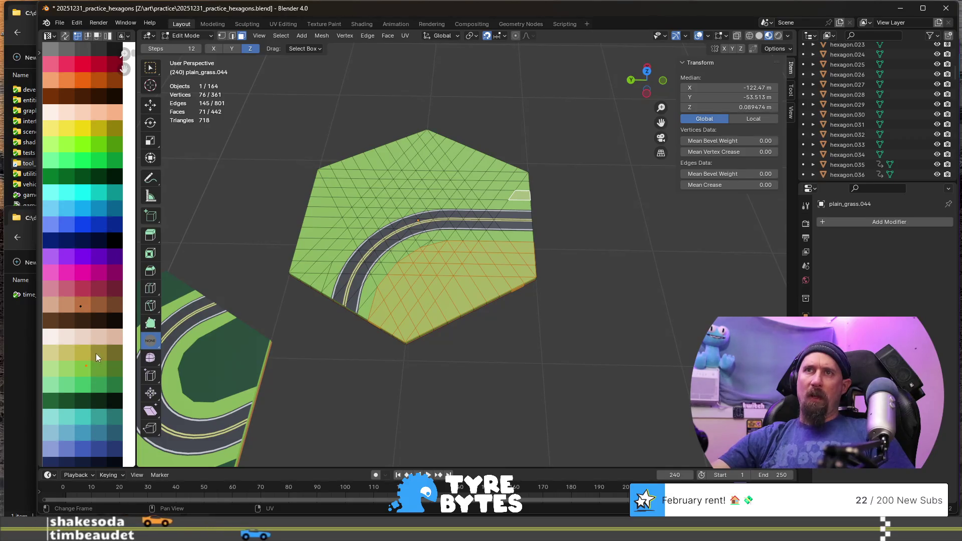
key(g)
click(86, 398)
key(Tab)
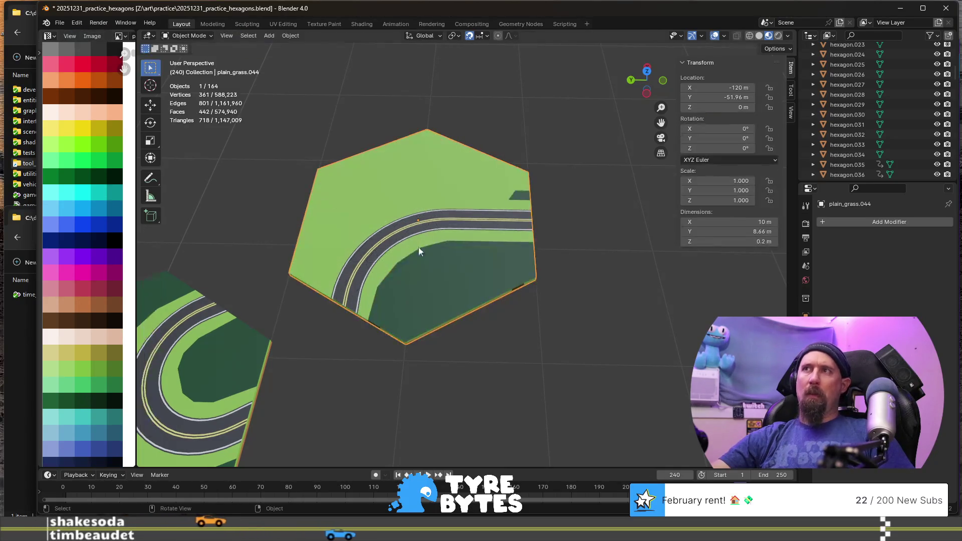
scroll(449, 239, up, 3)
scroll(449, 244, up, 3)
mouse_move(495, 288)
shift+middle_down()
mouse_move(432, 248)
mouse_move(438, 325)
shift+middle_up()
Knife-cut a line across the grass outside the road curve.
key(Tab)
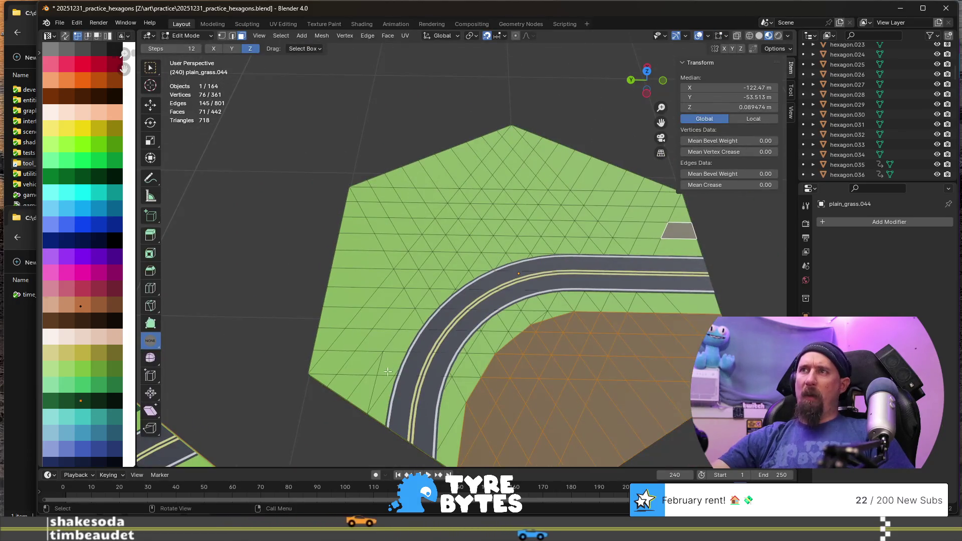
key(k)
click(443, 270)
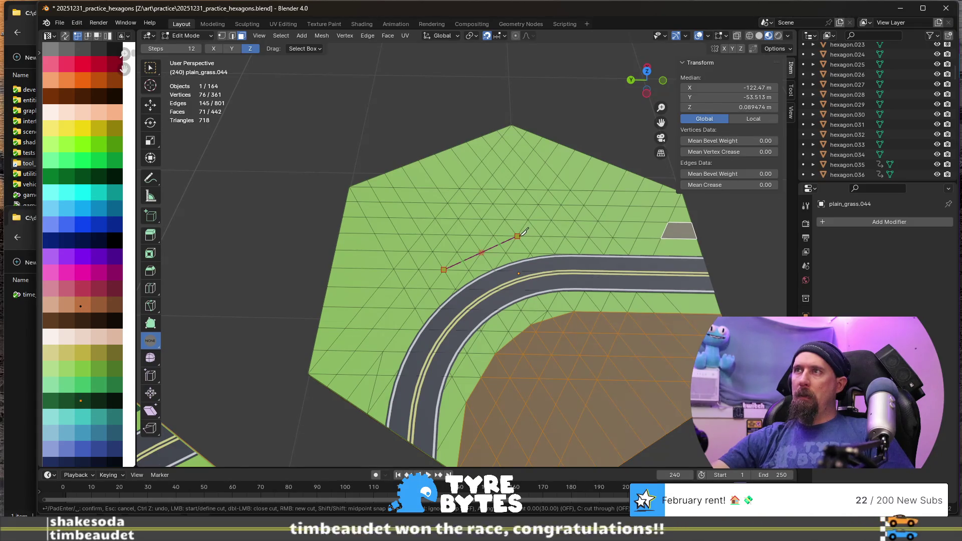
key(Return)
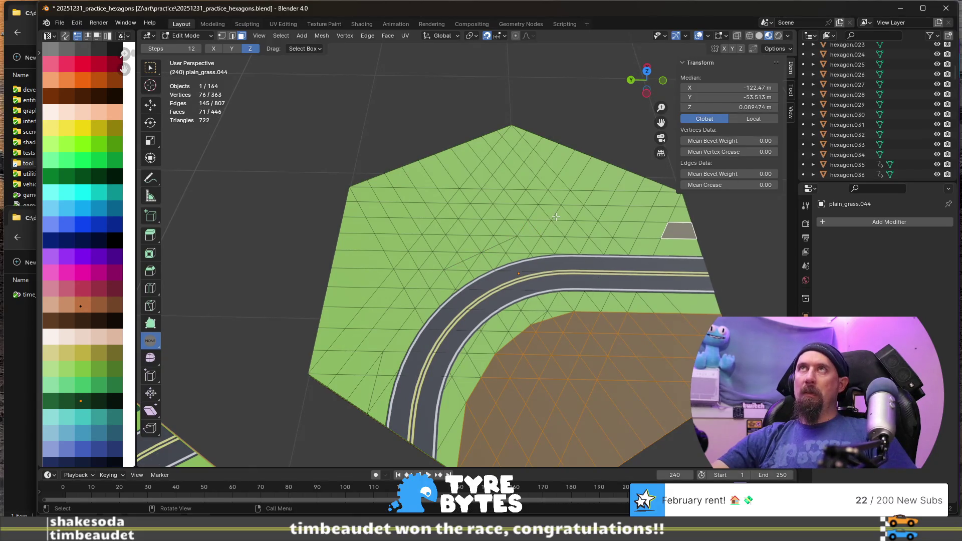
Circle-select all the outer grass faces up to the tile's top corner.
key(c)
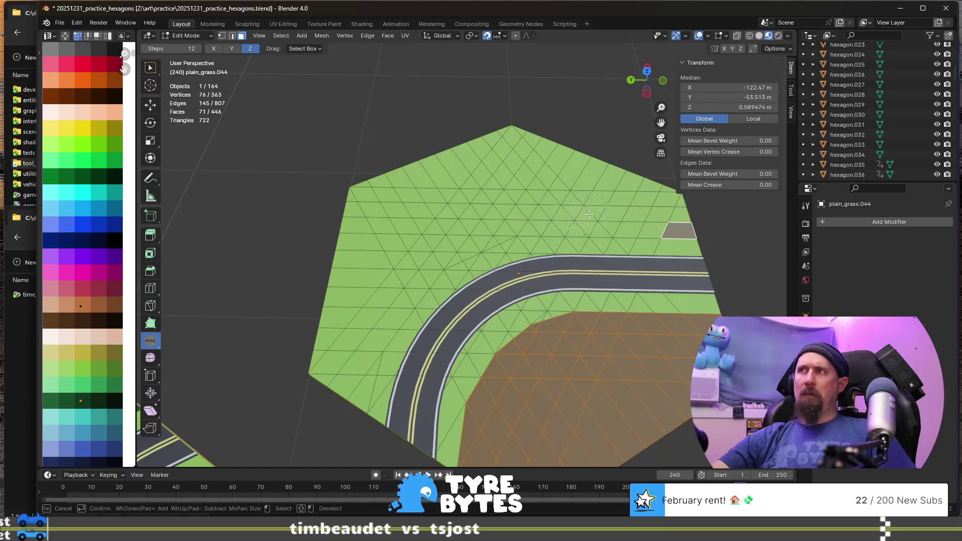
drag(655, 205, 554, 193)
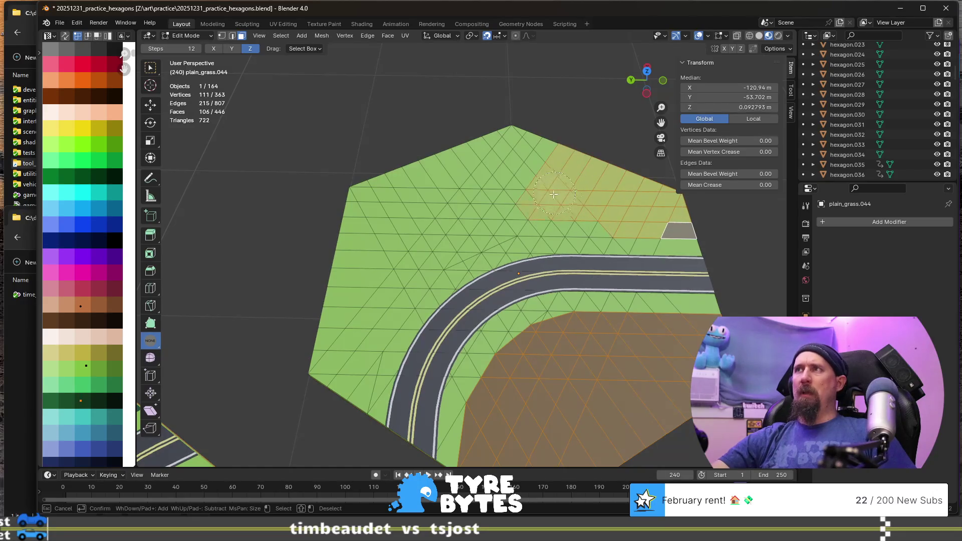
drag(474, 220, 433, 240)
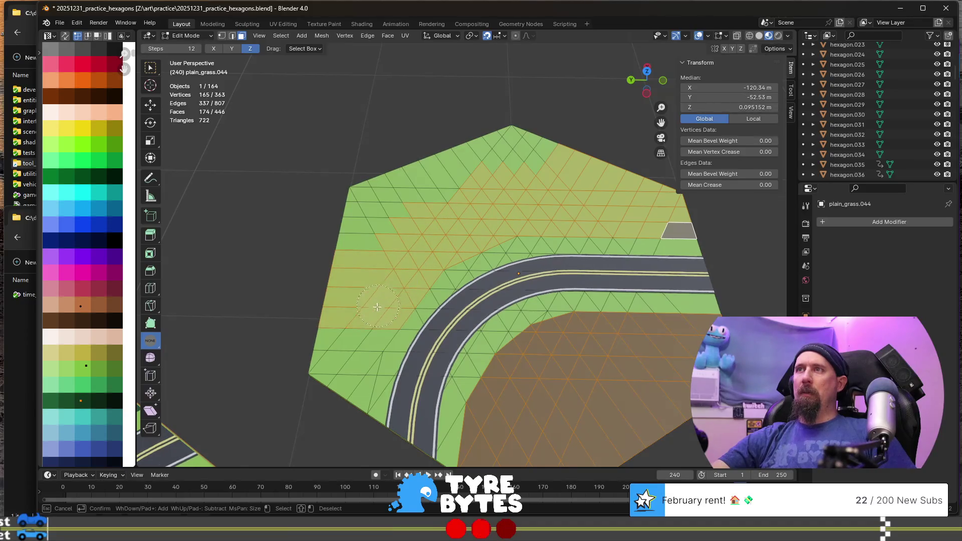
mouse_move(350, 323)
mouse_down()
mouse_move(374, 216)
mouse_move(449, 180)
mouse_up()
drag(537, 160, 514, 138)
key(Escape)
mouse_move(622, 359)
middle_down()
mouse_move(554, 361)
mouse_move(509, 346)
mouse_move(522, 372)
mouse_move(576, 368)
middle_up()
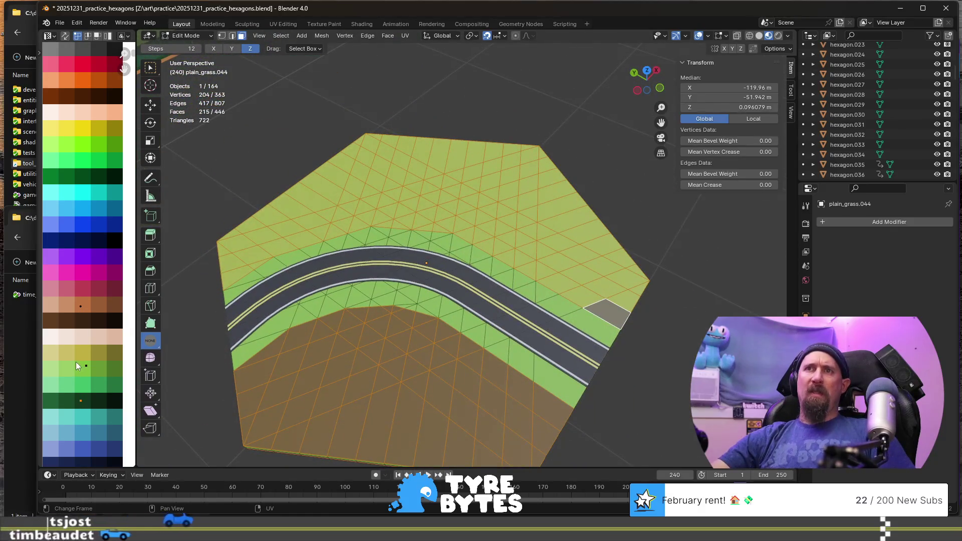
Move the outer grass faces' UVs onto dark green and inspect the recoloured tile.
key(g)
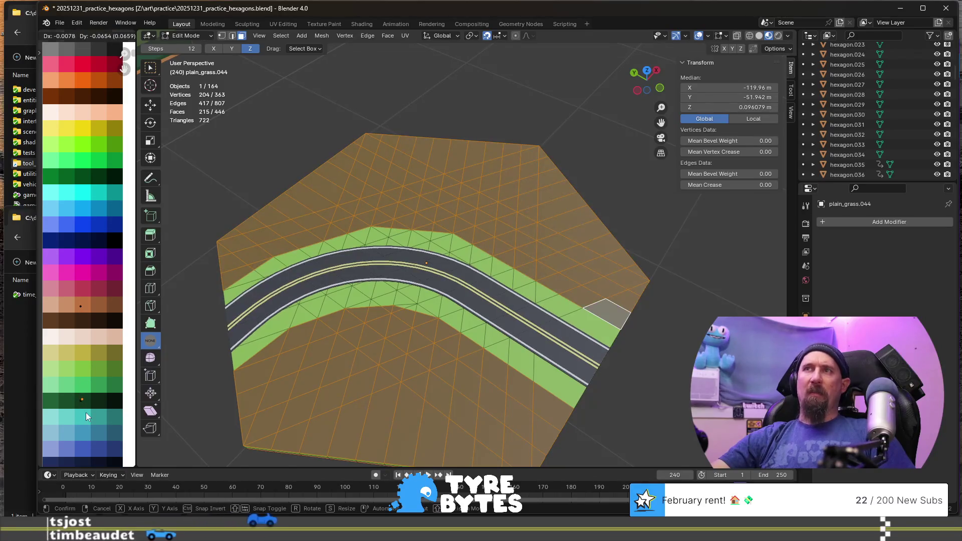
click(86, 413)
key(Tab)
mouse_move(396, 296)
middle_down()
mouse_move(371, 308)
mouse_move(406, 272)
mouse_move(450, 282)
mouse_move(549, 224)
mouse_move(438, 269)
mouse_move(512, 250)
middle_up()
key(KP_Decimal)
key(Tab)
Select the rim faces along the tile's side and front edge, trial a colour shift, then undo it.
click(416, 300)
ctrl+shift+click(503, 299)
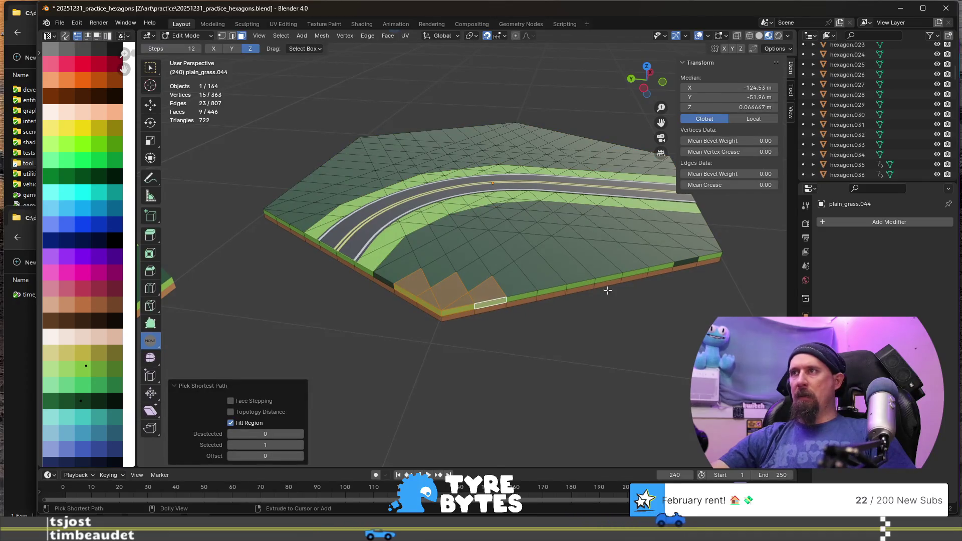
ctrl+shift+click(667, 266)
shift+click(710, 257)
middle_drag(710, 258, 362, 299)
ctrl+shift+click(362, 300)
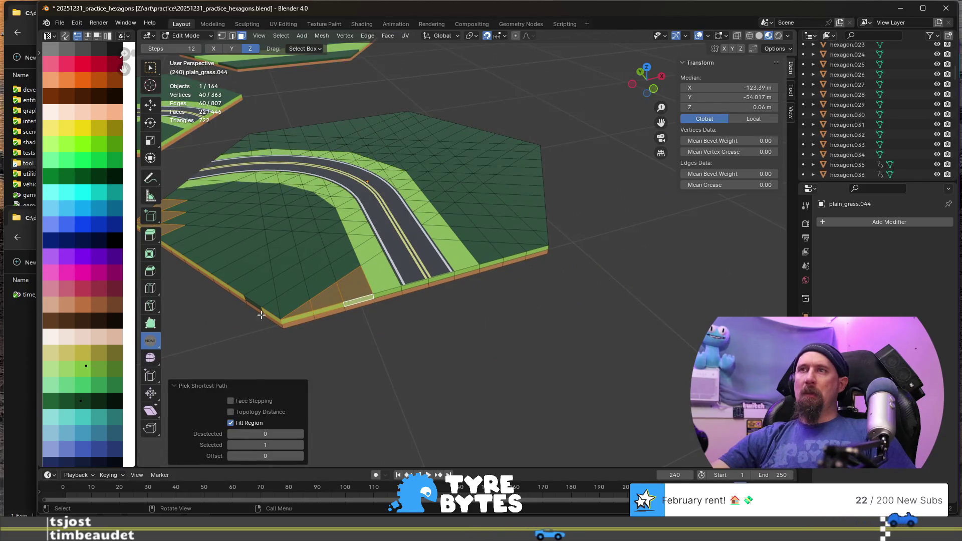
key(g)
click(97, 422)
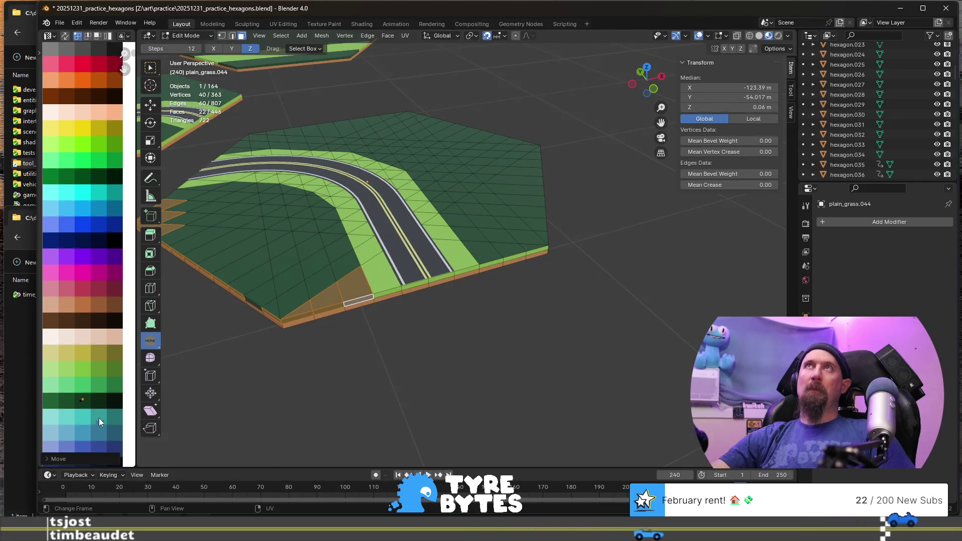
mouse_move(423, 273)
middle_down()
mouse_move(408, 264)
mouse_move(491, 233)
mouse_move(369, 204)
middle_up()
key(ctrl+z)
key(ctrl+z)
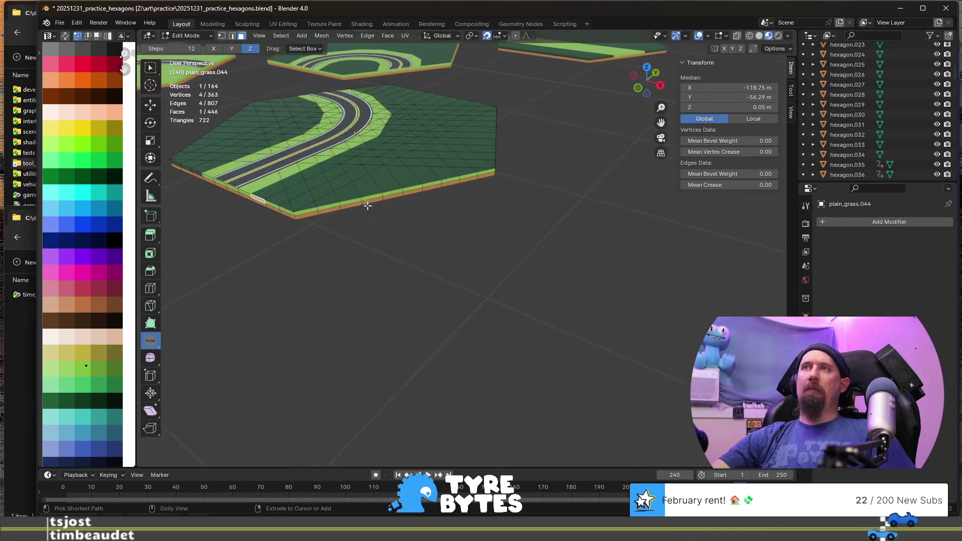
Fill-select the remaining light grass faces and rim faces out to the tile's corner.
ctrl+shift+click(385, 196)
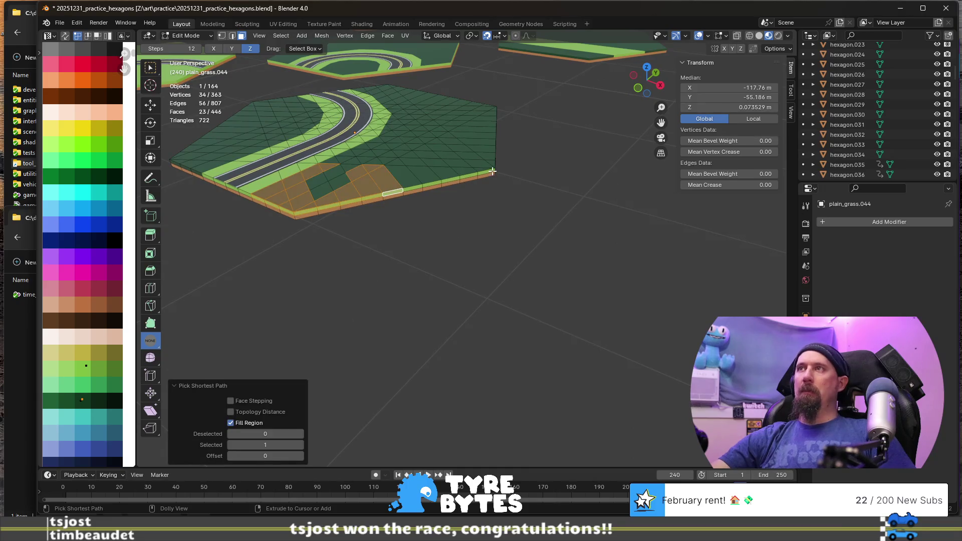
mouse_move(491, 170)
middle_down()
mouse_move(395, 179)
mouse_move(511, 143)
middle_up()
scroll(512, 144, down, 4)
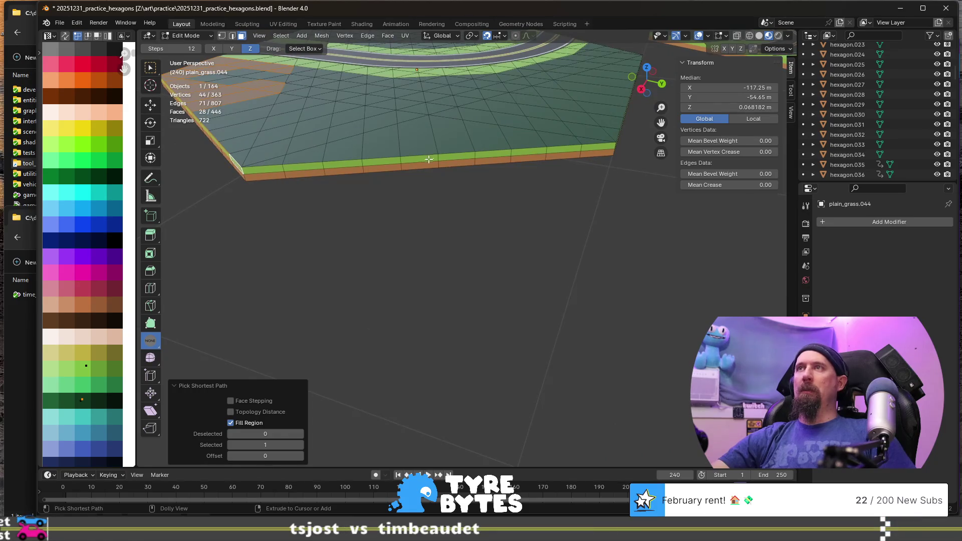
ctrl+shift+click(430, 159)
ctrl+shift+click(595, 144)
mouse_move(596, 144)
middle_down()
mouse_move(526, 161)
mouse_move(474, 154)
mouse_move(576, 200)
middle_up()
ctrl+shift+click(497, 176)
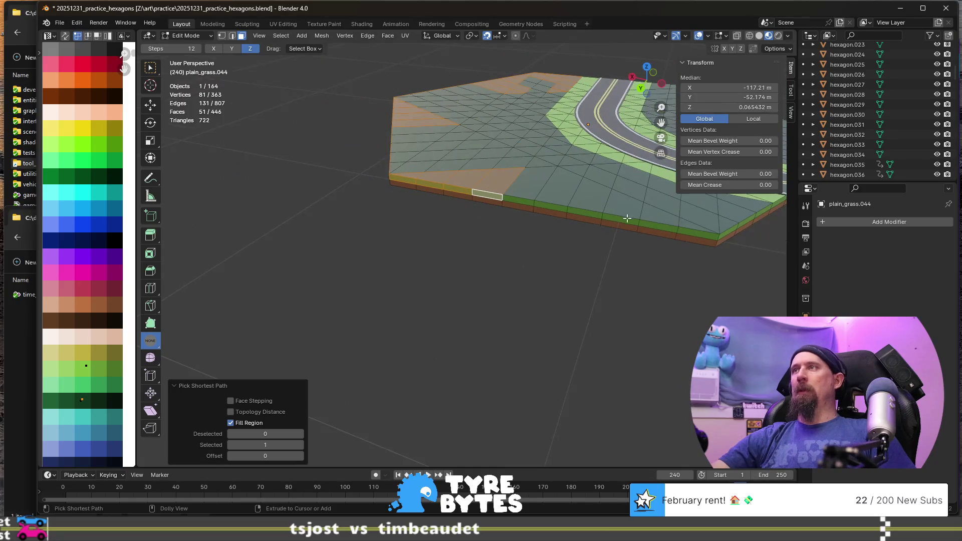
ctrl+shift+click(621, 220)
ctrl+shift+click(701, 232)
middle_drag(701, 232, 615, 240)
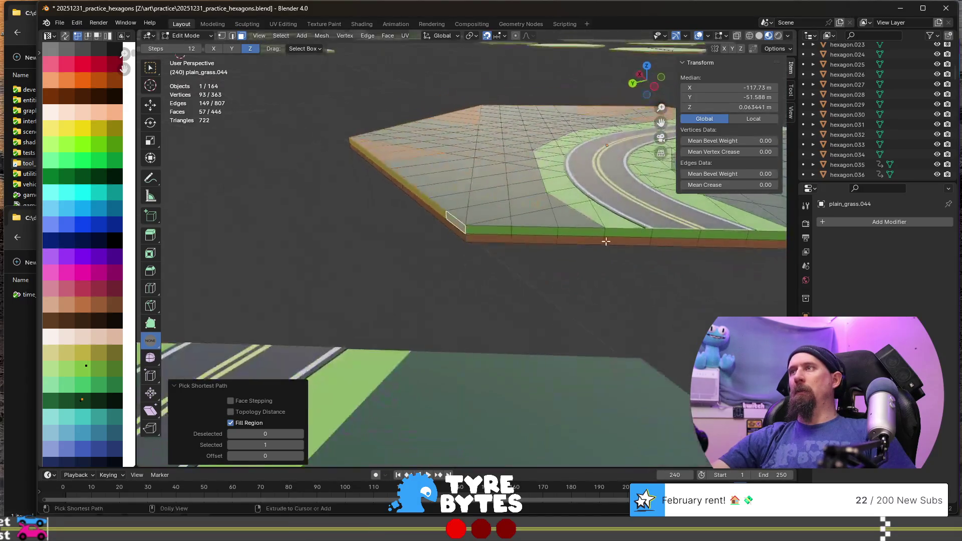
ctrl+shift+click(586, 230)
Move and shrink the selected faces' UVs onto the dark green palette swatch.
key(a)
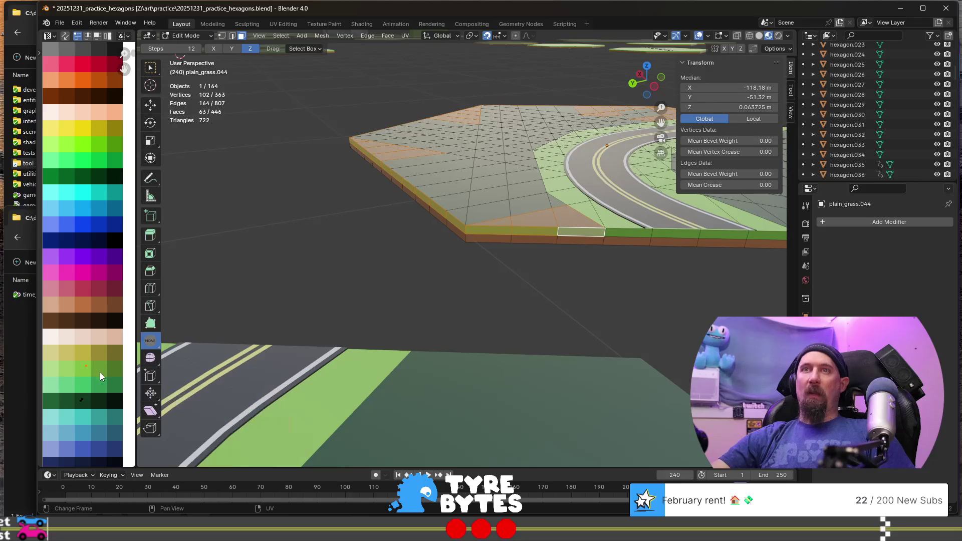
key(g)
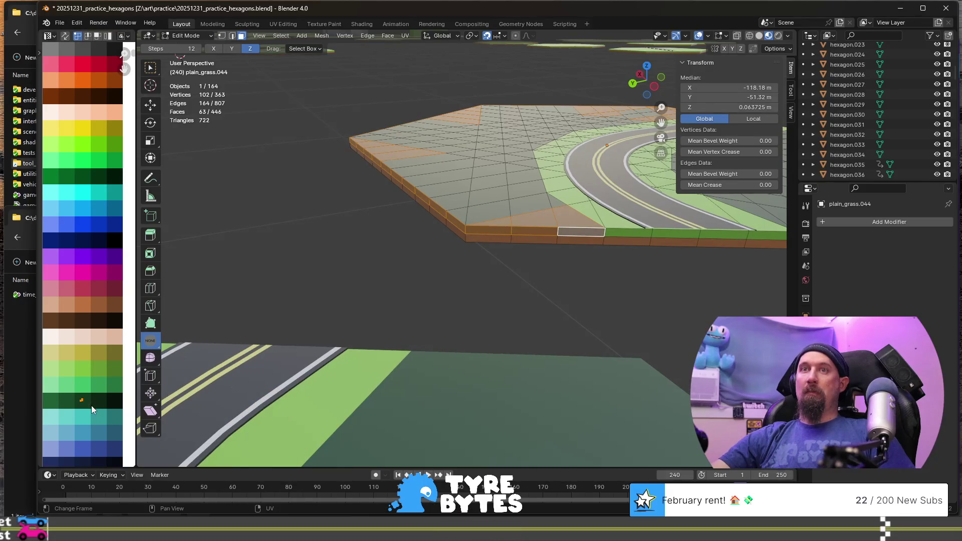
key(s)
click(91, 404)
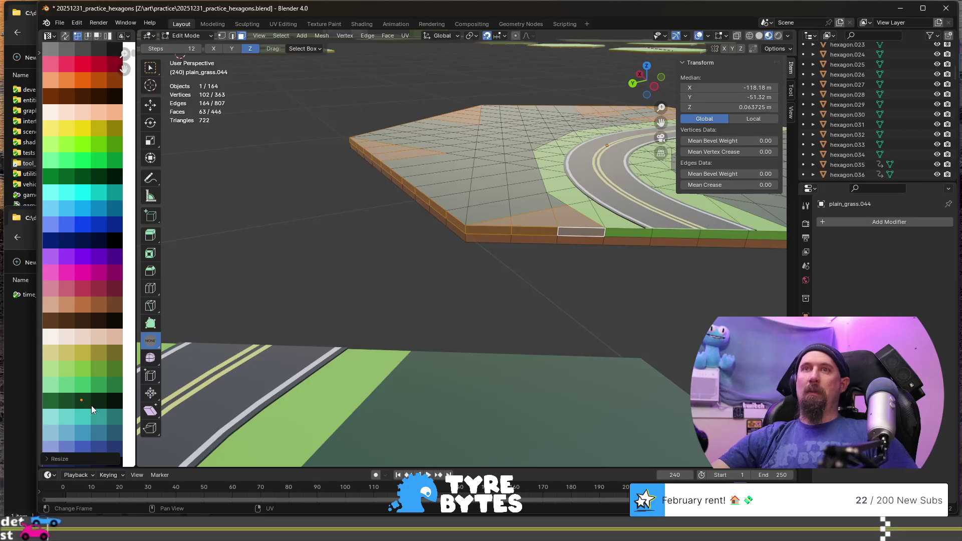
scroll(374, 181, down, 3)
middle_drag(338, 141, 496, 155)
middle_drag(278, 193, 461, 285)
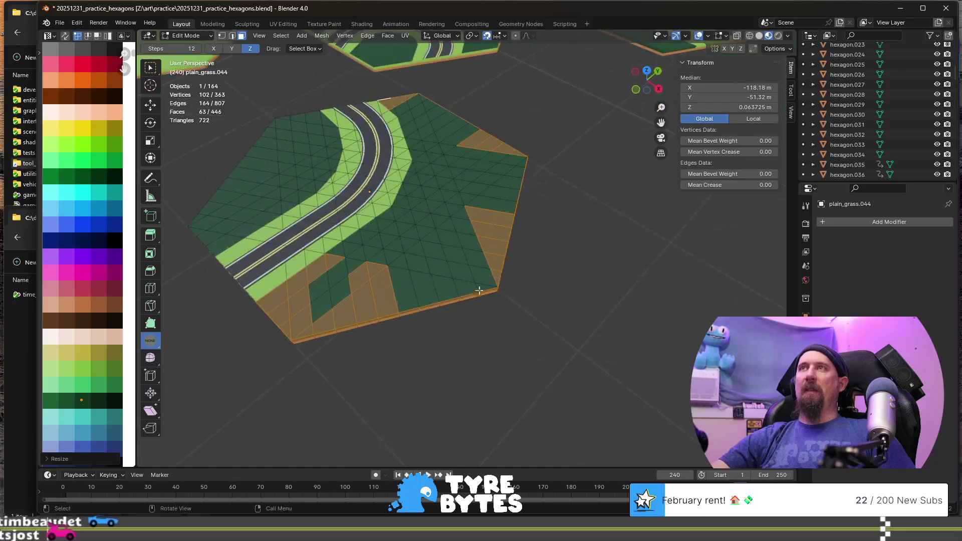
click(509, 316)
mouse_move(510, 316)
middle_down()
mouse_move(344, 251)
mouse_move(392, 258)
mouse_move(301, 247)
mouse_move(432, 262)
middle_up()
scroll(300, 247, down, 5)
Delete the old light-green curve tile's grass object.
scroll(301, 247, up, 3)
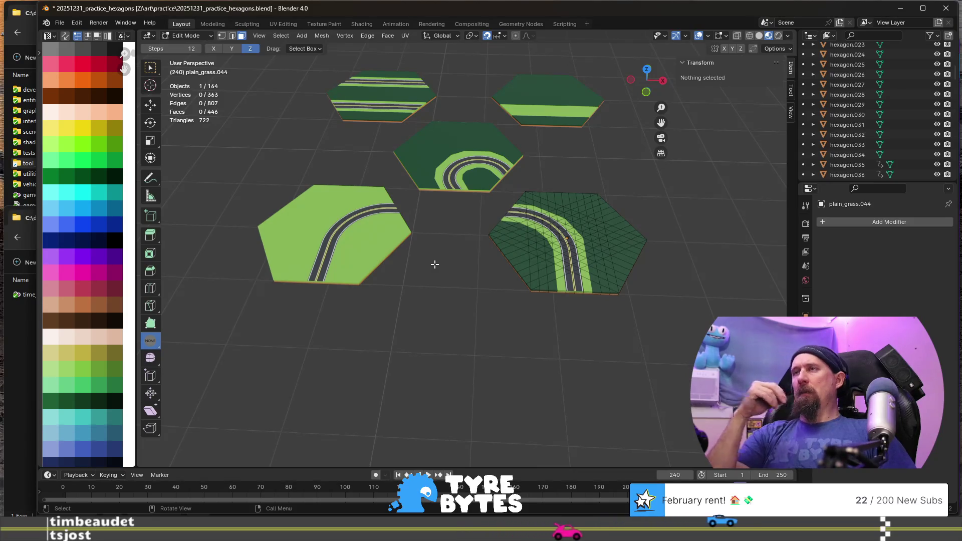
scroll(434, 264, up, 3)
mouse_move(440, 256)
shift+middle_down()
mouse_move(371, 243)
mouse_move(428, 240)
shift+middle_up()
key(Tab)
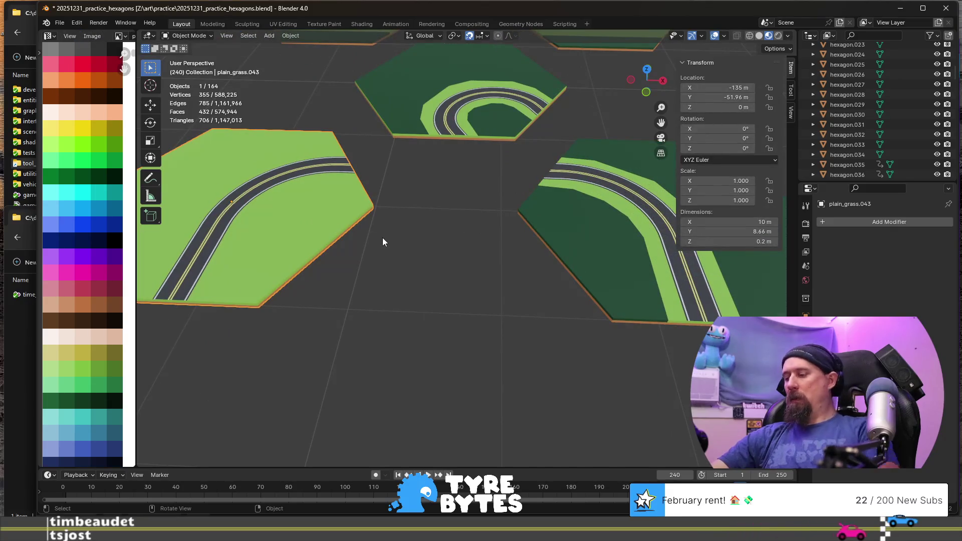
key(Delete)
Select the new dark green curve tile, cancelling a trial move of its mesh along X.
scroll(382, 242, down, 3)
click(512, 243)
key(Tab)
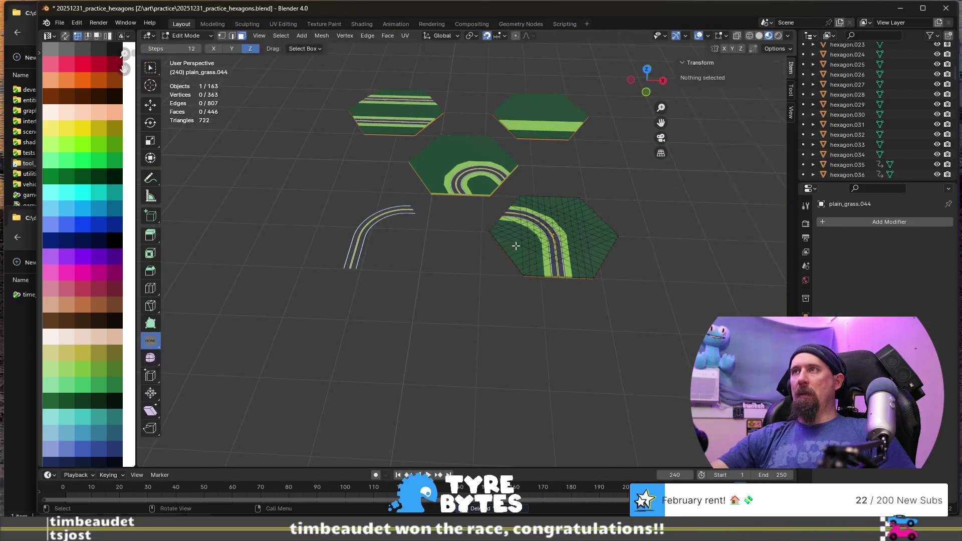
key(a)
key(g)
key(x)
key(Escape)
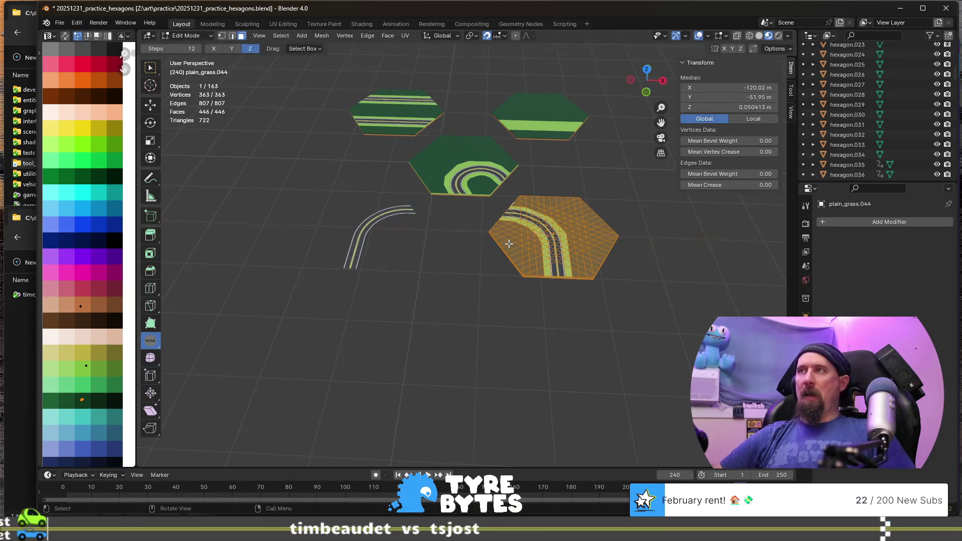
key(Tab)
Duplicate the dark green curve tile and place the copy 15 m along negative X.
key(shift+d)
text(x)
text(-15)
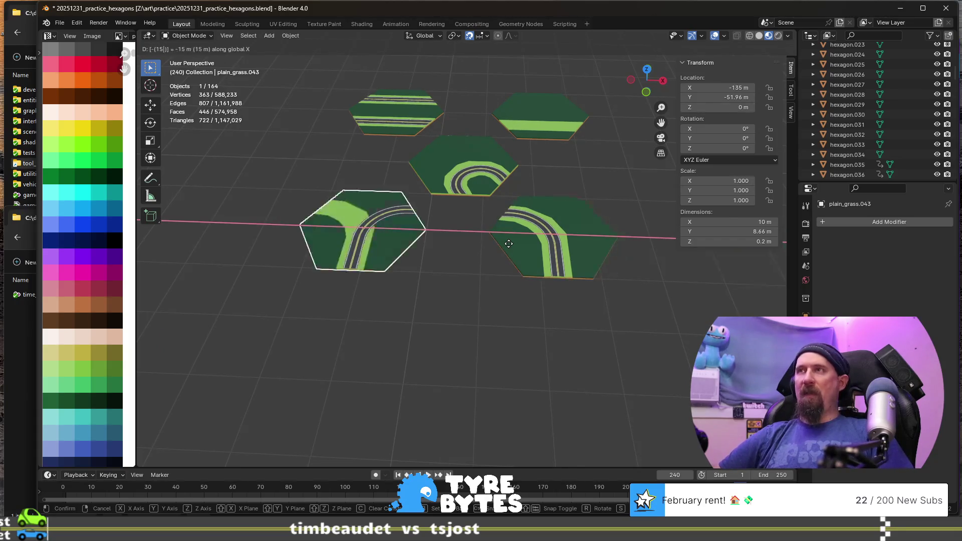
key(Return)
scroll(336, 227, up, 4)
shift+middle_drag(336, 232, 477, 240)
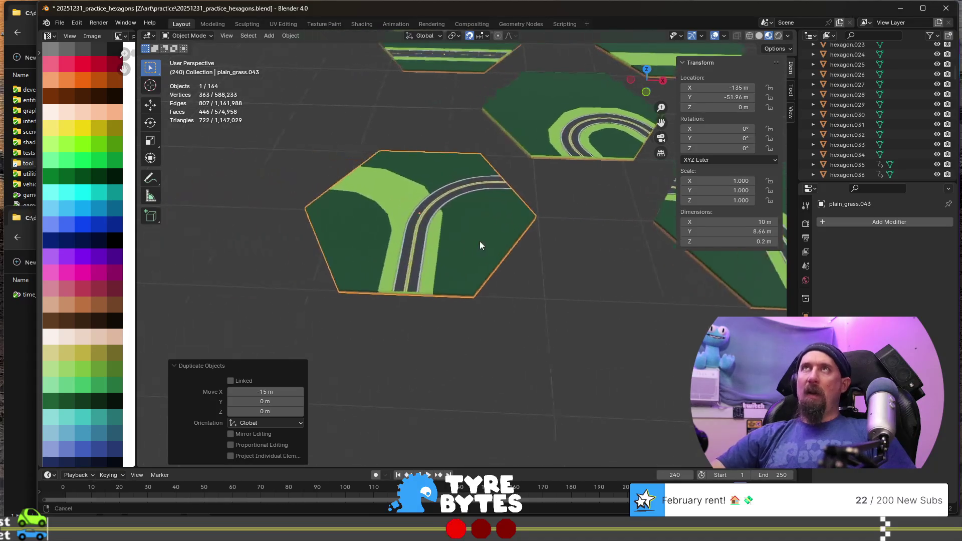
Mirror the copied tile's mesh along X by scaling it -1.
key(Tab)
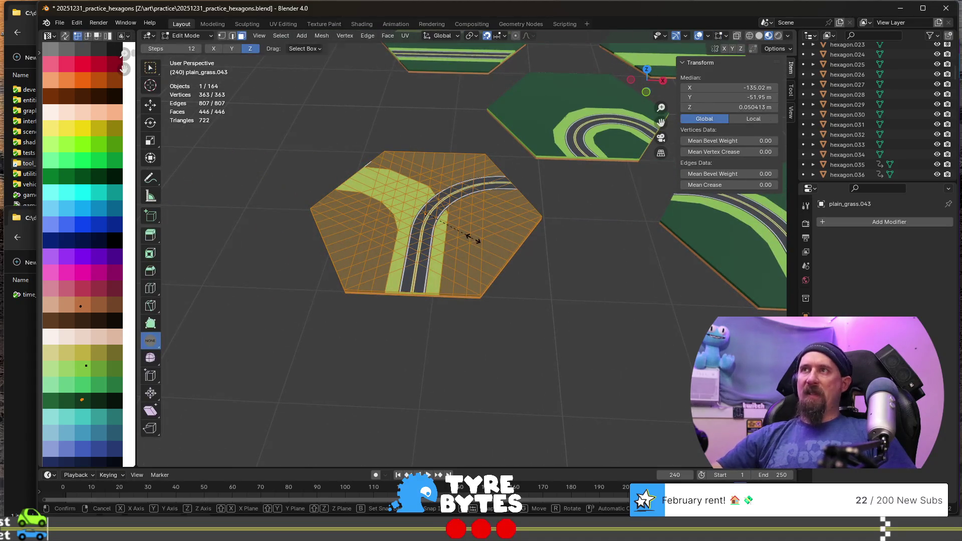
text(s-)
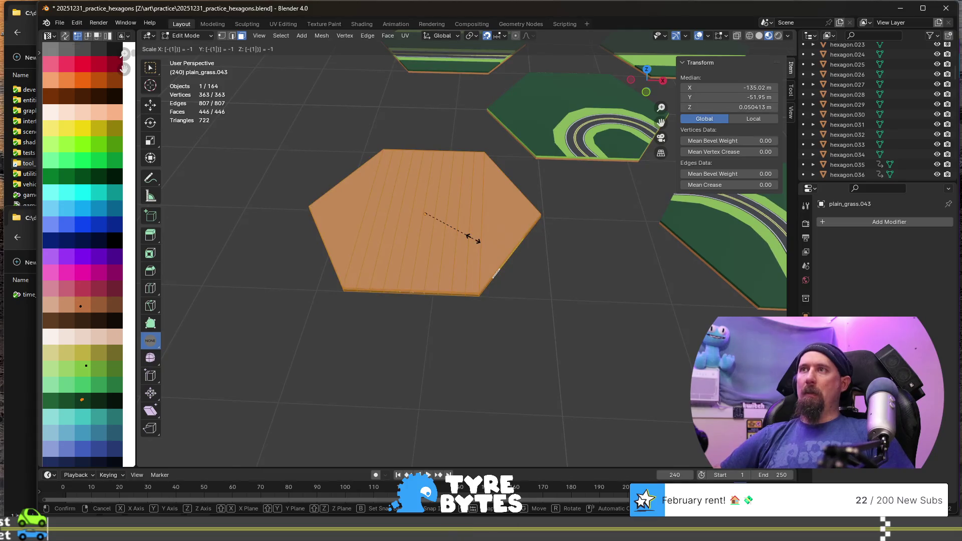
text(x)
click(473, 239)
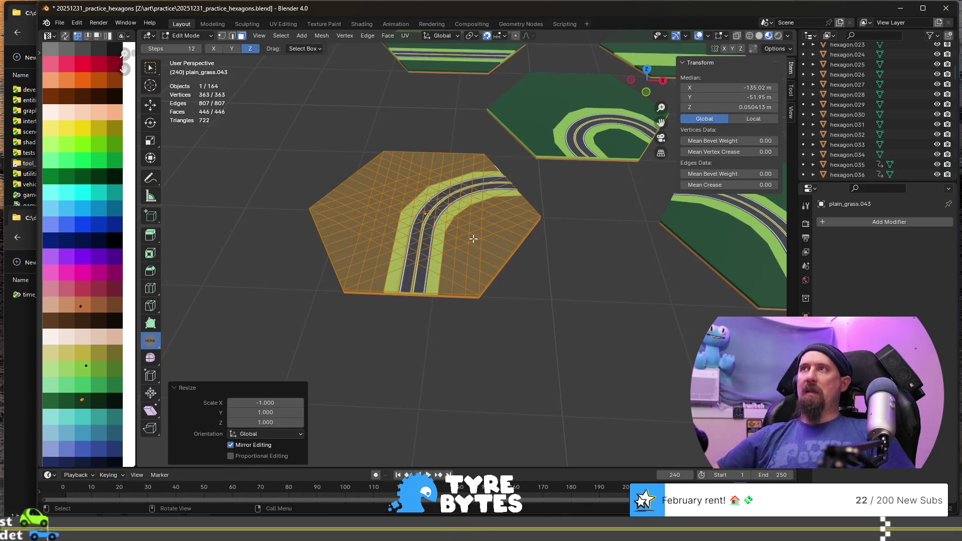
click(545, 285)
middle_drag(546, 285, 545, 290)
scroll(545, 290, down, 4)
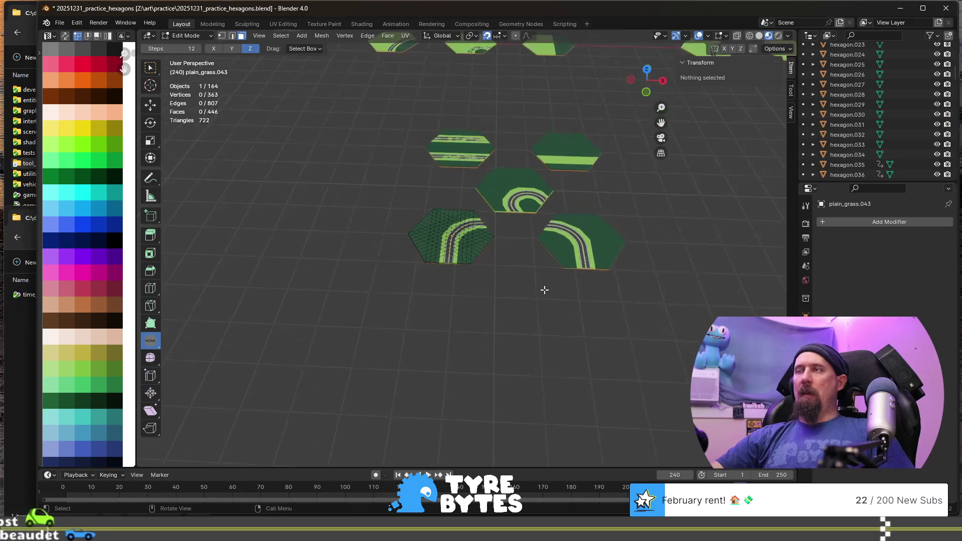
key(Tab)
scroll(544, 289, up, 3)
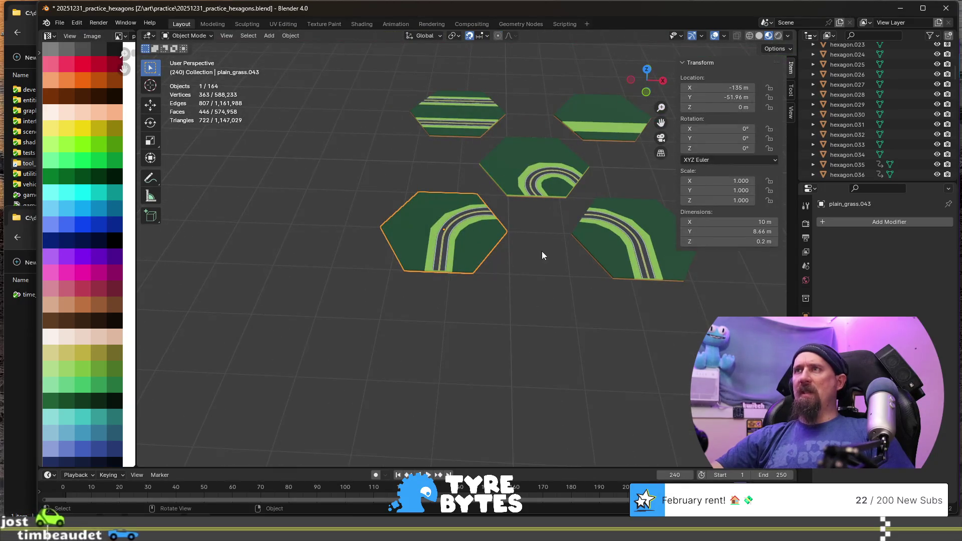
scroll(542, 251, down, 2)
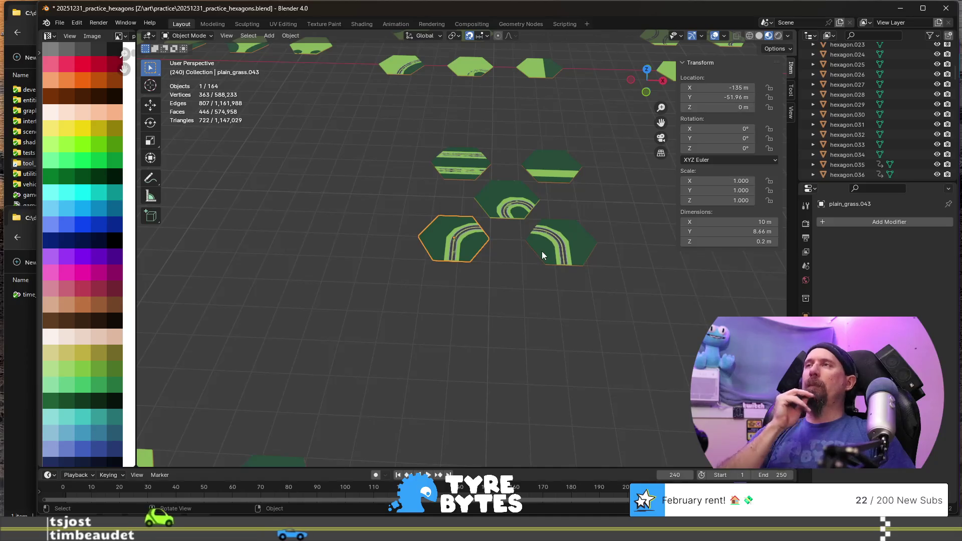
scroll(542, 251, down, 5)
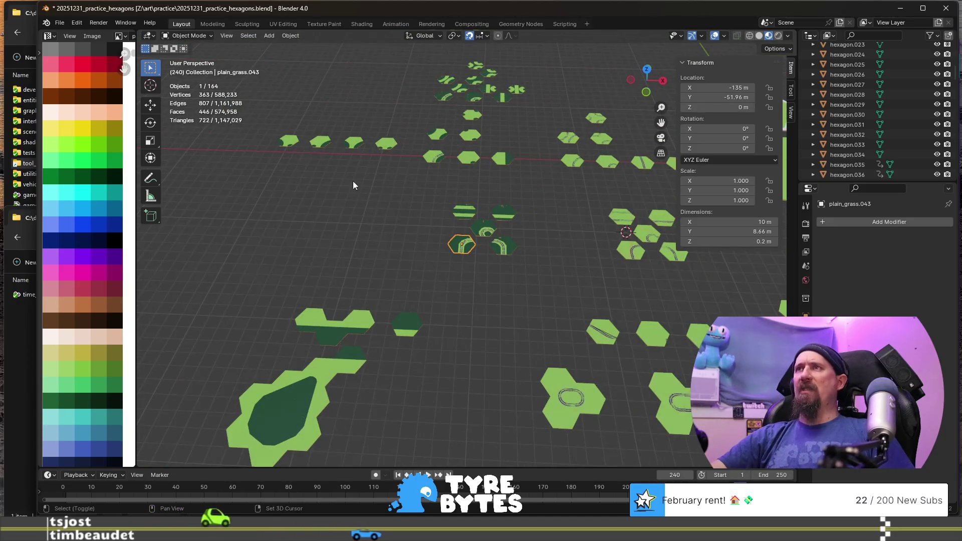
shift+middle_drag(353, 185, 360, 304)
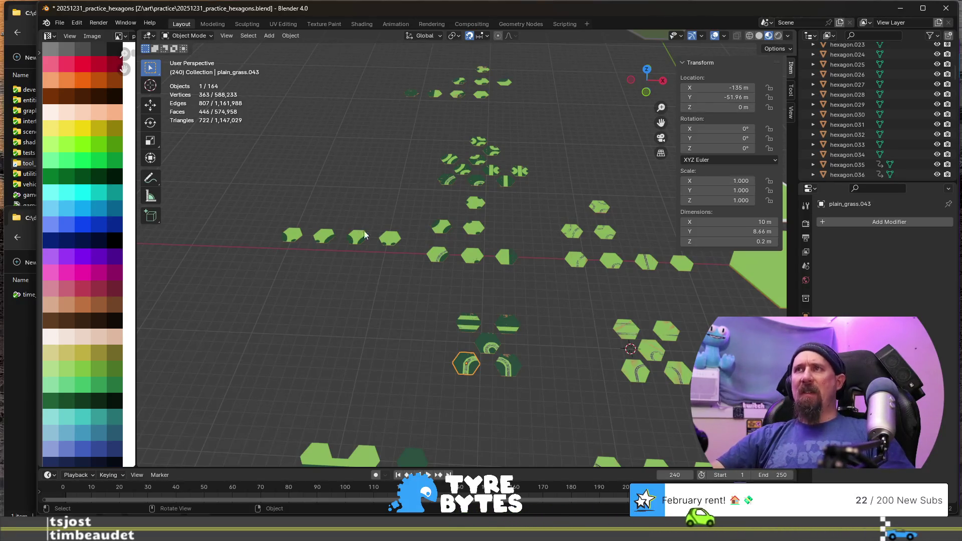
click(385, 247)
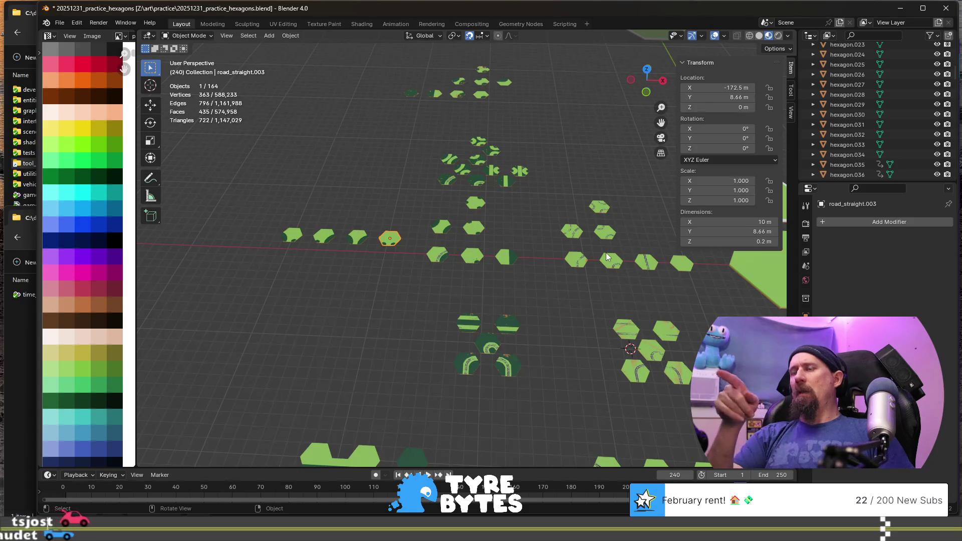
mouse_move(606, 253)
ctrl+middle_down()
mouse_move(522, 397)
mouse_move(501, 254)
mouse_move(531, 313)
ctrl+middle_up()
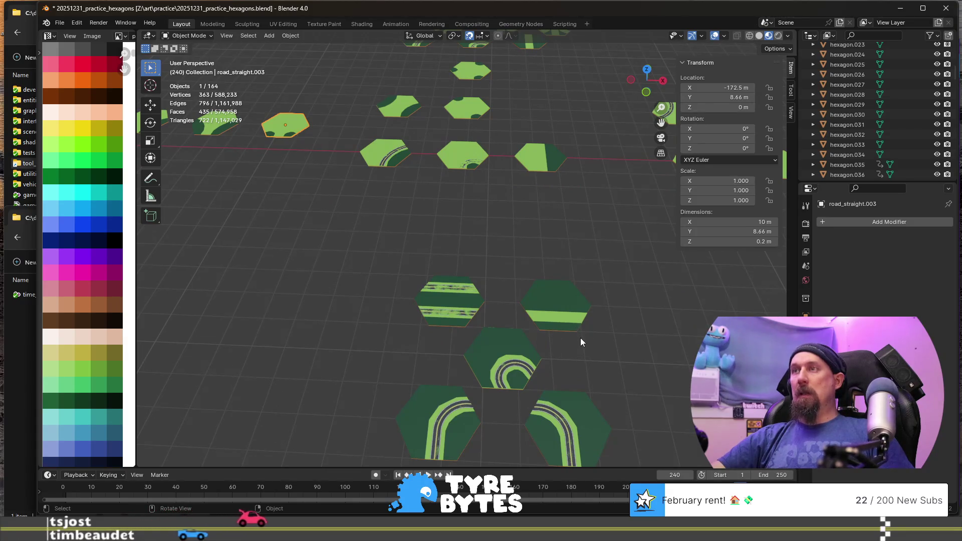
scroll(581, 339, down, 2)
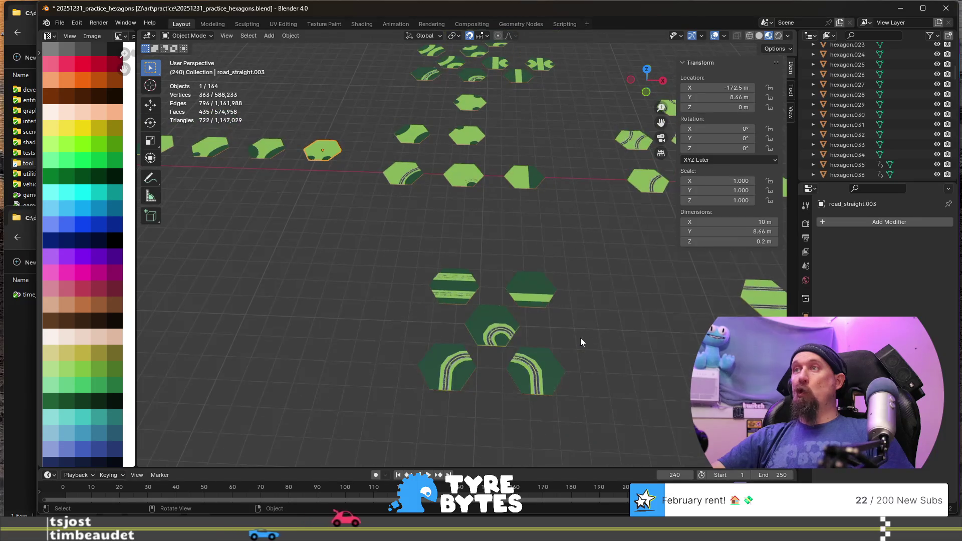